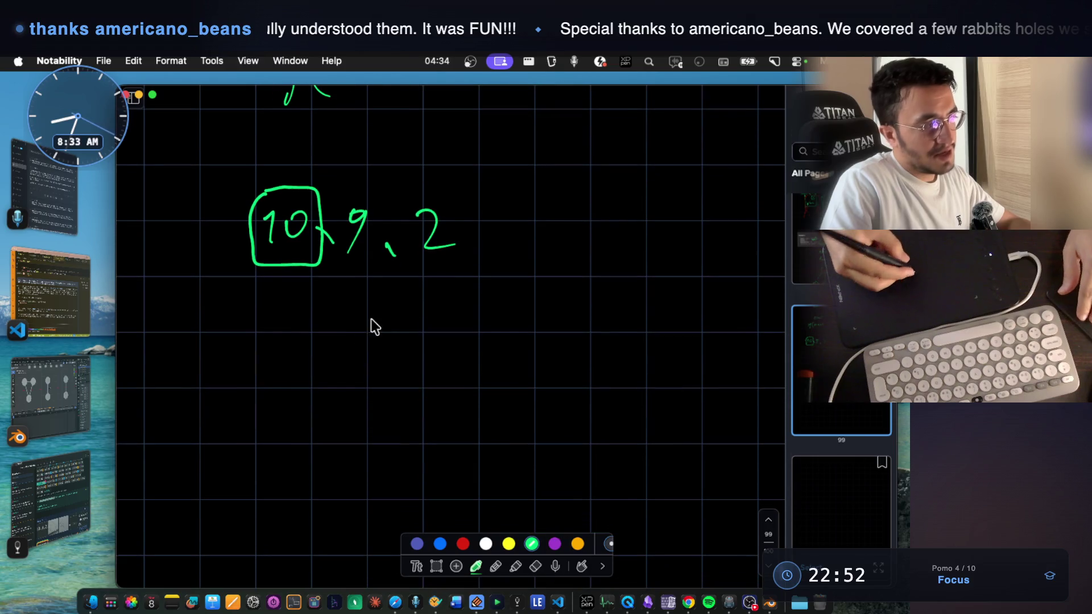
- Draw a green chain of four node circles linked by arrows
mouse_move(262, 370)
left_mouse_down()
mouse_move(339, 368)
mouse_move(326, 384)
left_mouse_up()
mouse_move(375, 352)
left_mouse_down()
mouse_move(409, 342)
mouse_move(503, 368)
left_mouse_up()
left_click_drag(492, 354, 489, 376)
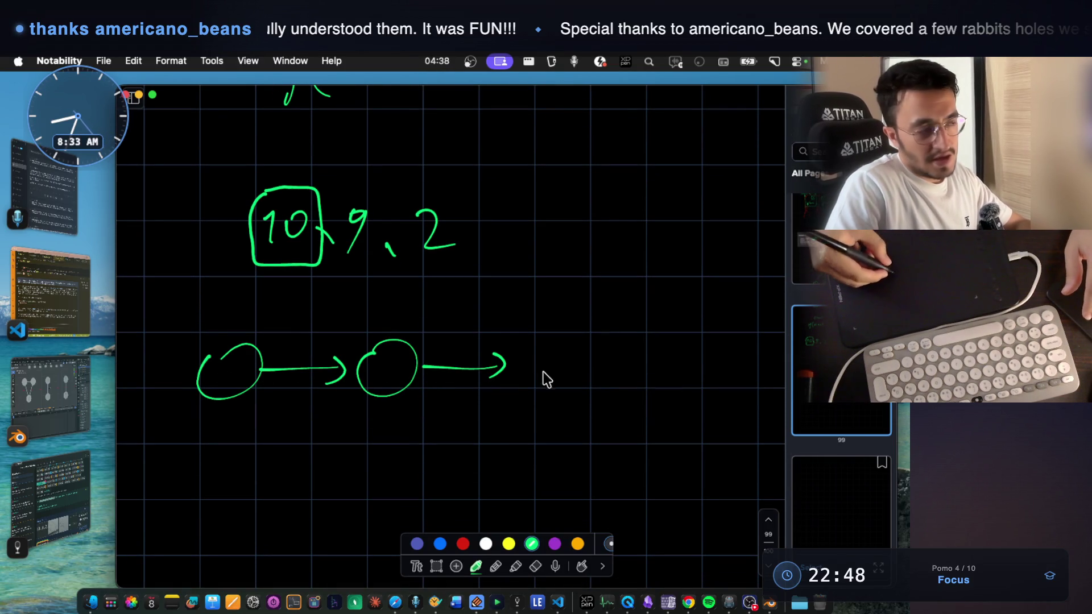
mouse_move(590, 364)
left_mouse_down()
mouse_move(653, 363)
mouse_move(653, 374)
left_mouse_up()
mouse_move(695, 338)
left_mouse_down()
mouse_move(736, 366)
mouse_move(742, 354)
left_mouse_up()
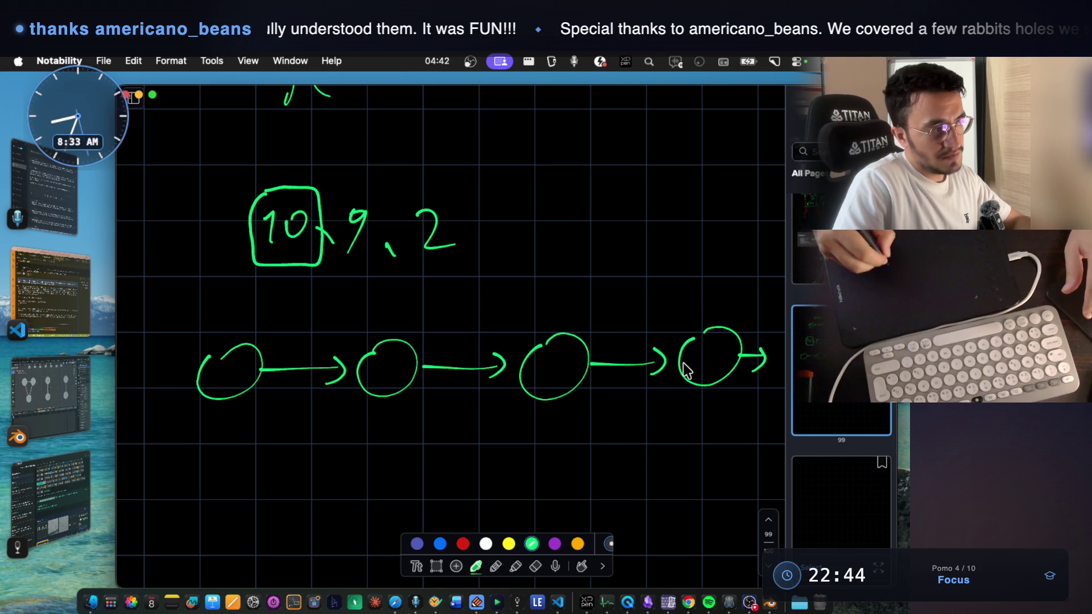
- Box the first node and loop around the remaining three nodes
mouse_move(189, 411)
left_mouse_down()
mouse_move(275, 317)
mouse_move(199, 407)
left_mouse_up()
left_click_drag(413, 304, 591, 421)
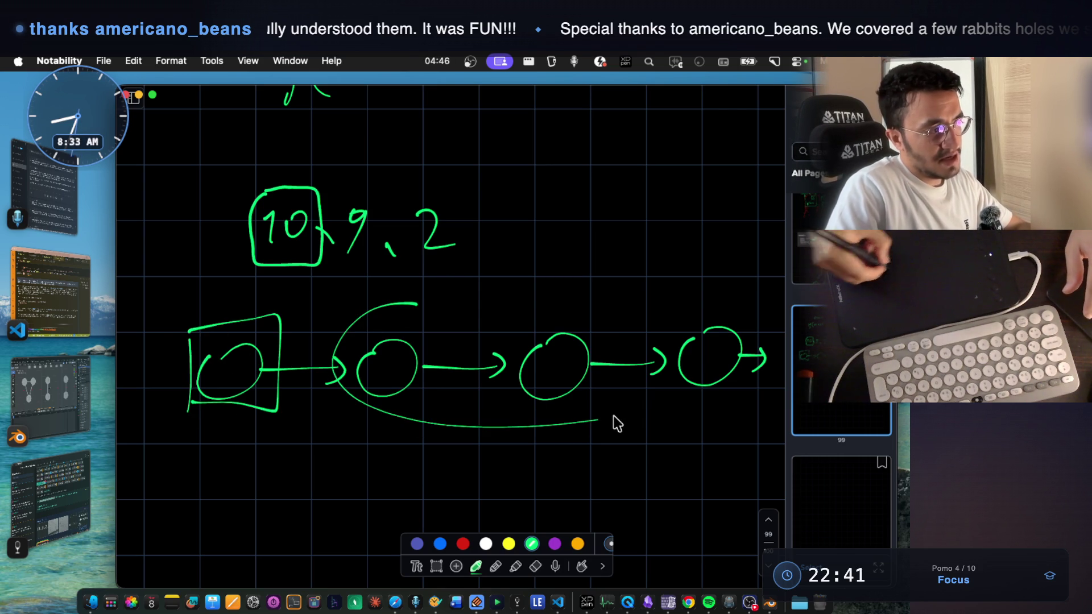
left_click_drag(414, 303, 638, 299)
left_click_drag(603, 407, 631, 414)
- Handwrite 'func(node.next);' beneath the linked-list diagram
scroll(614, 398, "down", 5)
mouse_move(353, 358)
left_mouse_down()
mouse_move(373, 361)
mouse_move(353, 387)
mouse_move(410, 350)
left_mouse_up()
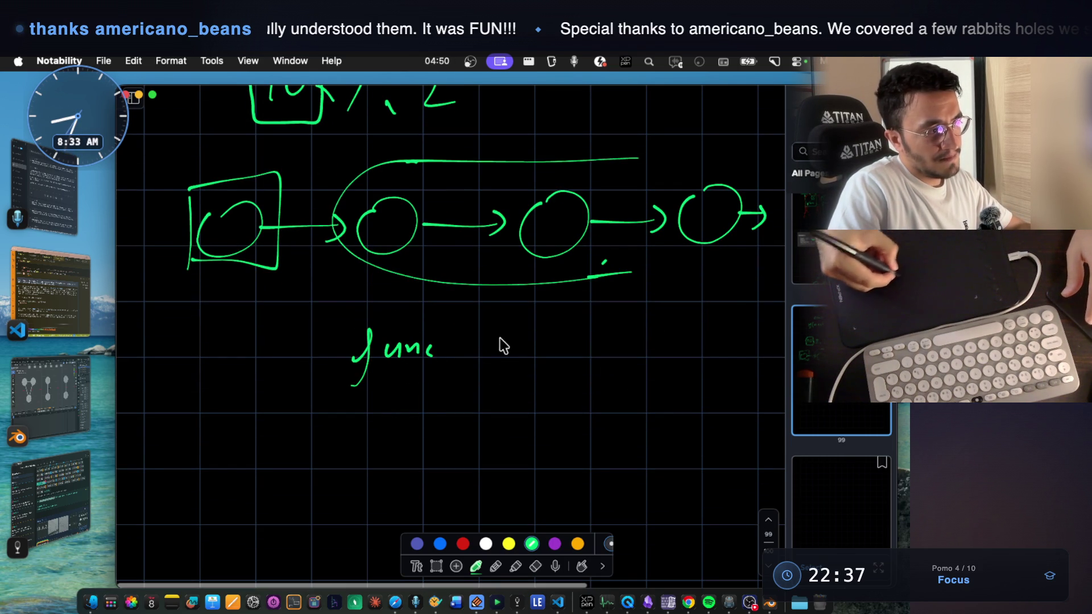
left_click_drag(469, 322, 481, 371)
mouse_move(526, 342)
left_mouse_down()
mouse_move(549, 320)
mouse_move(574, 349)
mouse_move(648, 351)
mouse_move(699, 336)
mouse_move(700, 360)
left_mouse_up()
left_click(587, 347)
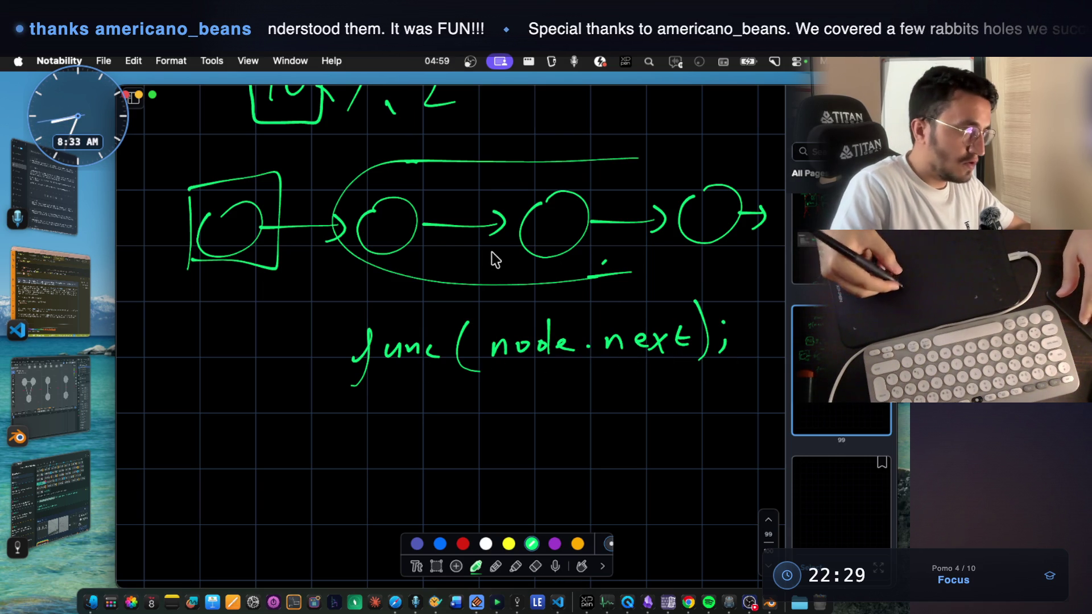
scroll(494, 227, "up", 2)
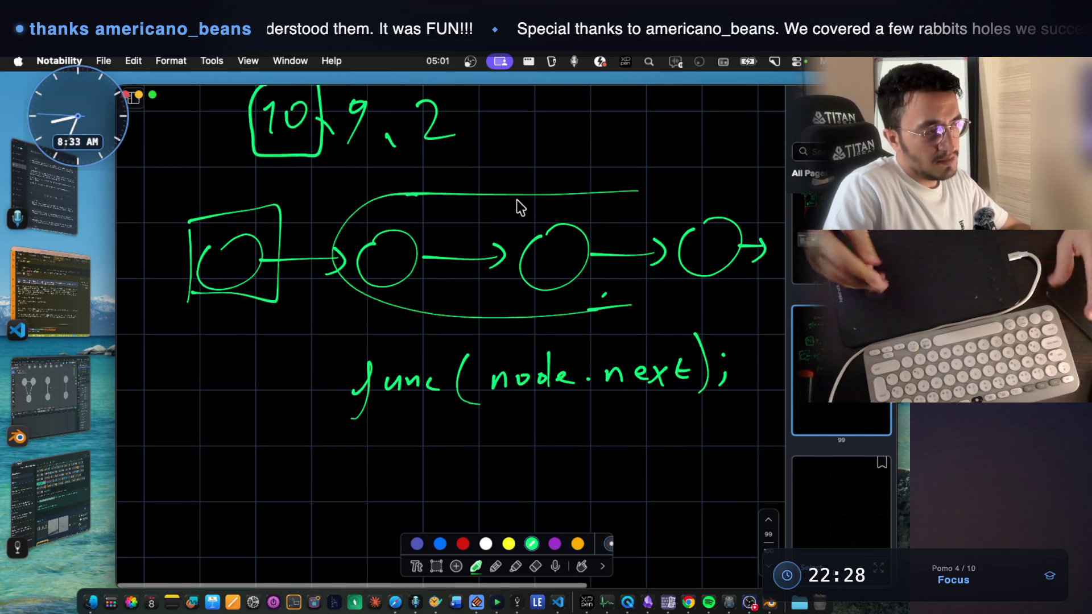
- Scroll up and erase the ink marks on the Example 1 text
scroll(516, 200, "up", 10)
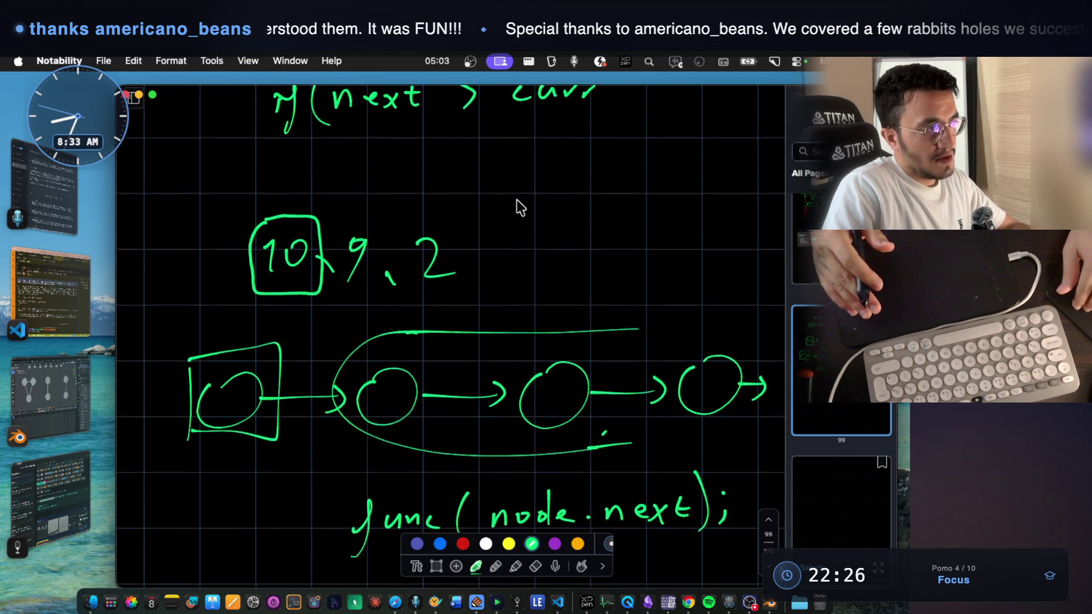
scroll(517, 200, "up", 10)
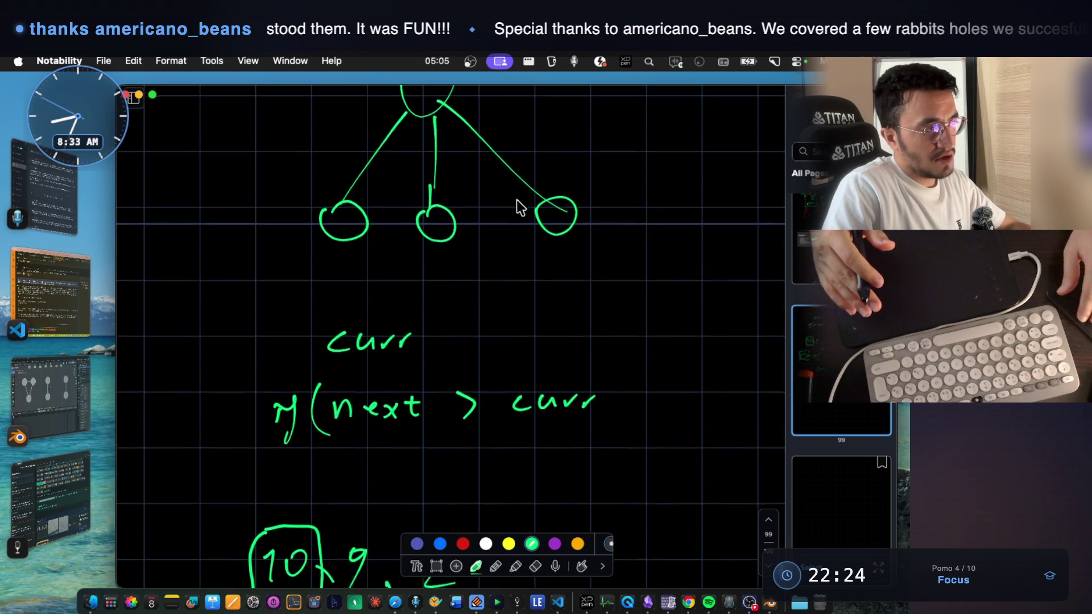
scroll(516, 200, "up", 3)
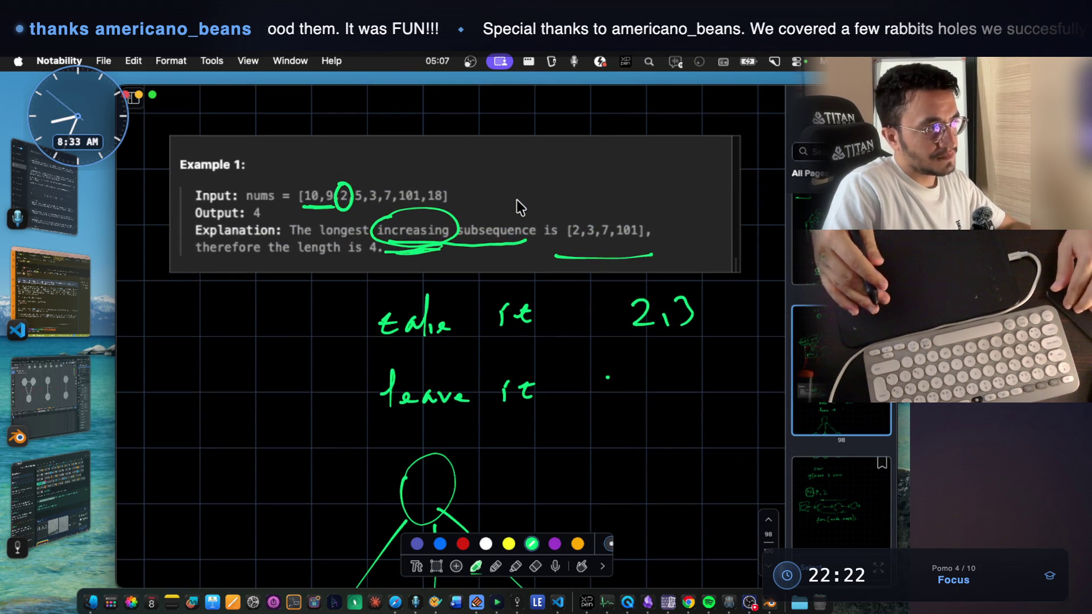
left_click(535, 566)
mouse_move(333, 200)
left_mouse_down()
mouse_move(409, 239)
mouse_move(437, 268)
left_mouse_up()
- Clip the Input/Output lines and paste the image below func(node.next);
left_click_drag(186, 176, 501, 246)
scroll(465, 359, "down", 20)
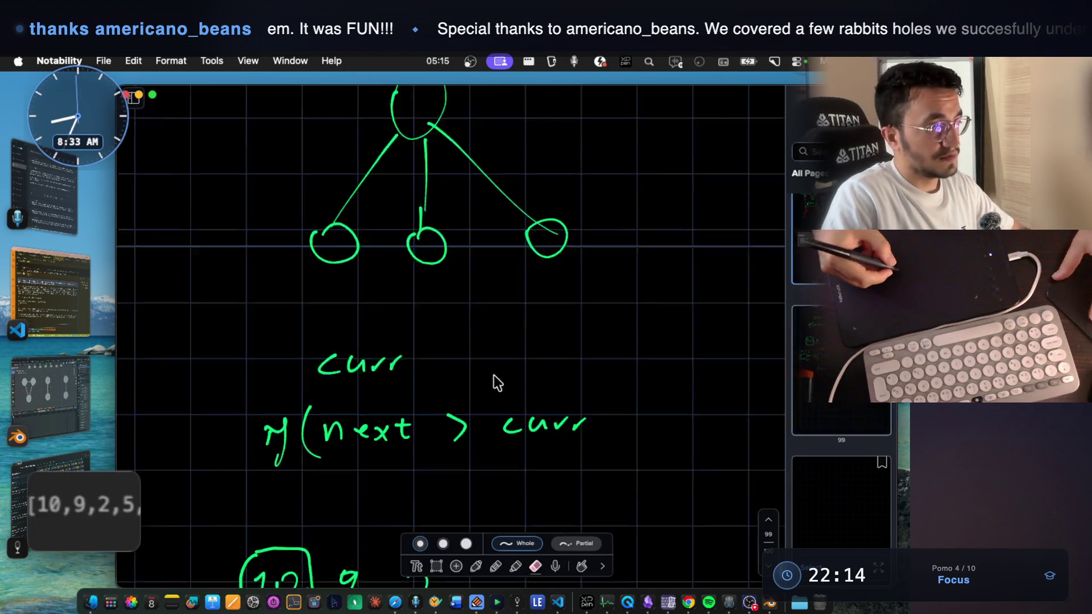
key("super+v")
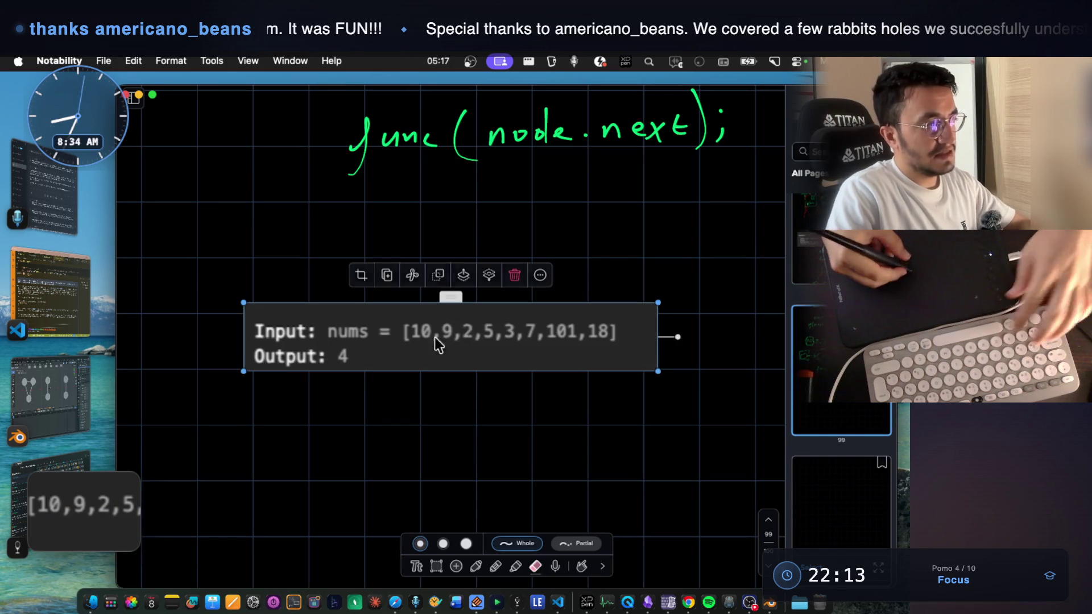
- Reposition and enlarge the pasted Input/Output image
left_click_drag(455, 329, 434, 307)
mouse_move(635, 342)
left_mouse_down()
mouse_move(677, 385)
mouse_move(726, 484)
mouse_move(697, 458)
left_mouse_up()
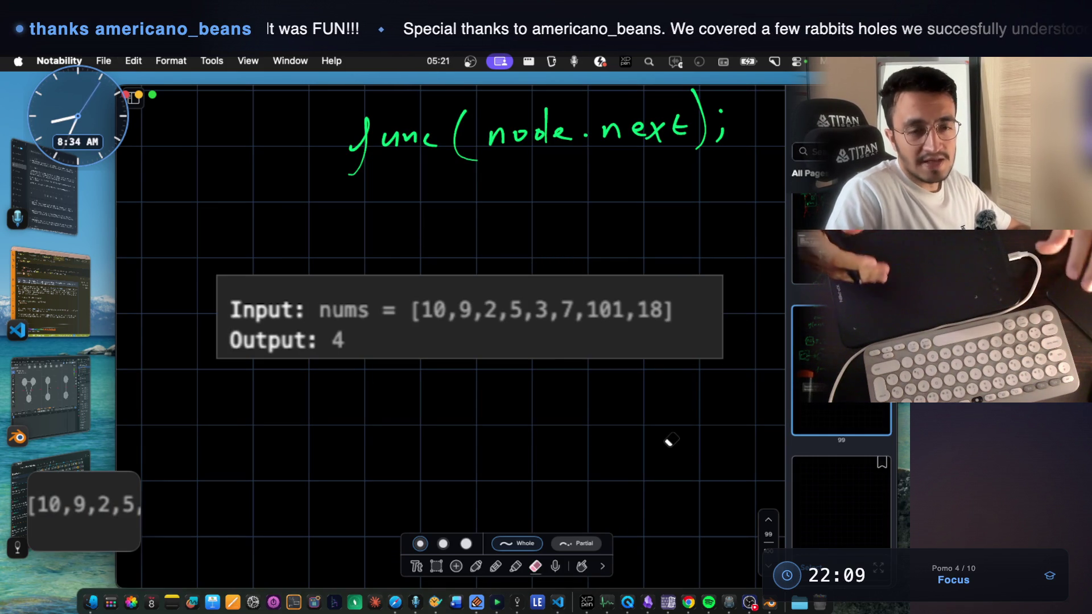
scroll(503, 398, "down", 3)
- In green, loop the elements after 10, write func(next) above, and 10 below
left_click(495, 566)
left_click(476, 566)
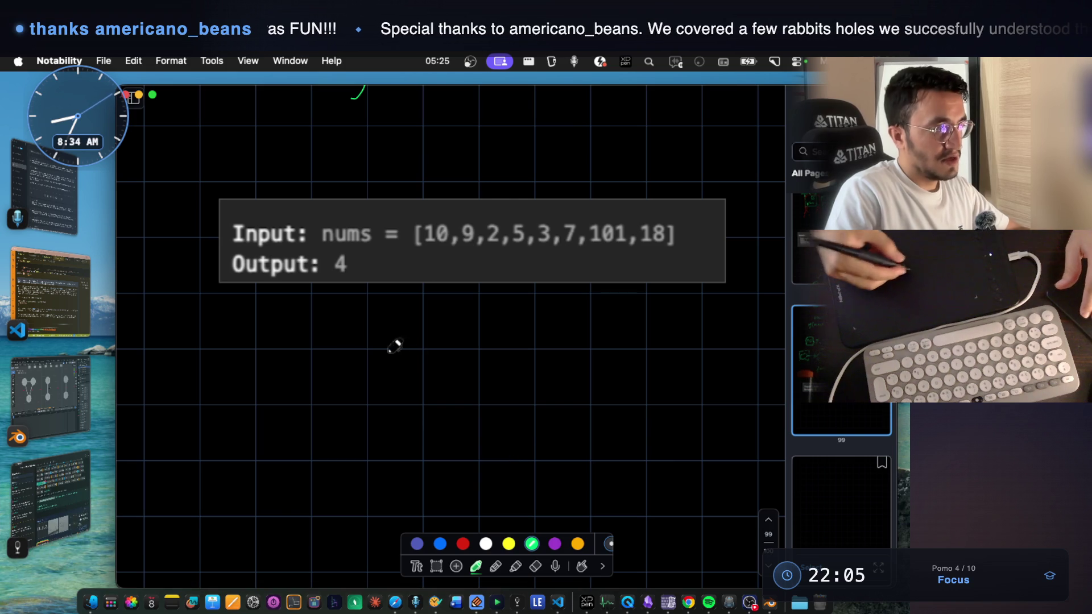
mouse_move(282, 339)
left_mouse_down()
mouse_move(288, 374)
mouse_move(313, 368)
mouse_move(341, 335)
mouse_move(313, 341)
left_mouse_up()
mouse_move(490, 214)
left_mouse_down()
mouse_move(456, 223)
mouse_move(535, 258)
mouse_move(621, 261)
mouse_move(509, 214)
mouse_move(678, 211)
mouse_move(698, 237)
mouse_move(619, 260)
left_mouse_up()
mouse_move(526, 173)
left_mouse_down()
mouse_move(512, 201)
mouse_move(527, 181)
left_mouse_up()
mouse_move(537, 189)
left_mouse_down()
mouse_move(609, 194)
mouse_move(671, 171)
mouse_move(689, 192)
left_mouse_up()
left_click_drag(678, 181, 692, 179)
mouse_move(695, 155)
left_mouse_down()
mouse_move(705, 177)
mouse_move(697, 194)
left_mouse_up()
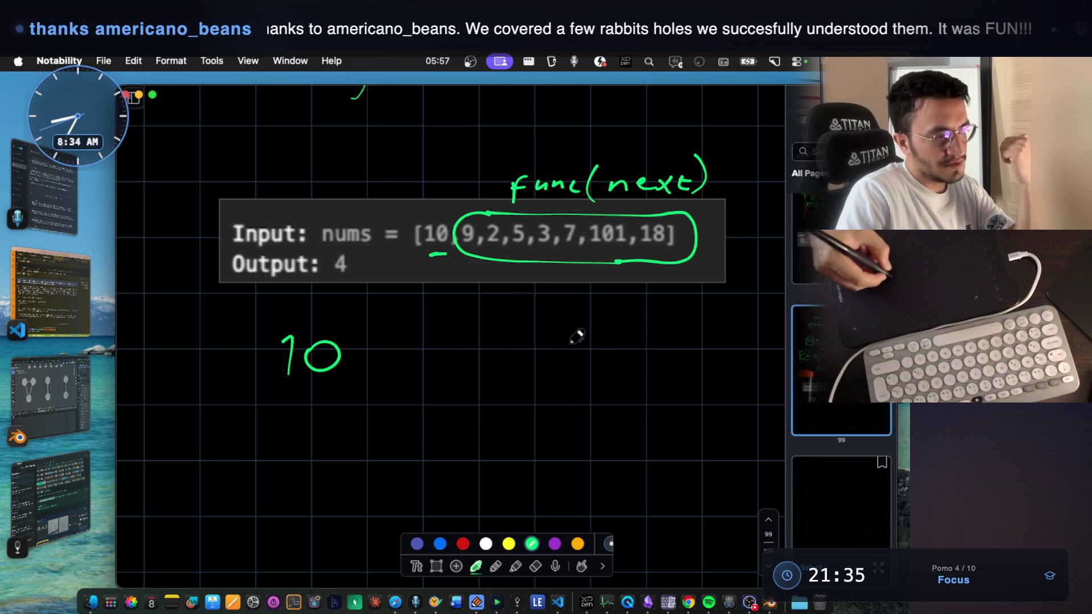
- Write trial numbers 7, 6, 5 beside 10, then undo them
mouse_move(582, 335)
left_mouse_down()
mouse_move(585, 365)
mouse_move(615, 347)
left_mouse_up()
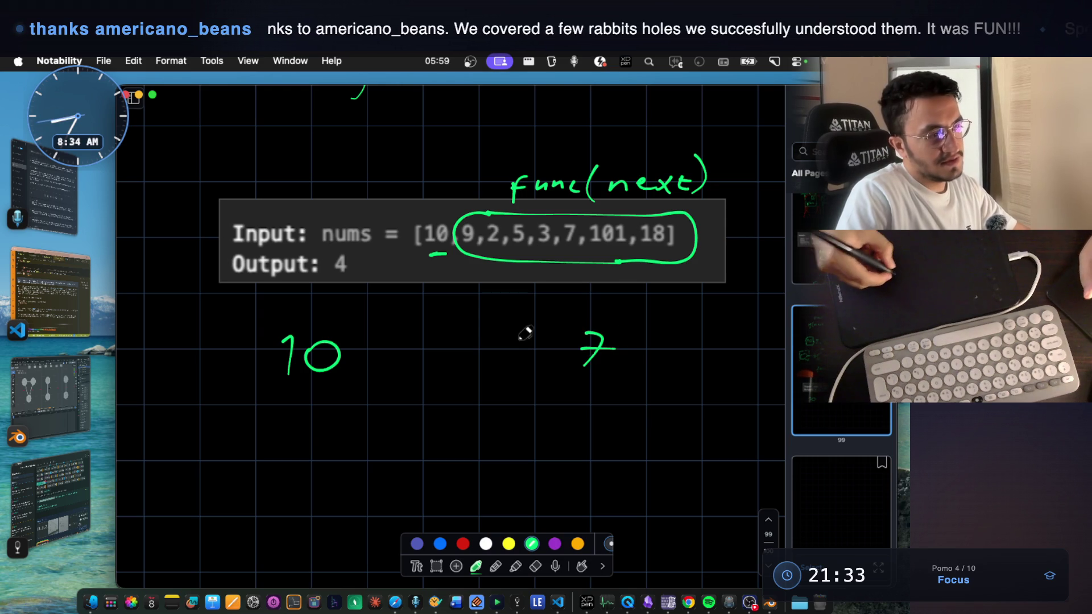
left_click_drag(527, 328, 514, 348)
mouse_move(453, 329)
left_mouse_down()
mouse_move(455, 357)
mouse_move(483, 326)
mouse_move(463, 311)
left_mouse_up()
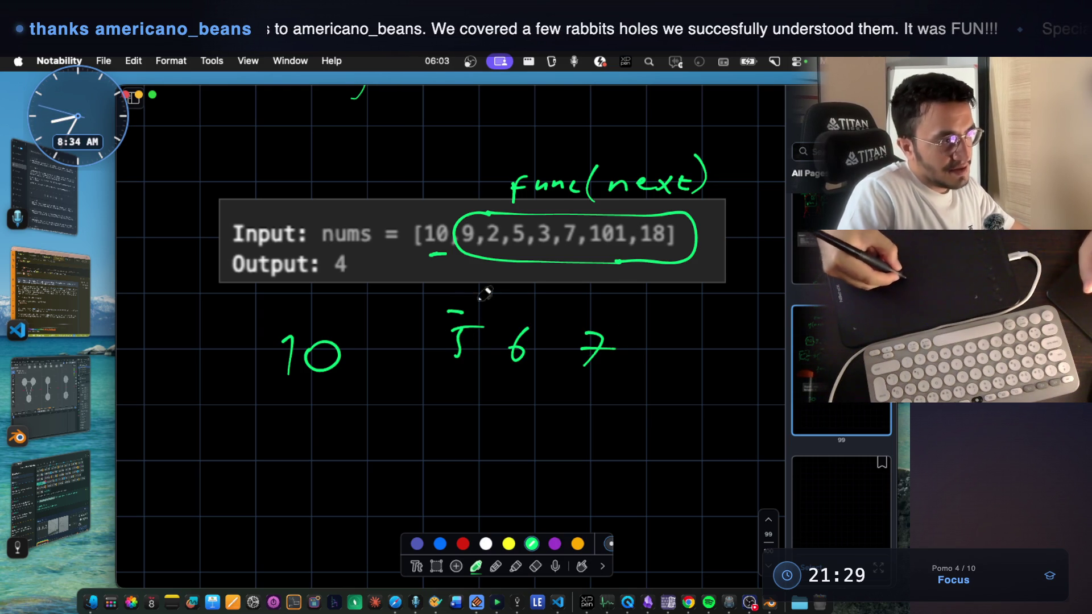
key("super+z")
key("super+z")
key("super+z")
key("super+z")
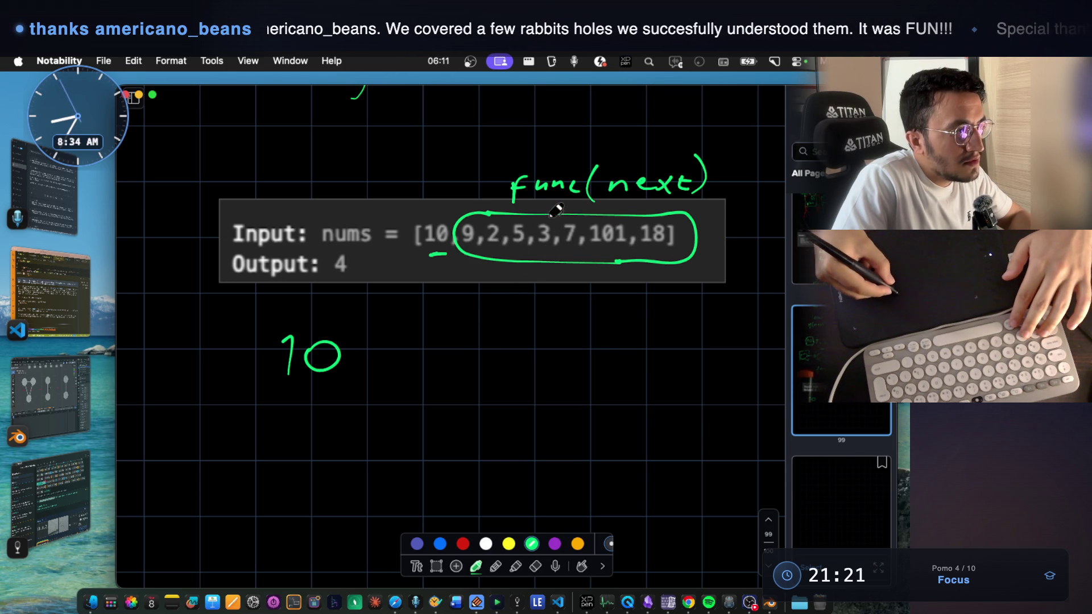
- Split the array after 3, write a boxed 2, 3 beside 10, and hatch out 7, 101, 18
left_click_drag(552, 205, 545, 283)
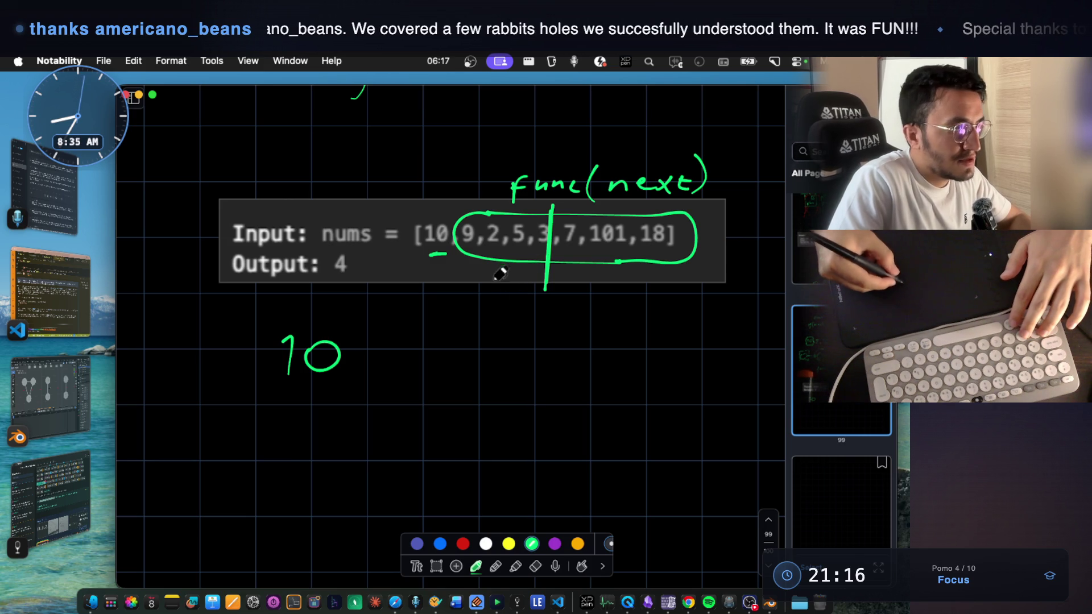
mouse_move(430, 342)
left_mouse_down()
mouse_move(454, 369)
mouse_move(502, 373)
left_mouse_up()
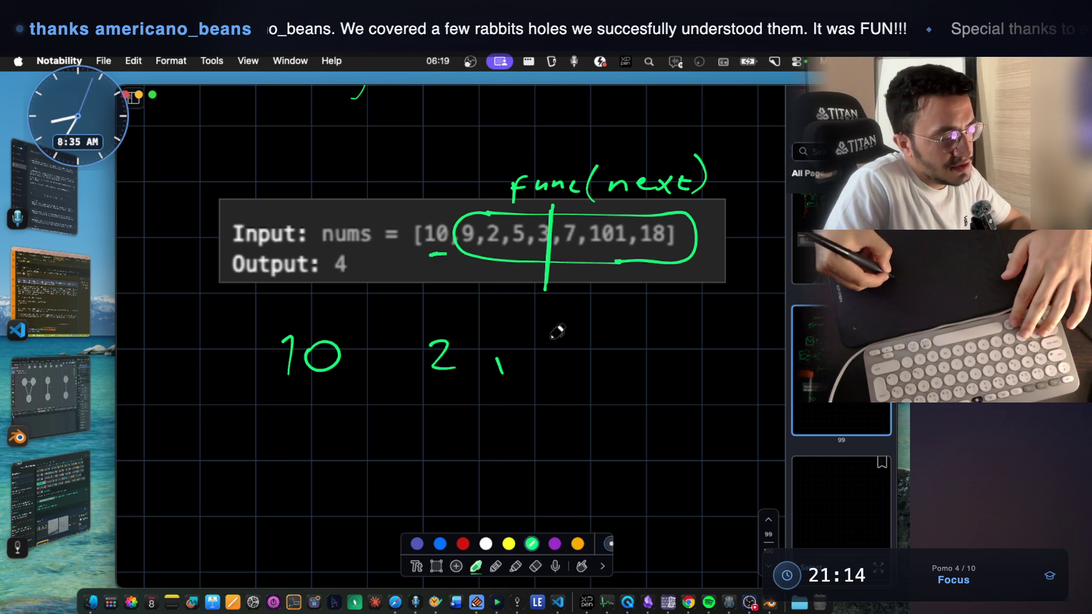
left_click_drag(540, 339, 542, 365)
mouse_move(420, 326)
left_mouse_down()
mouse_move(463, 386)
mouse_move(591, 369)
mouse_move(513, 314)
mouse_move(427, 324)
left_mouse_up()
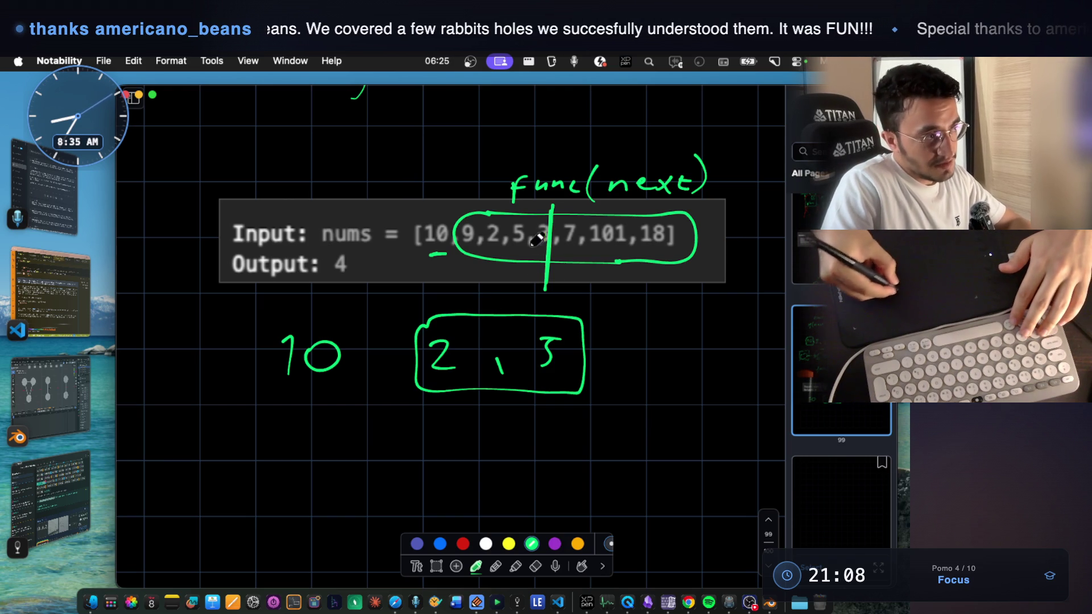
mouse_move(569, 219)
left_mouse_down()
mouse_move(589, 244)
mouse_move(614, 228)
mouse_move(691, 242)
left_mouse_up()
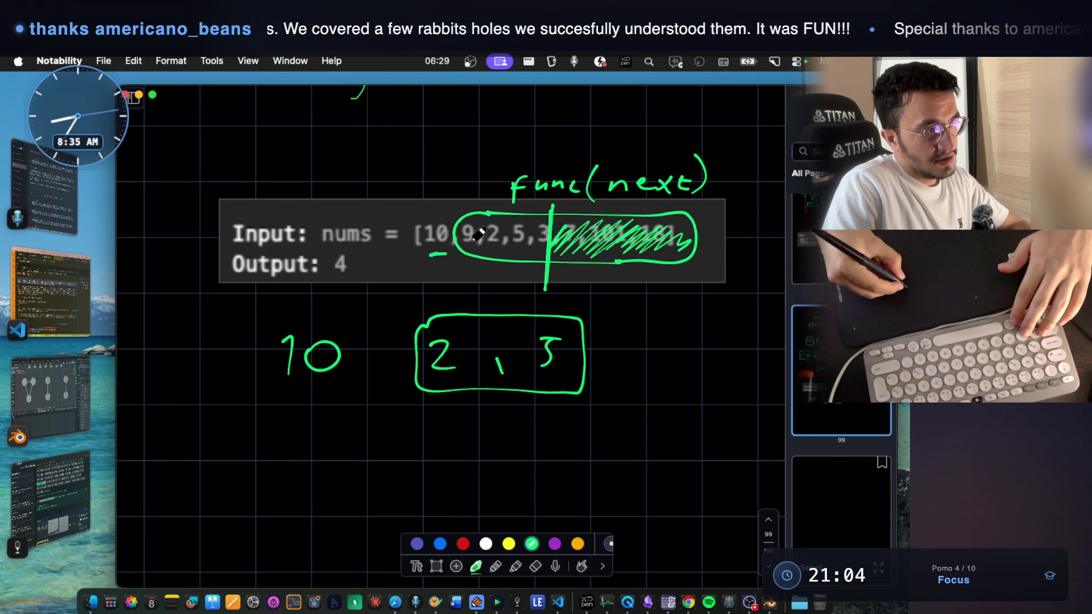
mouse_move(557, 229)
left_mouse_down()
mouse_move(560, 241)
mouse_move(647, 229)
left_mouse_up()
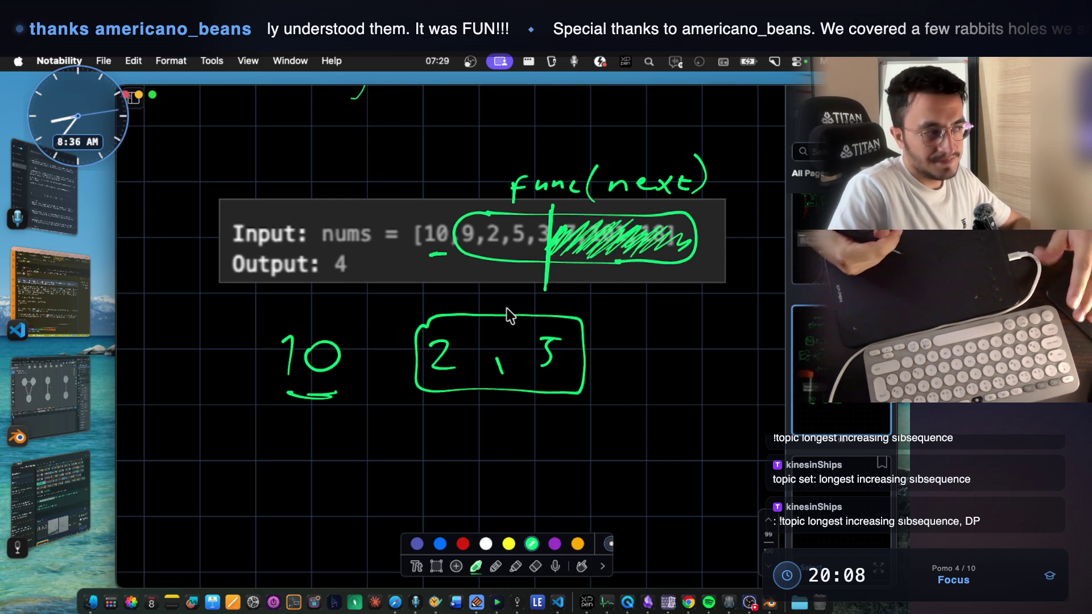
- Scroll down past the underlined 10 and boxed 2, 3
scroll(509, 314, "down", 1)
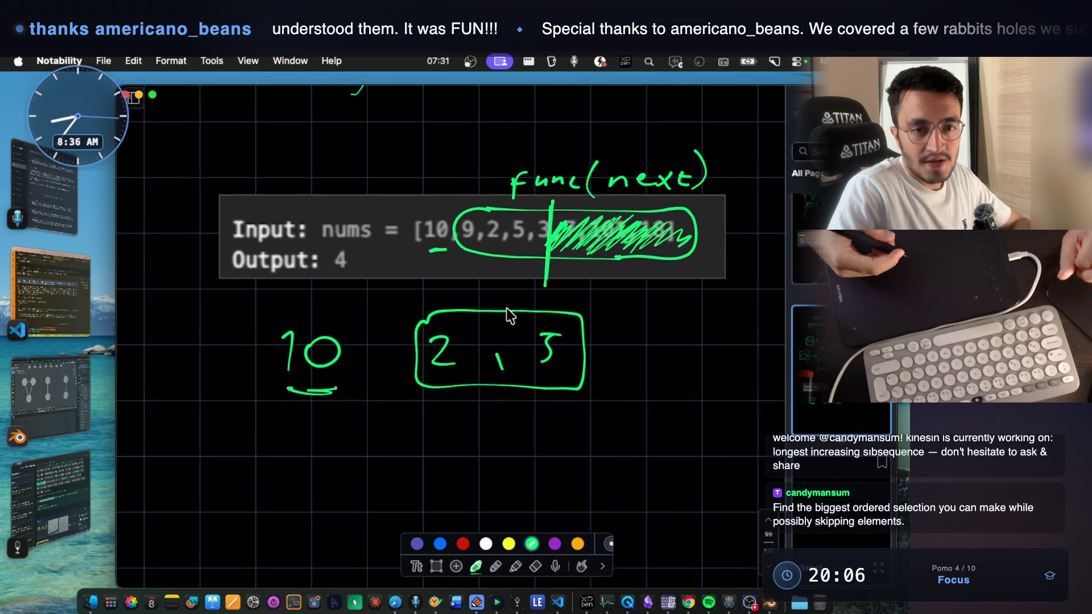
scroll(509, 314, "down", 1)
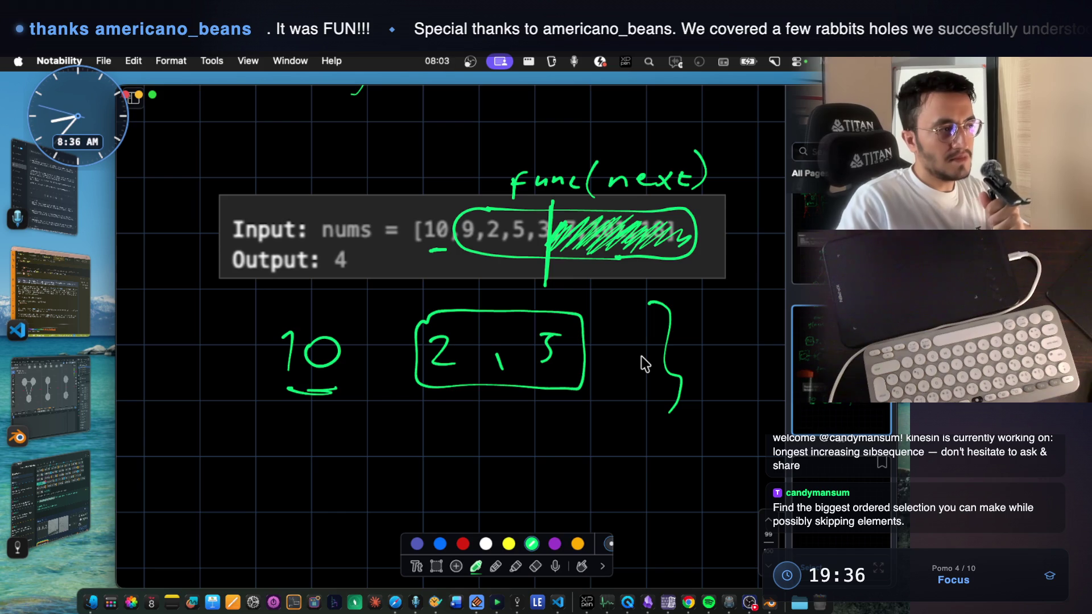
- Handwrite F(x) = F(x-1) + F(x-2) below the 10
mouse_move(278, 455)
left_mouse_down()
mouse_move(276, 491)
mouse_move(294, 454)
mouse_move(318, 480)
left_mouse_up()
left_click_drag(331, 457, 353, 477)
left_click_drag(331, 481, 354, 457)
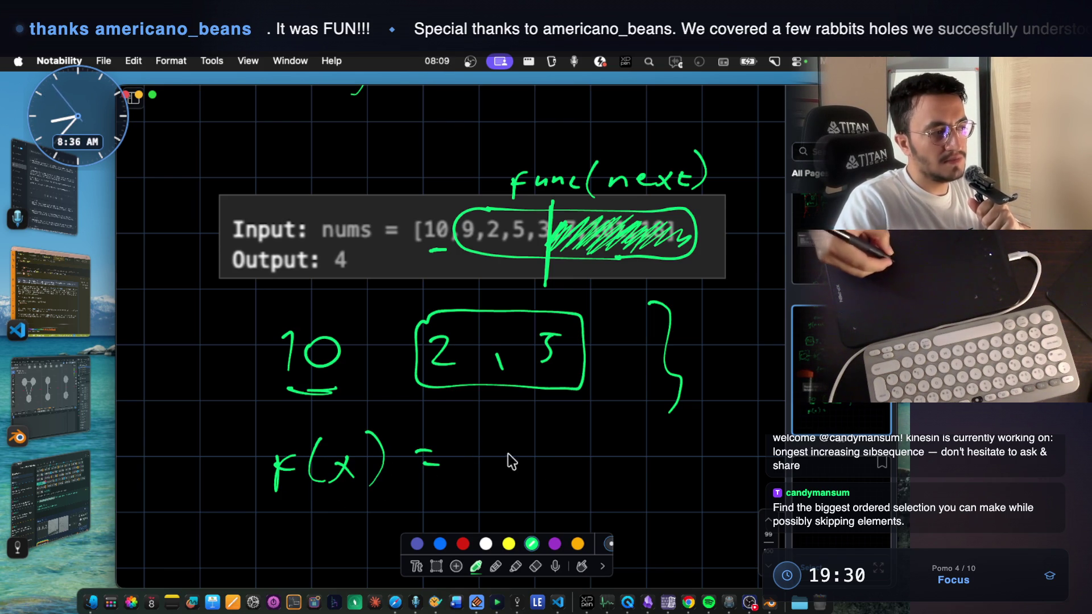
left_click_drag(540, 447, 565, 463)
left_click_drag(568, 442, 547, 466)
left_click_drag(604, 427, 607, 455)
left_click(620, 418)
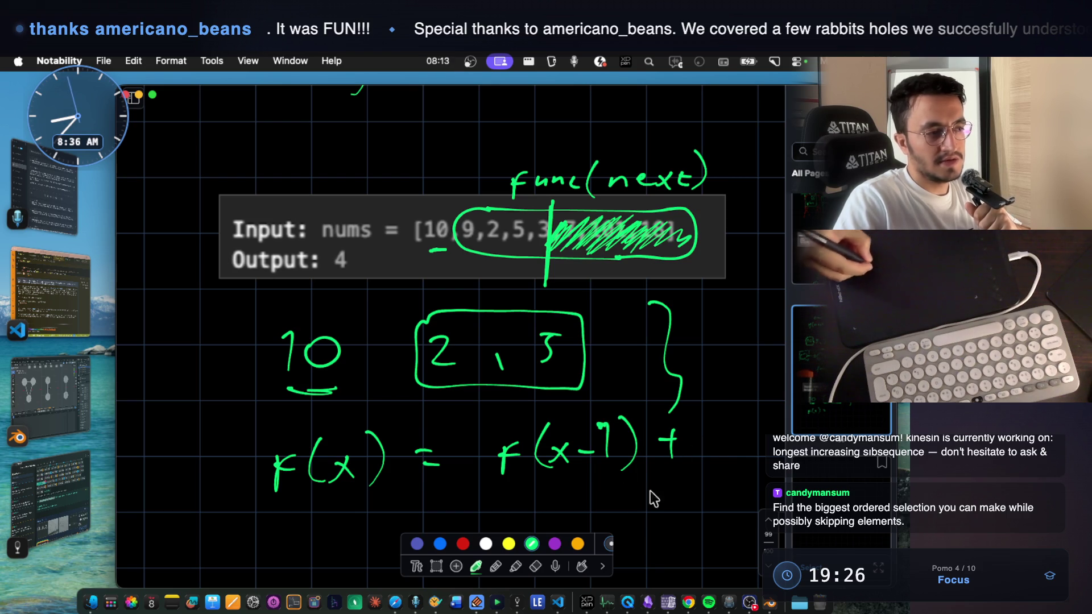
left_click_drag(715, 472, 716, 517)
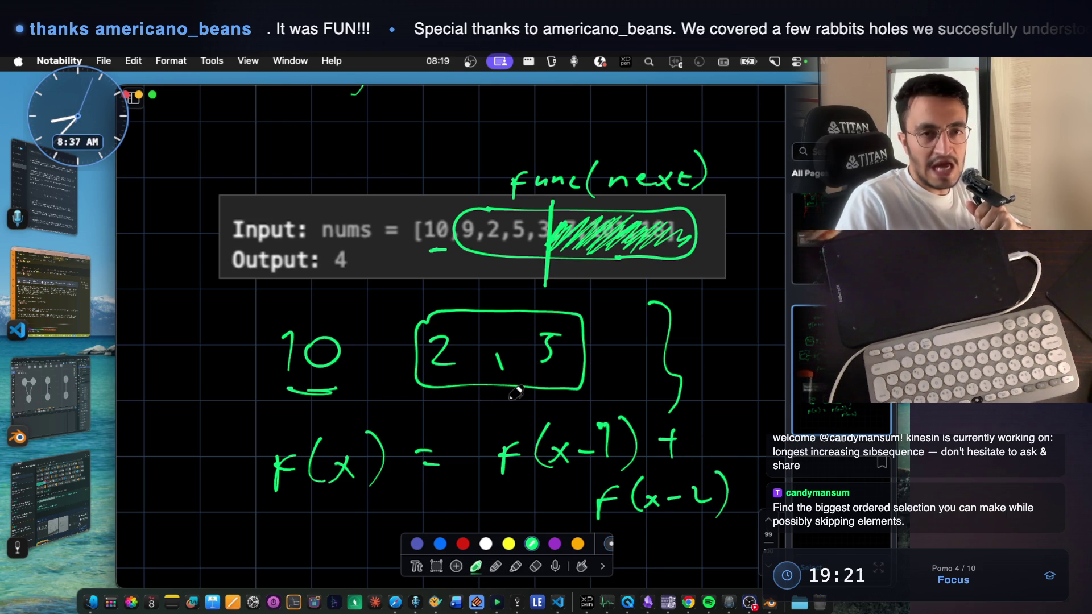
- Underline F(x-1), box the plus sign, and double-underline F(x)
left_click_drag(516, 478, 617, 467)
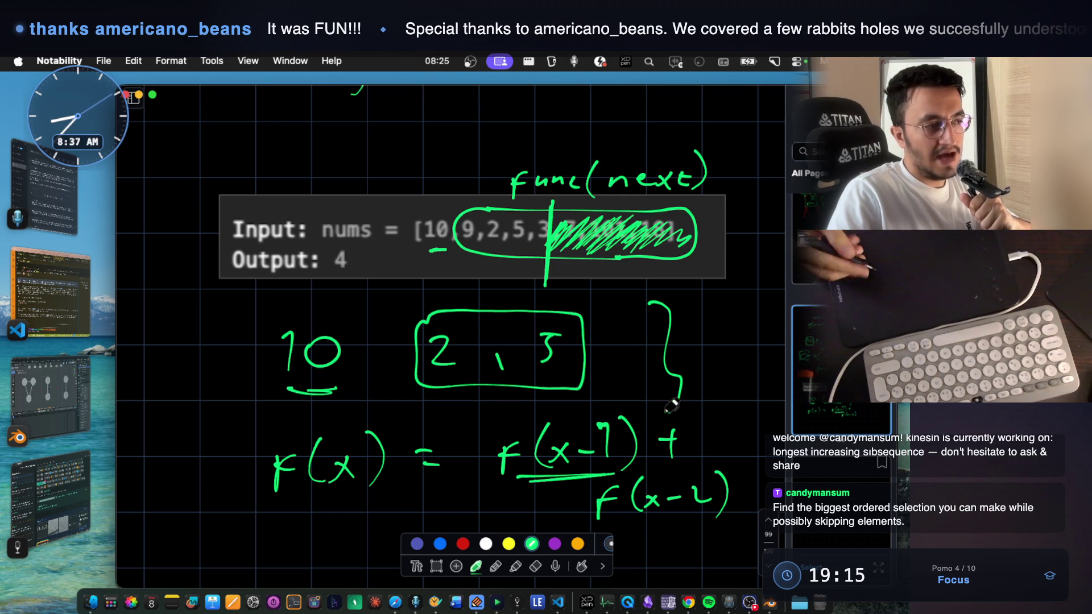
mouse_move(658, 417)
left_mouse_down()
mouse_move(705, 412)
mouse_move(686, 466)
mouse_move(660, 455)
left_mouse_up()
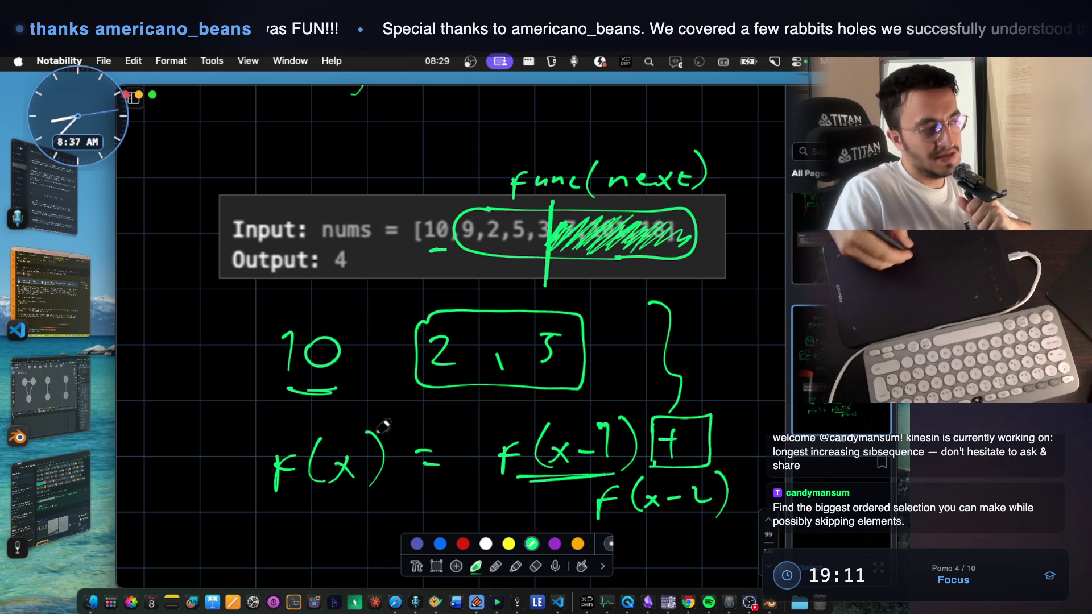
mouse_move(169, 469)
left_mouse_down()
mouse_move(203, 482)
mouse_move(195, 515)
left_mouse_up()
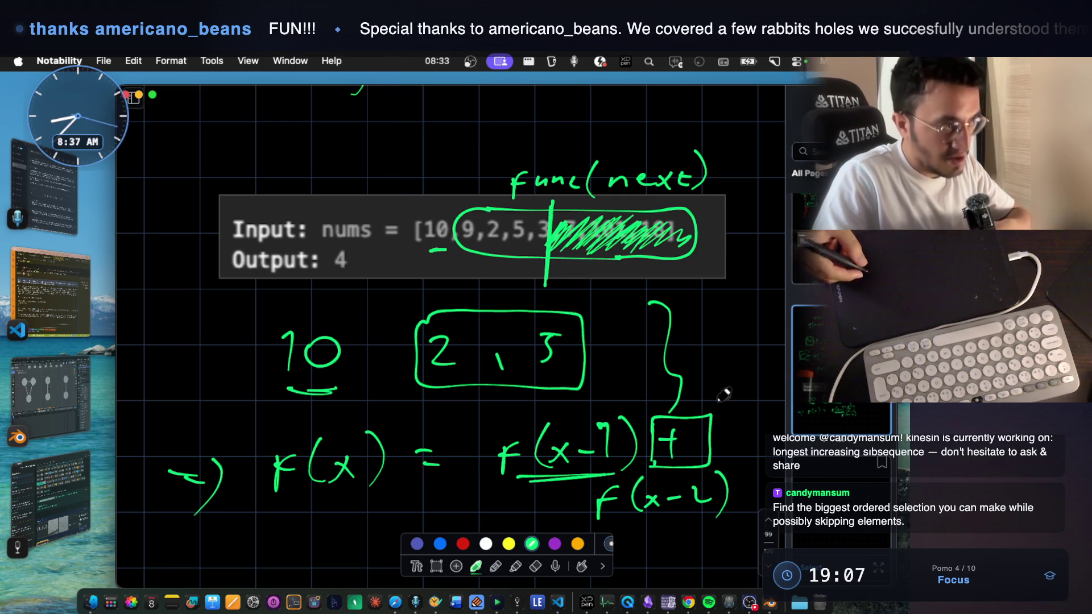
scroll(596, 293, "down", 2)
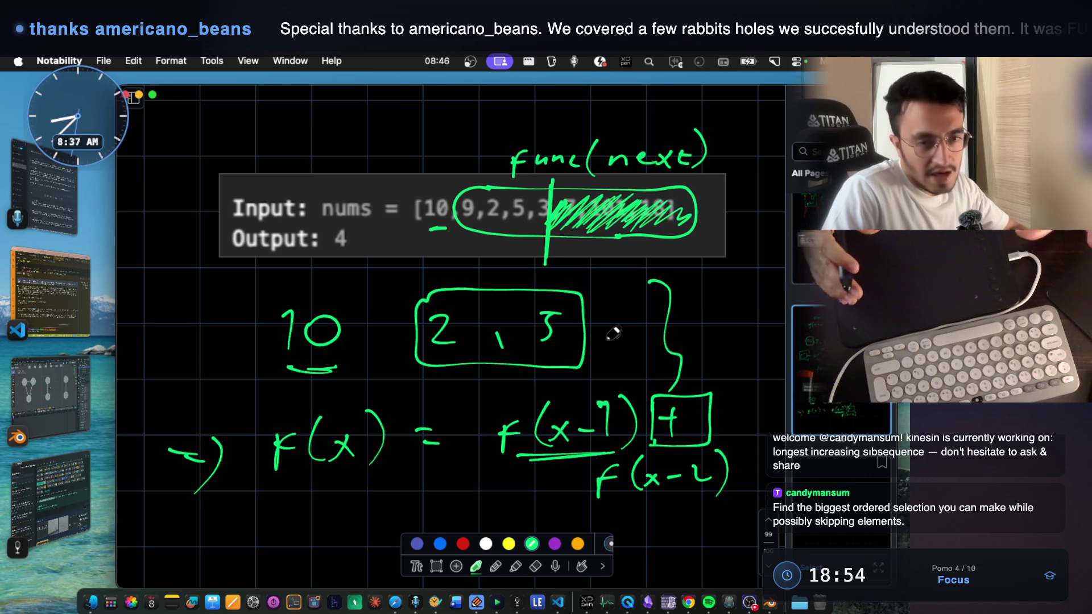
left_click_drag(278, 482, 373, 490)
scroll(421, 409, "down", 5)
left_click_drag(275, 433, 299, 451)
- Handwrite 'Recurrence Rel.' under the equation
left_click(312, 448)
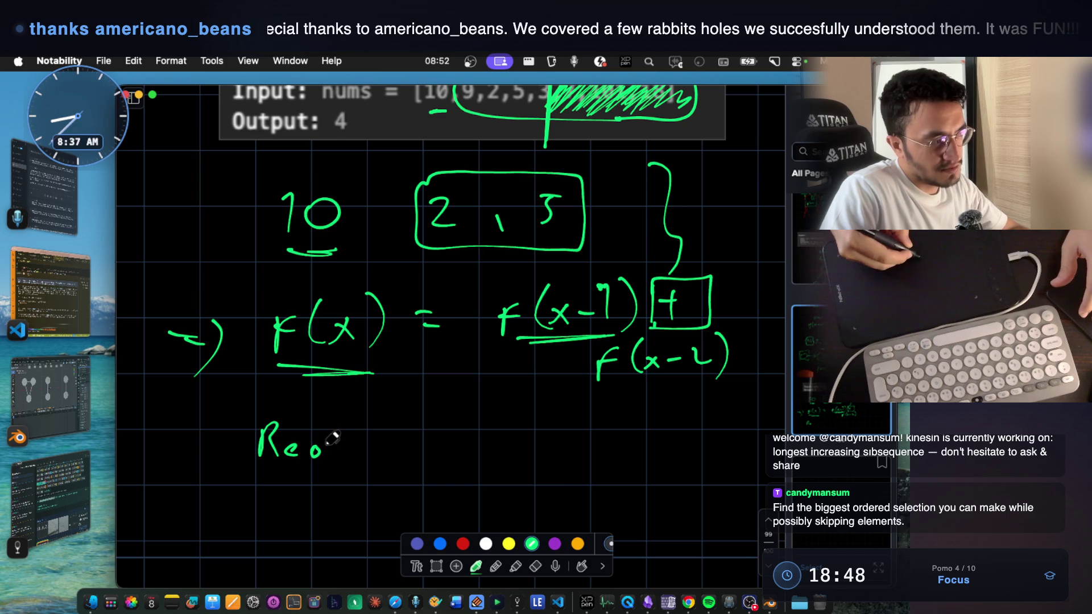
mouse_move(353, 442)
left_mouse_down()
mouse_move(349, 455)
mouse_move(423, 444)
left_mouse_up()
mouse_move(512, 423)
left_mouse_down()
mouse_move(568, 432)
mouse_move(577, 449)
left_mouse_up()
left_click(593, 448)
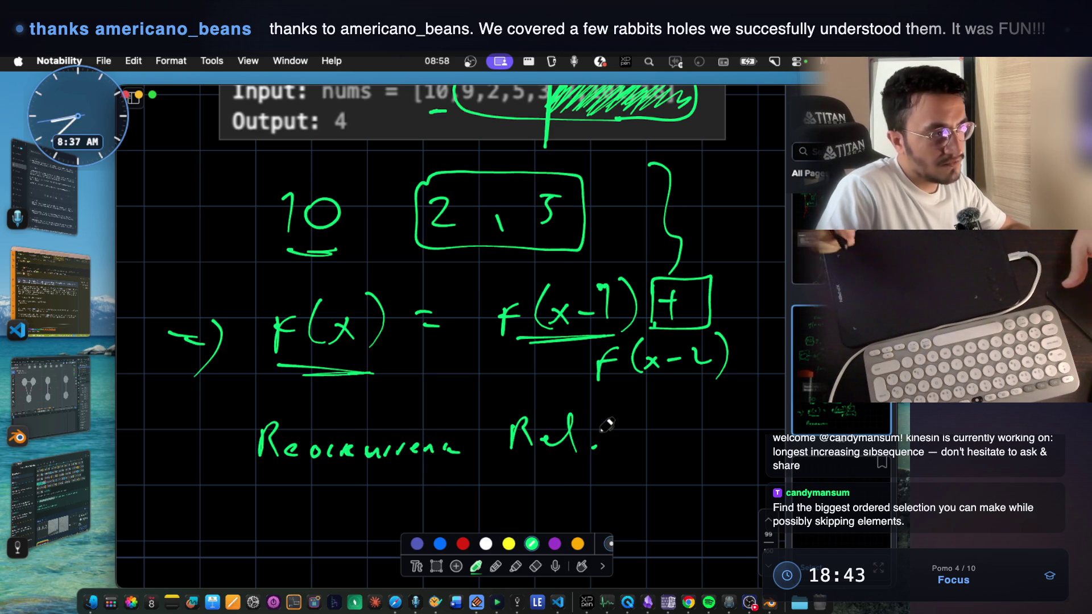
scroll(606, 425, "up", 2)
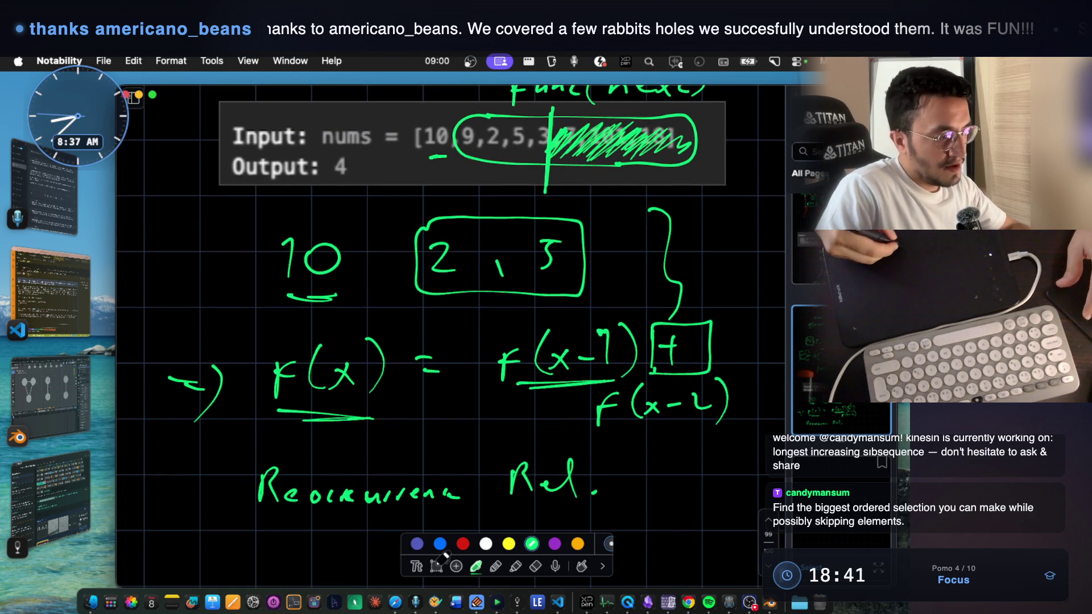
- Lasso the equation with its Recurrence Rel. label and drag them far down the page
left_click(436, 565)
left_click_drag(159, 313, 569, 474)
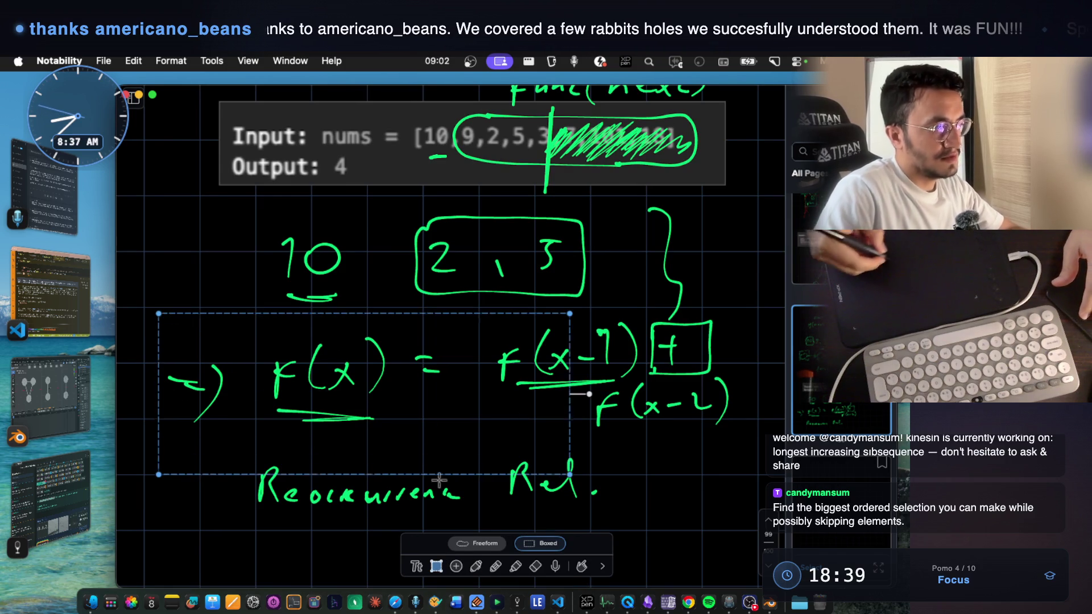
left_click(335, 523)
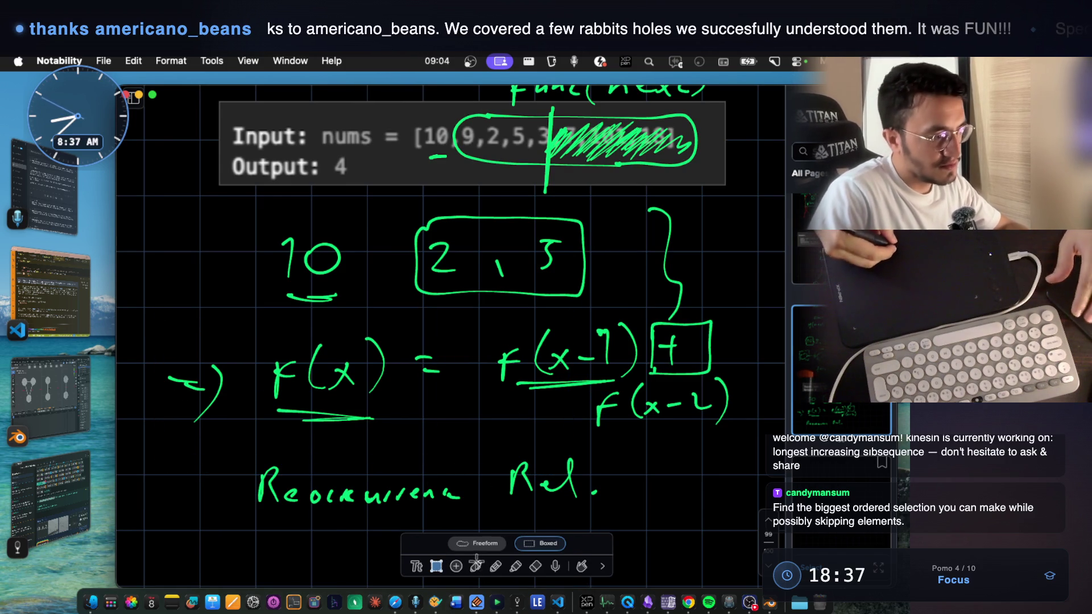
left_click(476, 565)
scroll(281, 512, "down", 3)
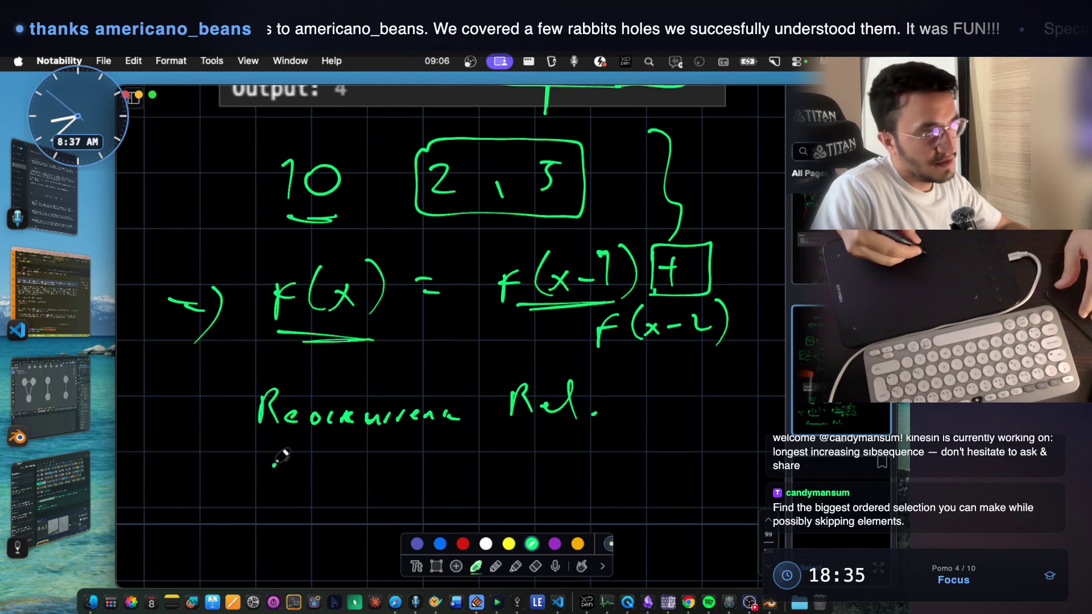
scroll(280, 456, "up", 3)
left_click(436, 566)
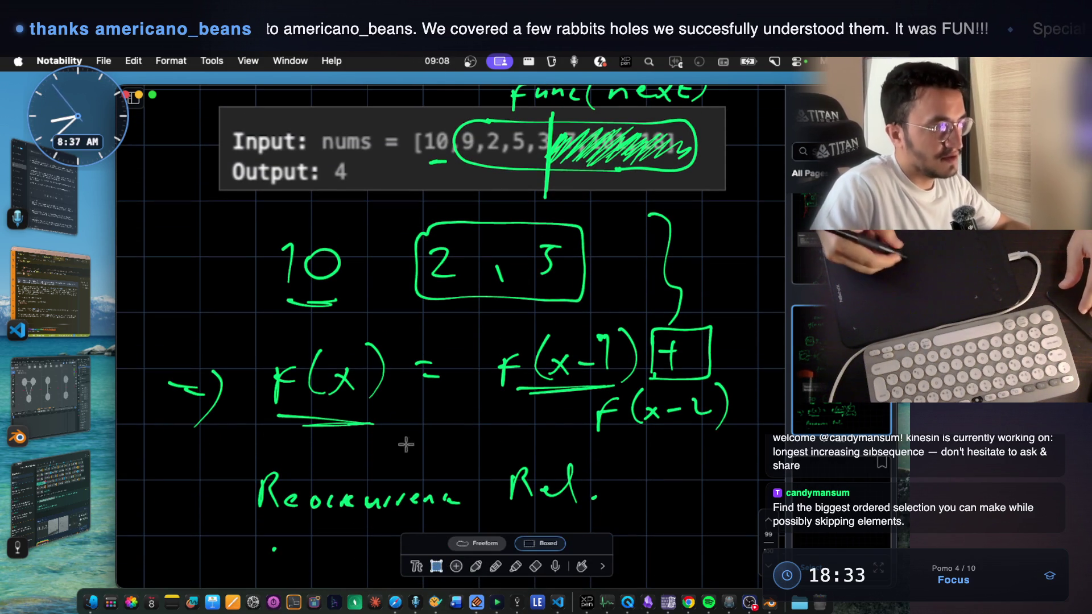
left_click_drag(171, 322, 768, 550)
left_click_drag(655, 489, 653, 586)
scroll(670, 377, "up", 3)
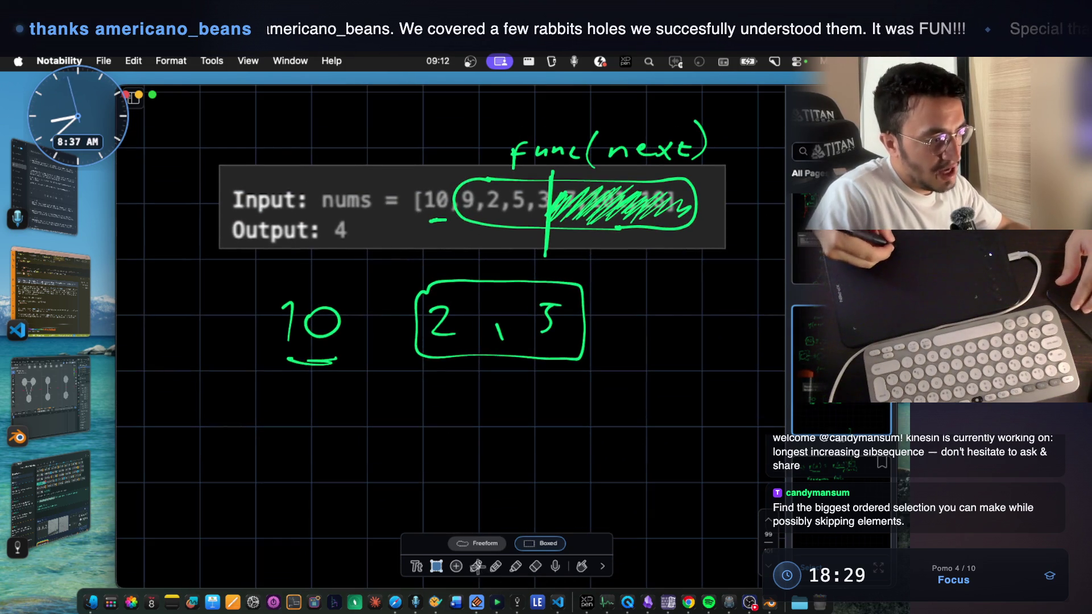
left_click(476, 566)
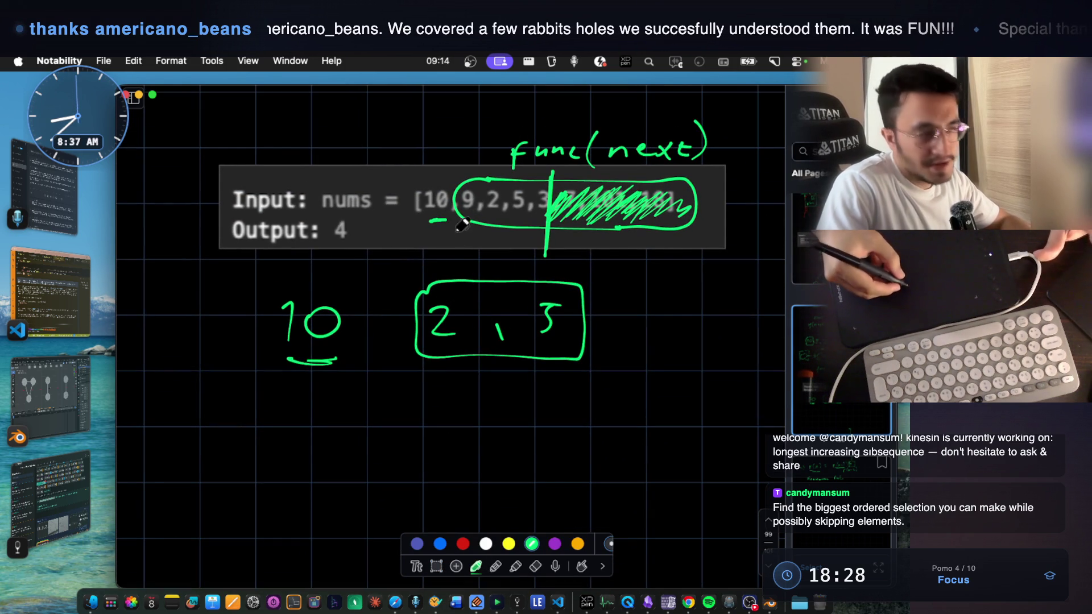
- Draw a green oval around '[10' in the Input line
mouse_move(436, 182)
left_mouse_down()
mouse_move(415, 196)
mouse_move(449, 196)
mouse_move(436, 182)
left_mouse_up()
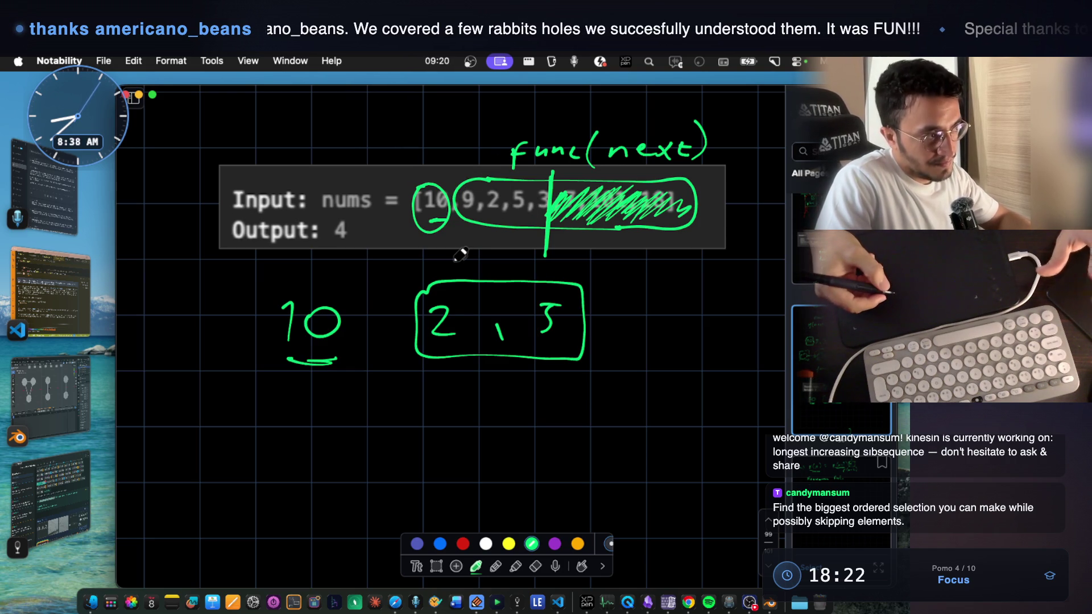
scroll(483, 239, "down", 2)
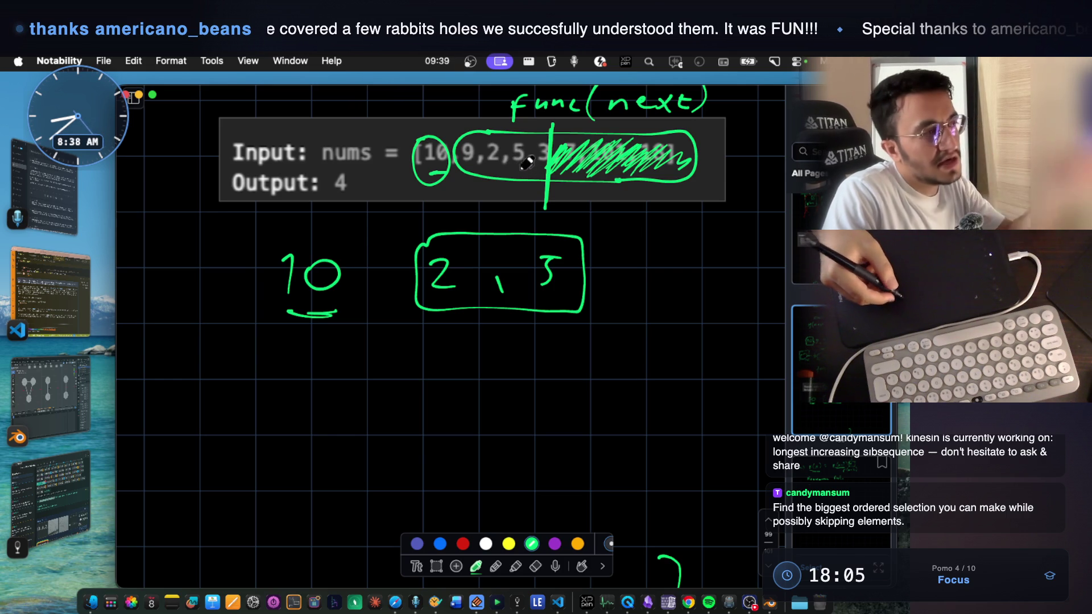
- Draw an underline under the 2,3 box, then undo it
scroll(481, 230, "down", 1)
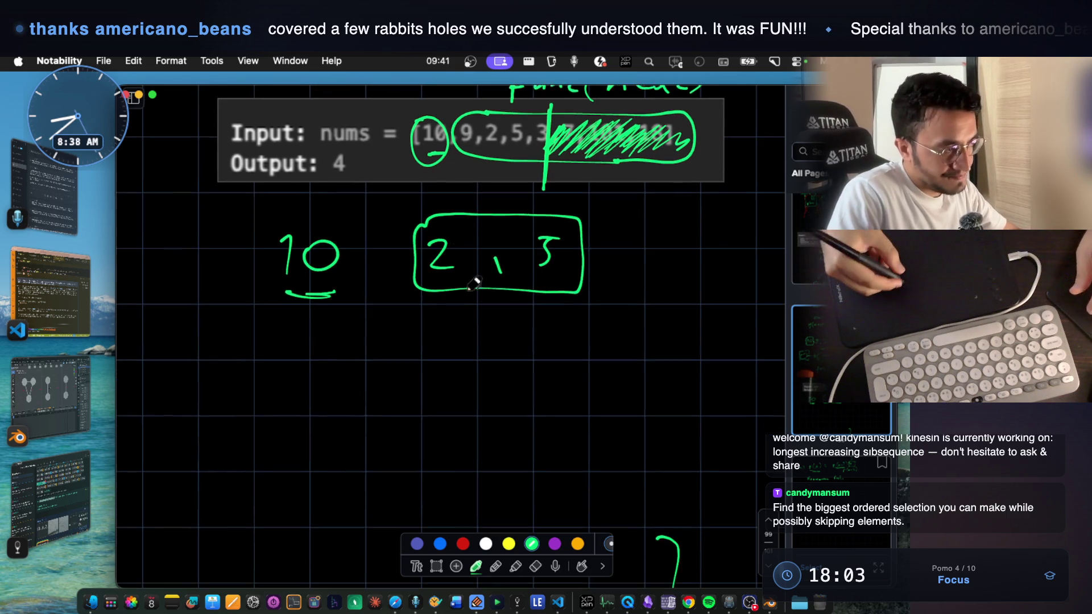
scroll(472, 182, "up", 2)
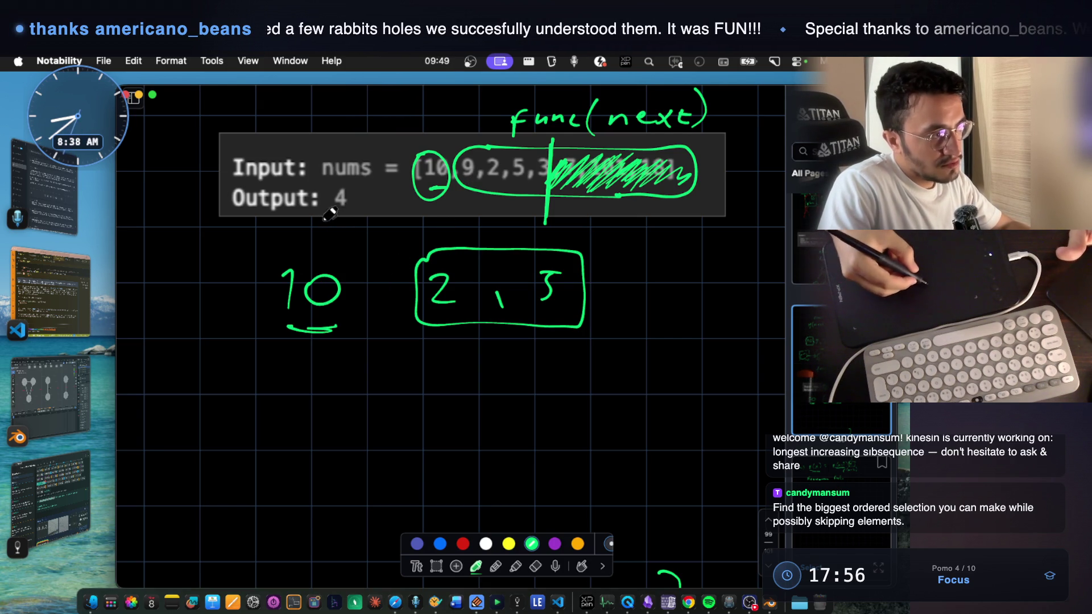
left_click_drag(424, 345, 458, 345)
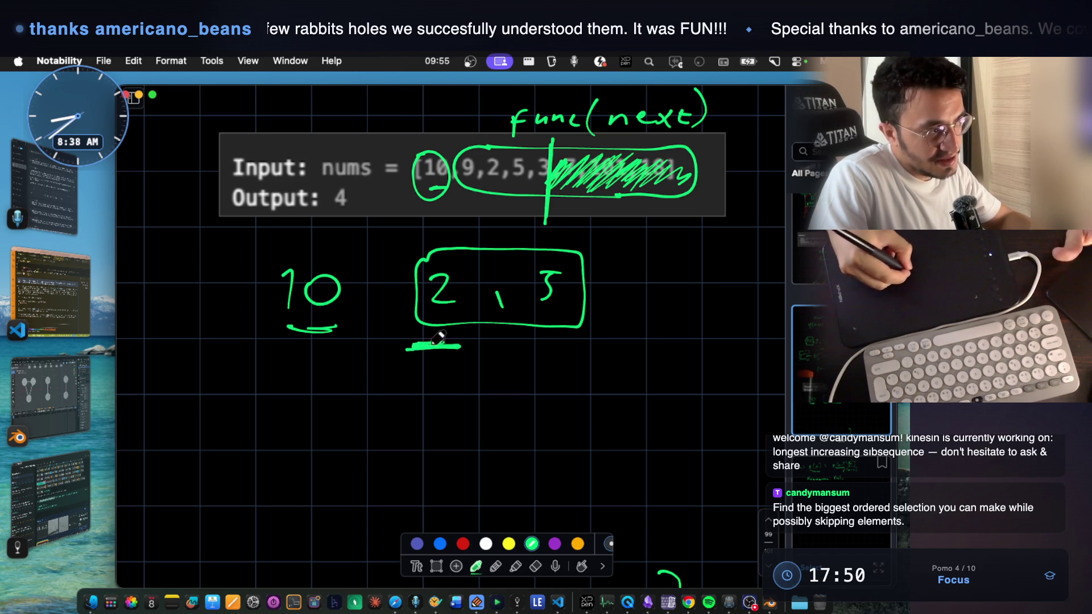
key("ctrl+z")
- Box the 10 and draw a curved arrow linking it to the 2,3 box
left_click(301, 346)
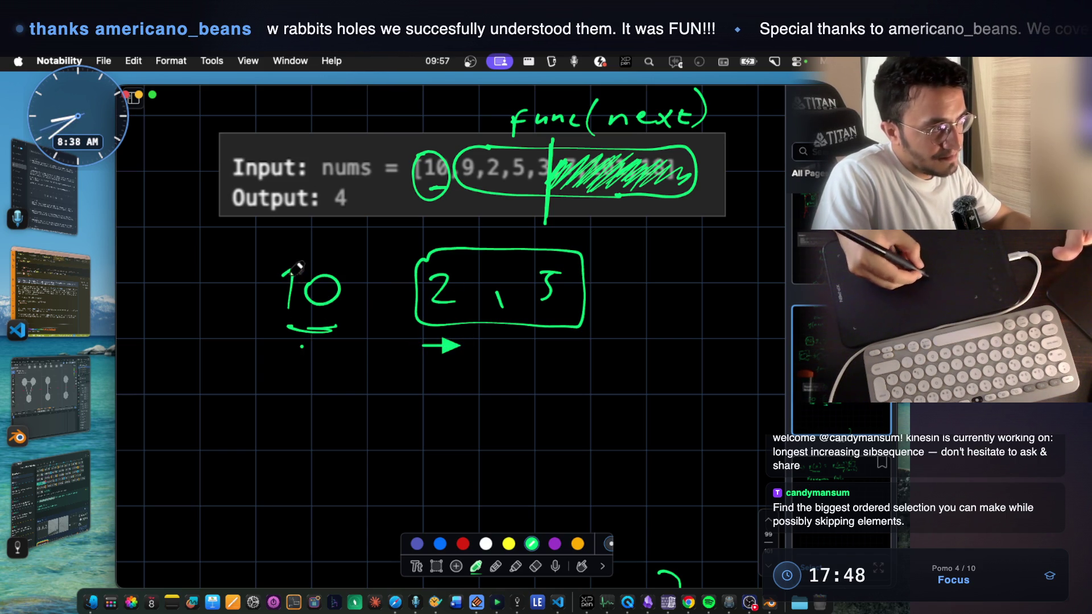
mouse_move(277, 340)
left_mouse_down()
mouse_move(369, 251)
mouse_move(303, 320)
left_mouse_up()
mouse_move(322, 254)
left_mouse_down()
mouse_move(336, 234)
mouse_move(419, 232)
mouse_move(425, 259)
left_mouse_up()
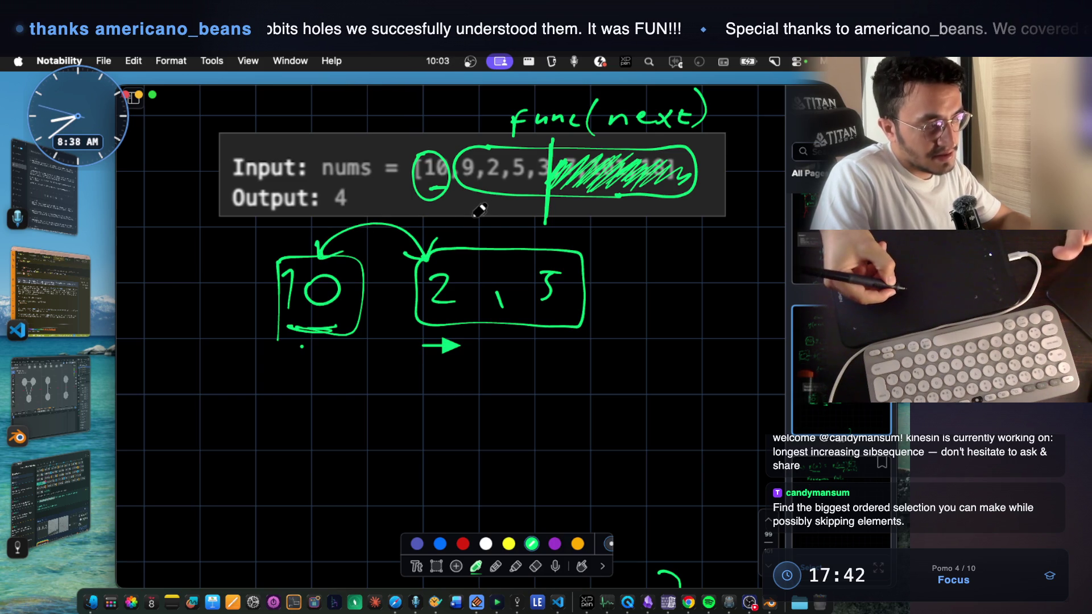
scroll(481, 210, "down", 3)
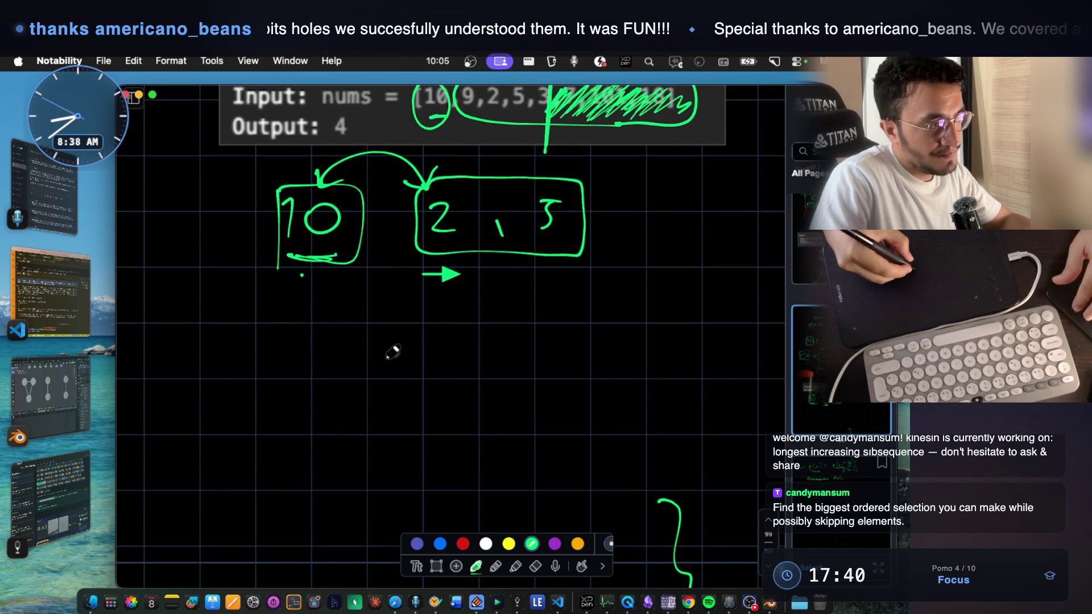
scroll(413, 332, "up", 2)
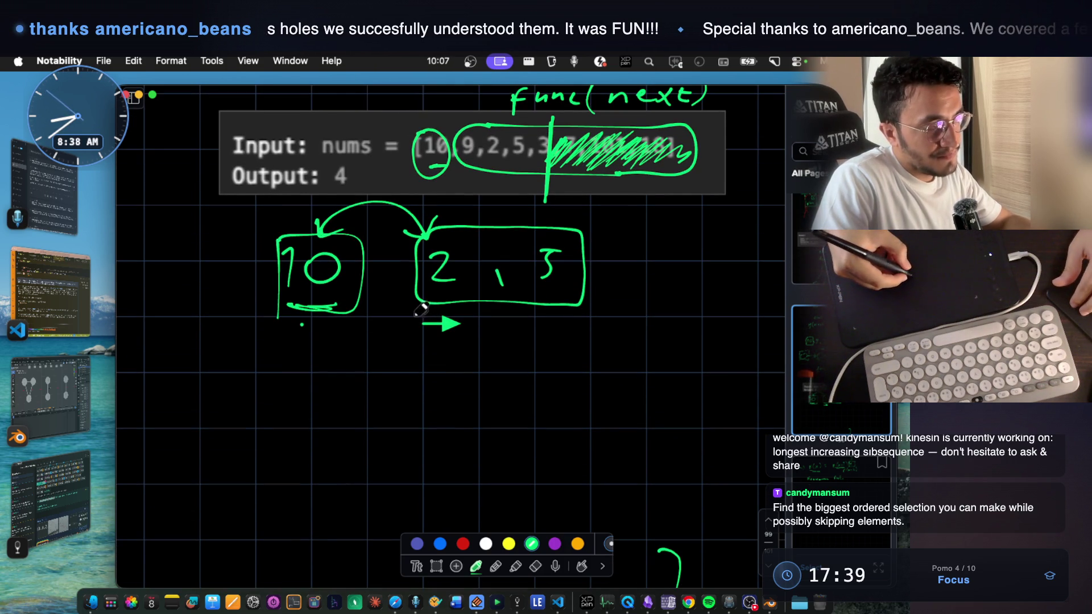
scroll(424, 307, "down", 3)
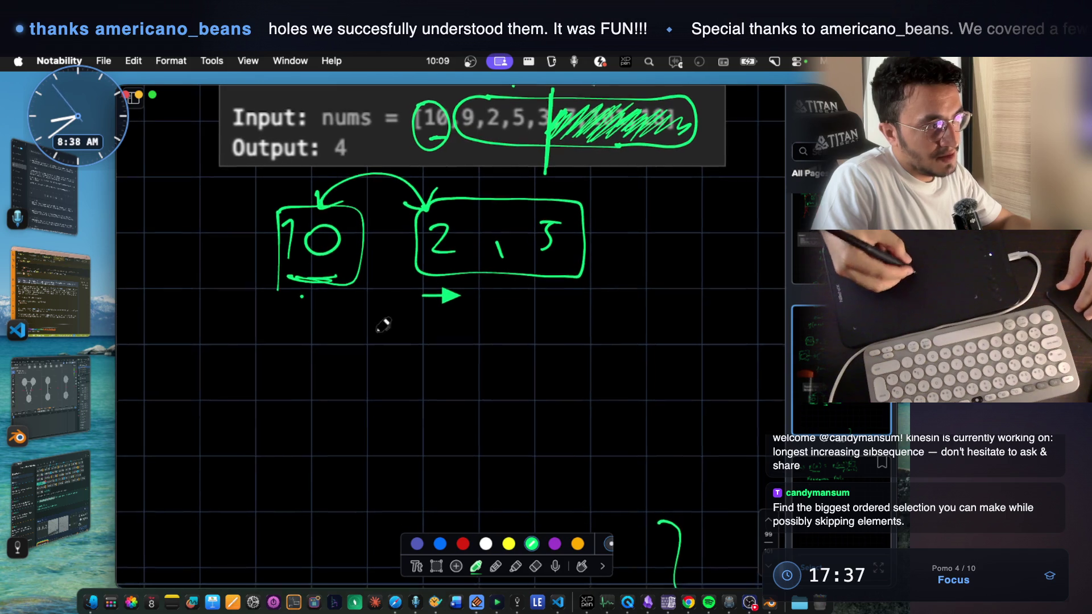
- Handwrite 'func(next)' in green below the 10 and 2,3 boxes
mouse_move(359, 344)
left_mouse_down()
mouse_move(337, 390)
mouse_move(354, 362)
mouse_move(388, 364)
left_mouse_up()
mouse_move(392, 365)
left_mouse_down()
mouse_move(423, 370)
mouse_move(490, 429)
mouse_move(515, 430)
left_mouse_up()
scroll(457, 303, "up", 2)
scroll(458, 342, "down", 2)
scroll(472, 409, "up", 2)
mouse_move(518, 418)
left_mouse_down()
mouse_move(538, 432)
mouse_move(521, 433)
left_mouse_up()
mouse_move(552, 408)
left_mouse_down()
mouse_move(560, 432)
mouse_move(567, 415)
left_mouse_up()
left_click_drag(576, 389, 576, 449)
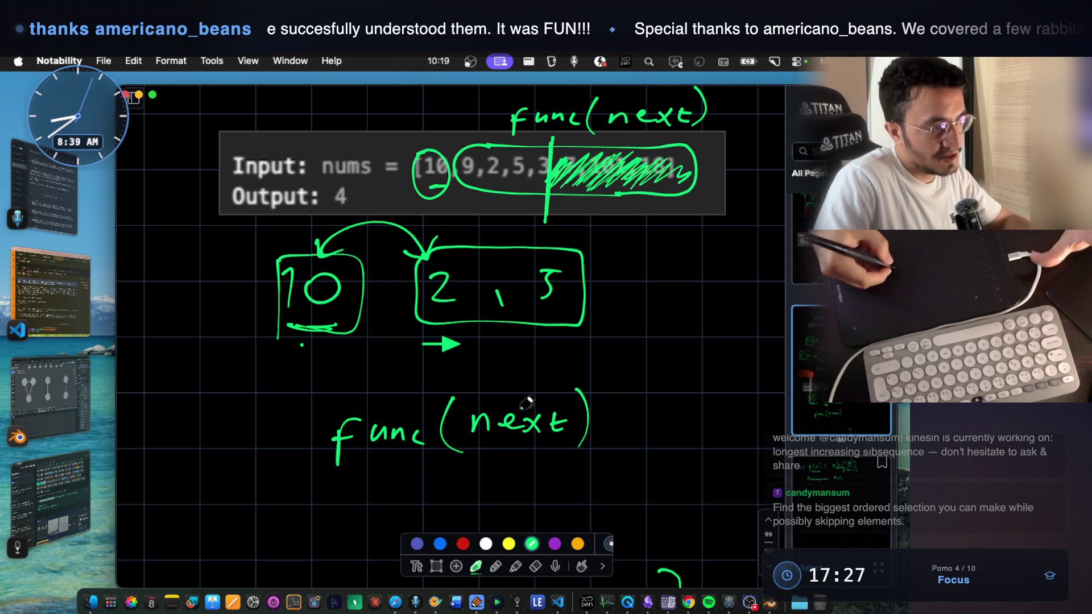
scroll(519, 402, "up", 1)
scroll(494, 270, "up", 1)
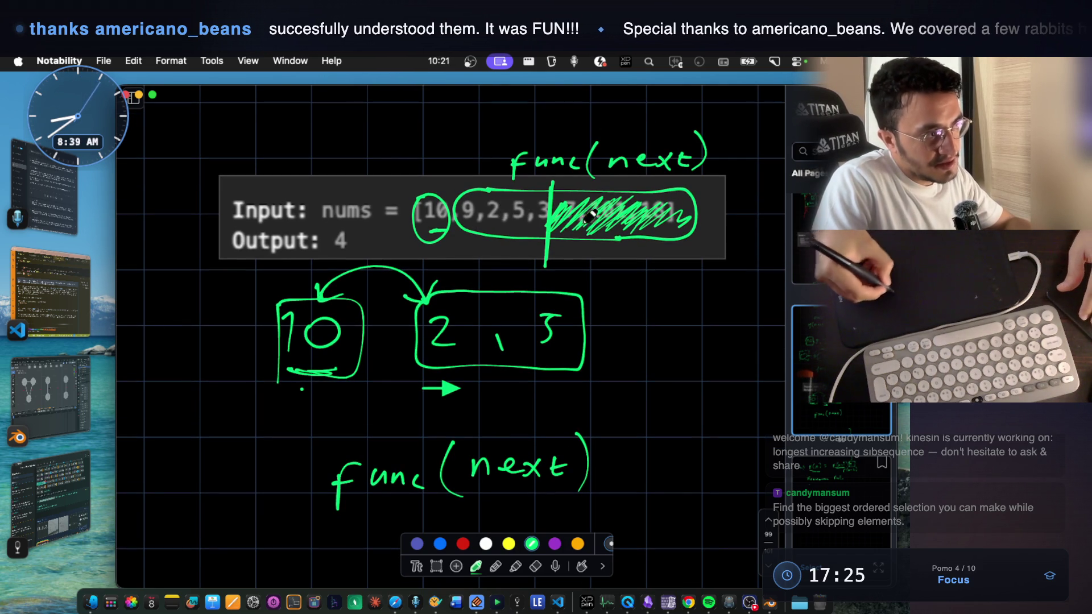
scroll(549, 215, "down", 3)
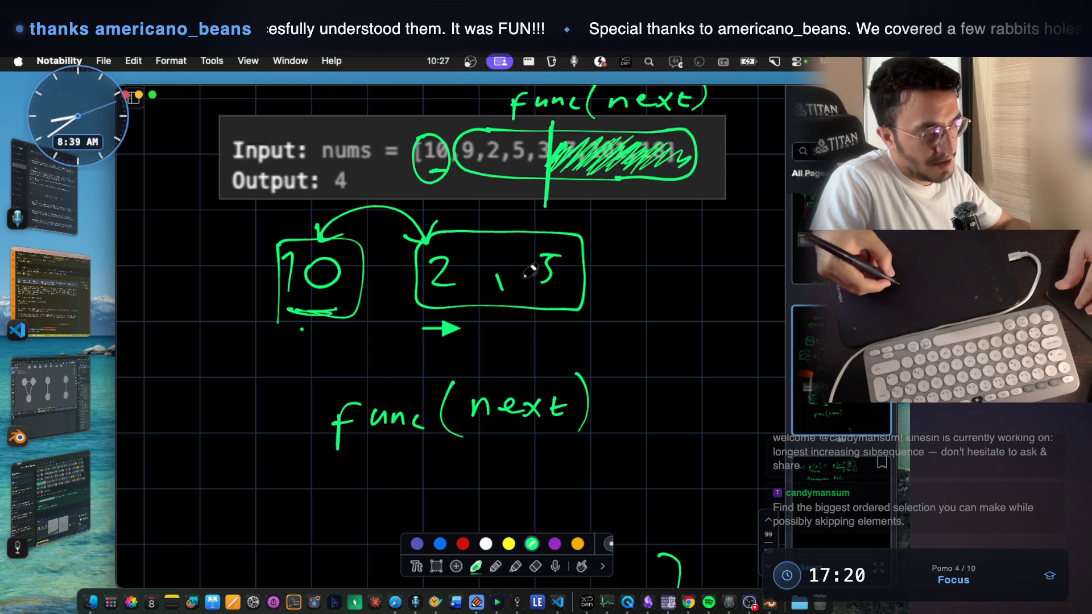
scroll(398, 341, "down", 3)
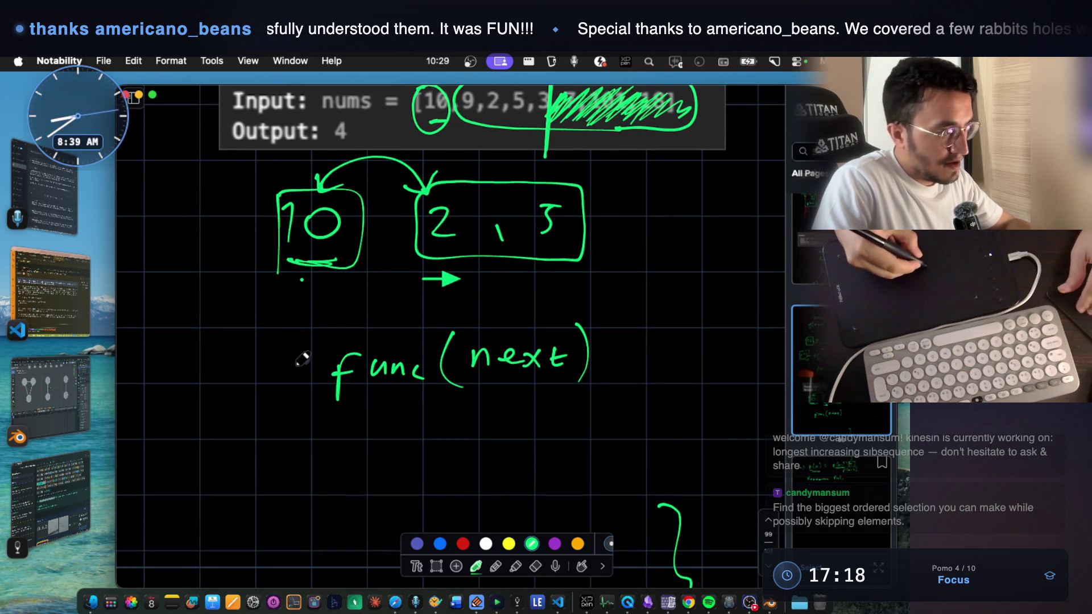
scroll(318, 364, "down", 1)
- Add '=' and 'int[]' to the left of func(next)
left_click_drag(280, 357, 293, 356)
left_click_drag(280, 370, 295, 368)
scroll(202, 354, "up", 1)
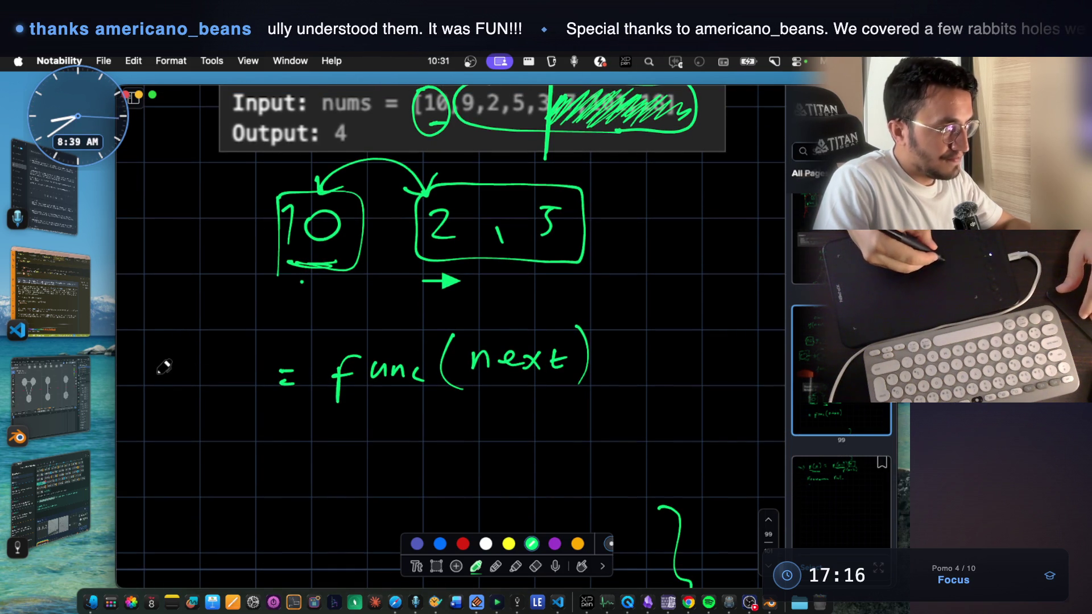
left_click_drag(164, 392, 196, 391)
mouse_move(185, 373)
left_mouse_down()
mouse_move(228, 392)
mouse_move(239, 382)
left_mouse_up()
scroll(267, 381, "down", 4)
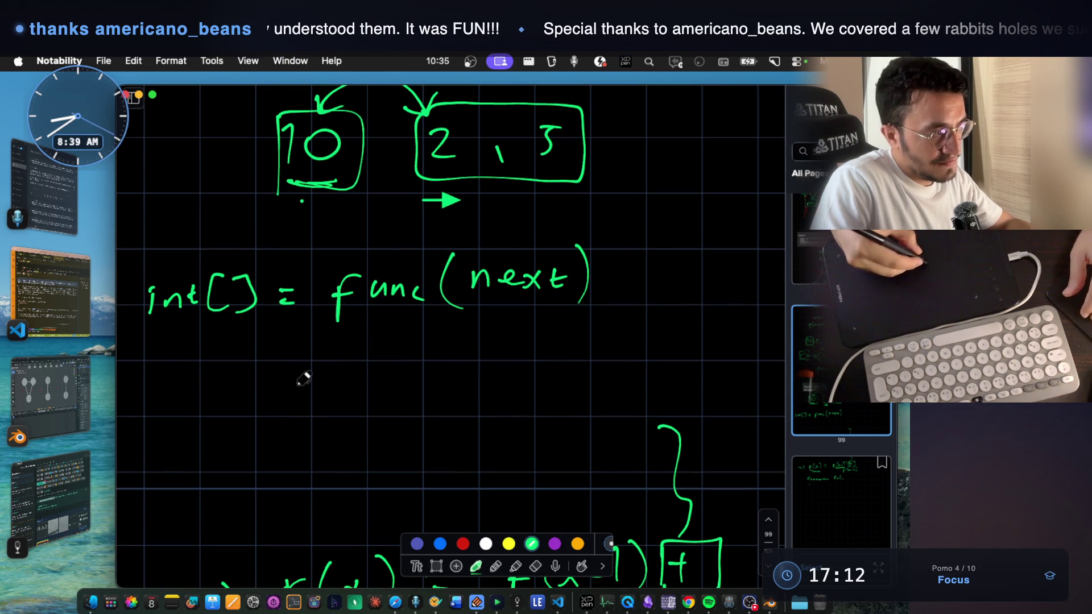
scroll(317, 307, "up", 2)
- Complete the green condition so it reads if ( arr[0] > x ) with a closing parenthesis
mouse_move(267, 287)
left_mouse_down()
mouse_move(264, 296)
mouse_move(290, 284)
left_mouse_up()
left_click_drag(296, 293, 309, 283)
scroll(381, 386, "down", 2)
left_click_drag(375, 369, 375, 391)
mouse_move(386, 391)
left_mouse_down()
mouse_move(419, 373)
mouse_move(458, 391)
mouse_move(480, 364)
mouse_move(479, 404)
left_mouse_up()
scroll(332, 390, "up", 1)
left_click_drag(234, 395, 251, 419)
left_click_drag(291, 366, 310, 434)
scroll(505, 316, "up", 2)
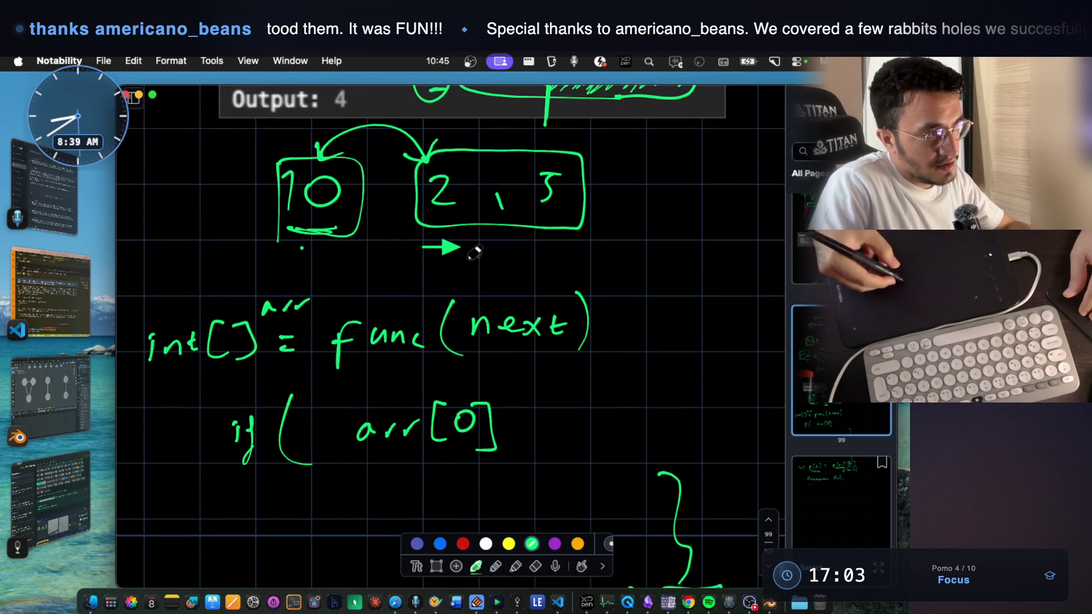
left_click_drag(521, 417, 524, 443)
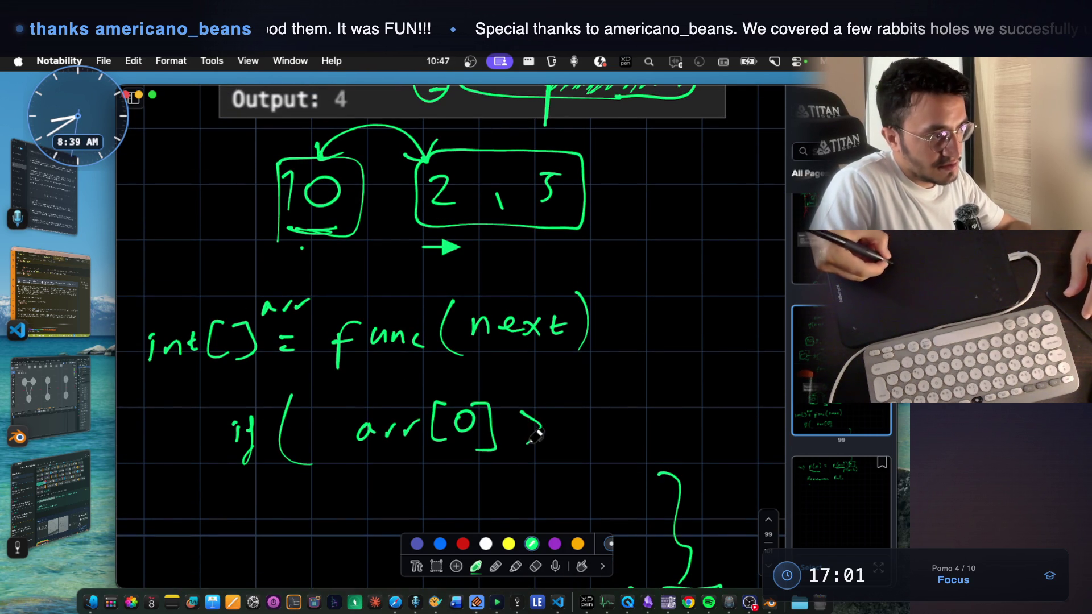
left_click_drag(589, 409, 610, 433)
left_click_drag(607, 408, 591, 434)
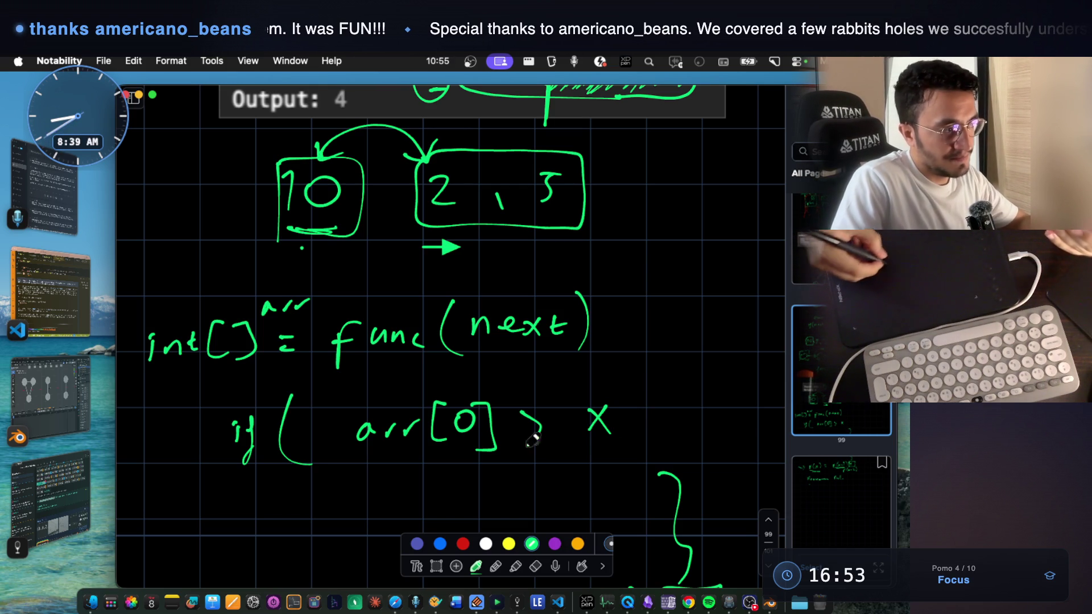
left_click_drag(630, 387, 630, 457)
- Handwrite the comment '// can append' beneath the if line
scroll(511, 398, "down", 4)
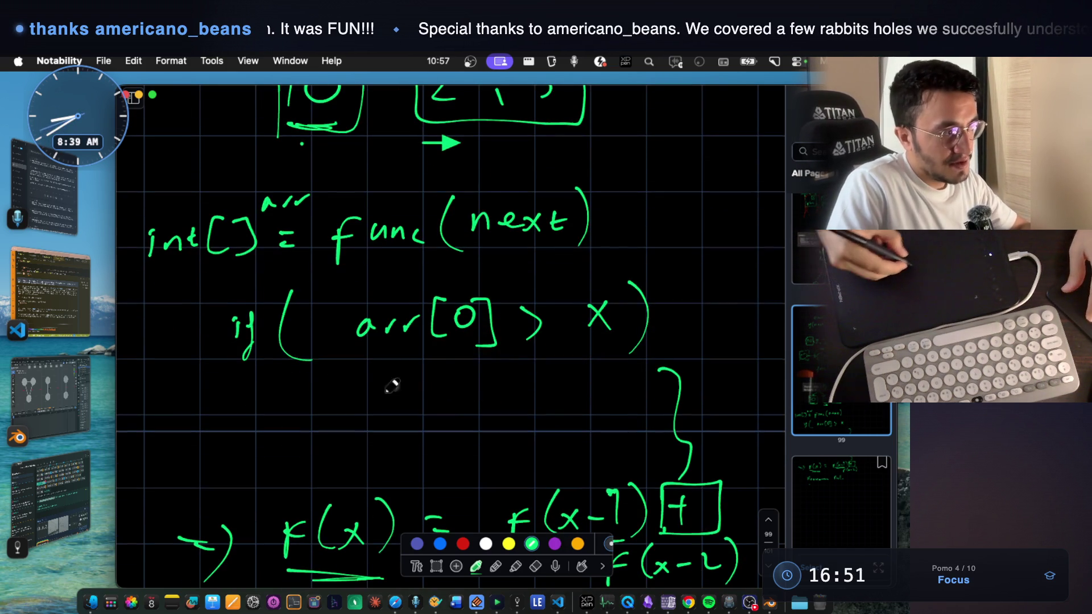
left_click_drag(333, 380, 320, 419)
left_click_drag(354, 378, 341, 408)
scroll(348, 398, "up", 5)
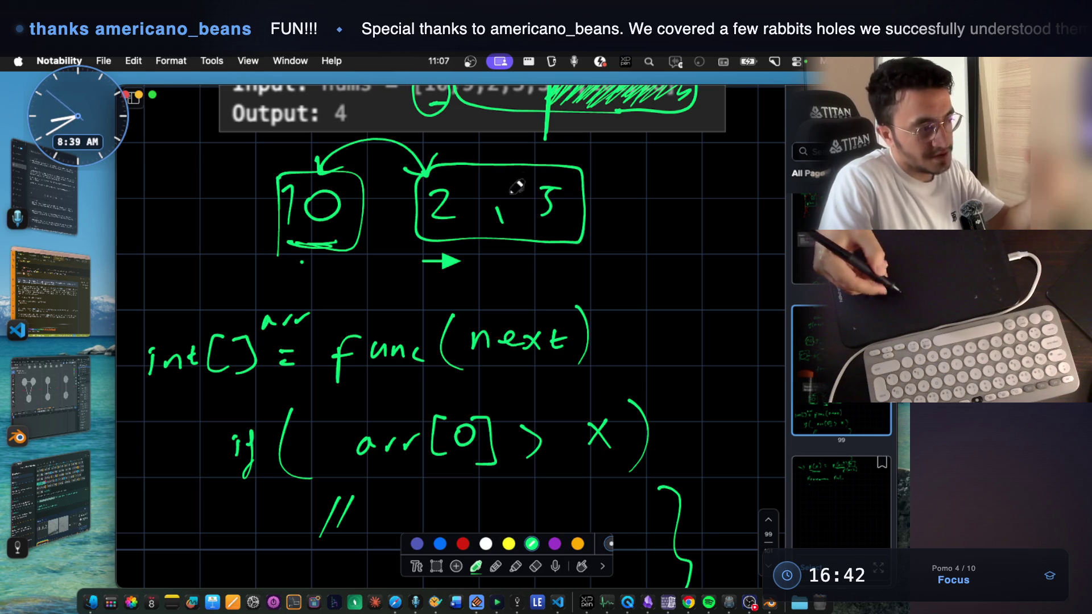
scroll(383, 441, "down", 2)
mouse_move(393, 447)
left_mouse_down()
mouse_move(392, 463)
mouse_move(432, 463)
left_mouse_up()
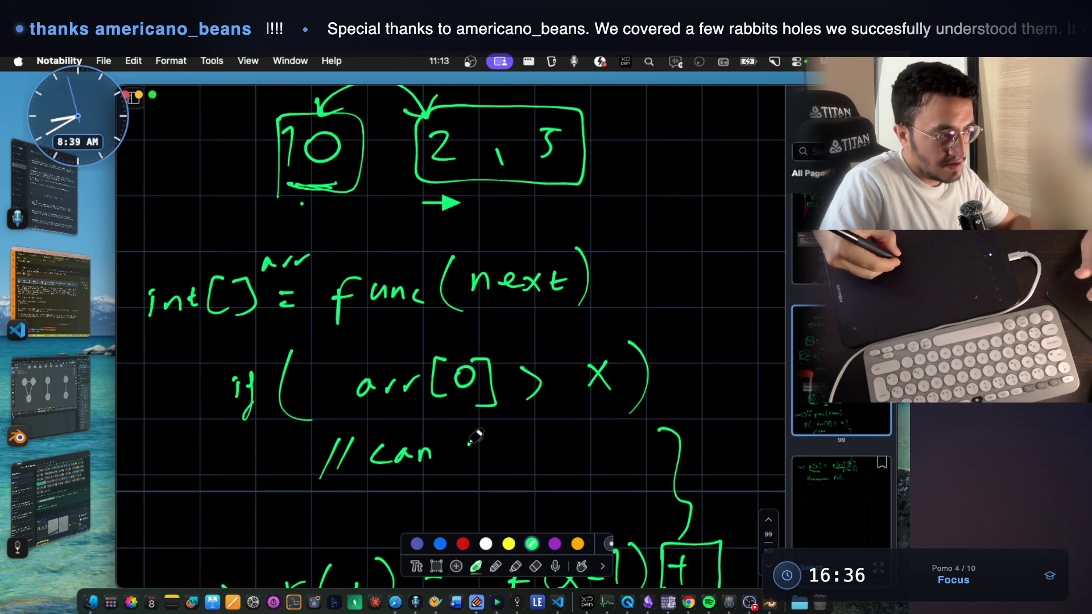
left_click_drag(496, 453, 581, 440)
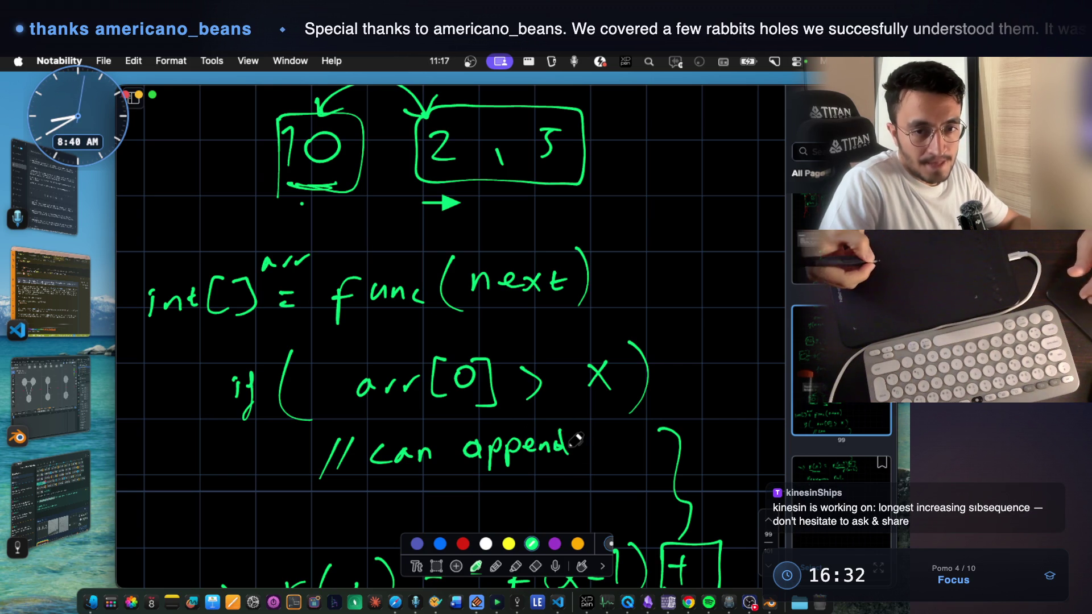
scroll(575, 439, "down", 5)
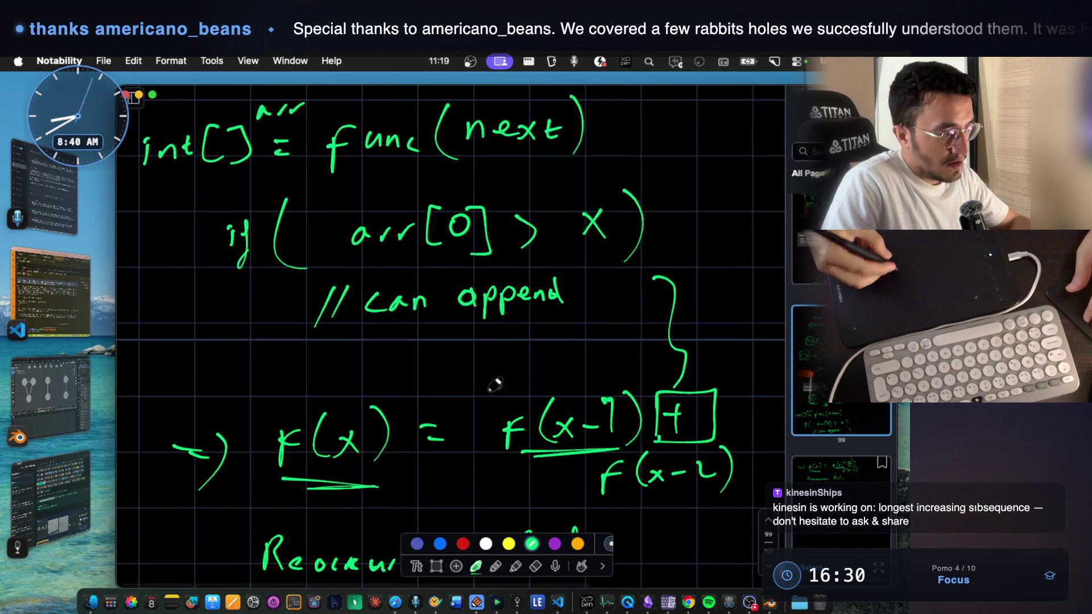
left_click(436, 566)
scroll(438, 475, "down", 5)
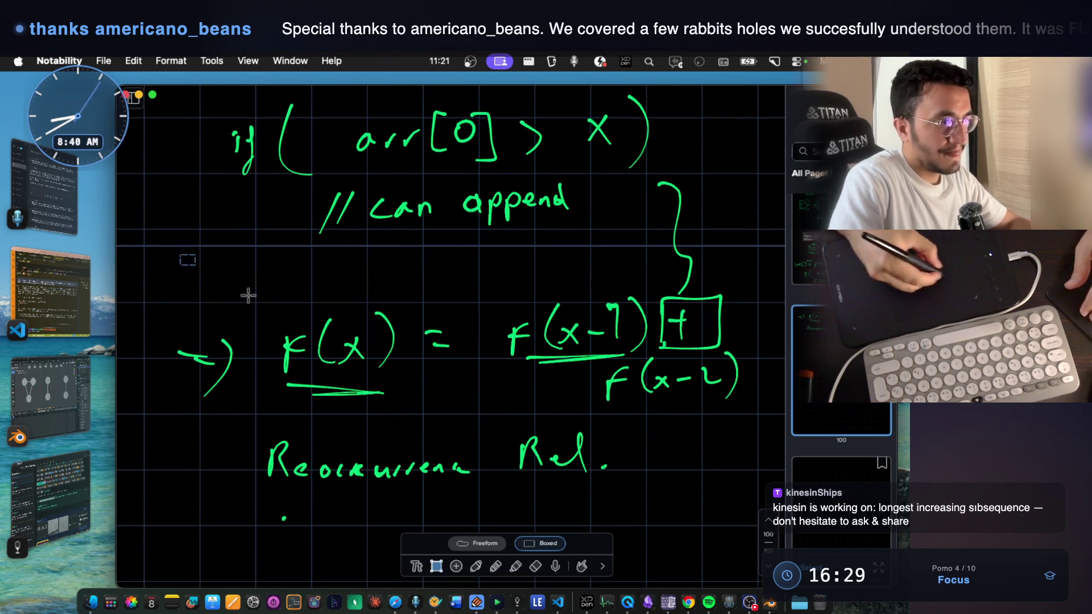
- Lasso-select and delete the f(x) recurrence notes
left_click_drag(181, 255, 730, 535)
key("BackSpace")
scroll(653, 317, "up", 5)
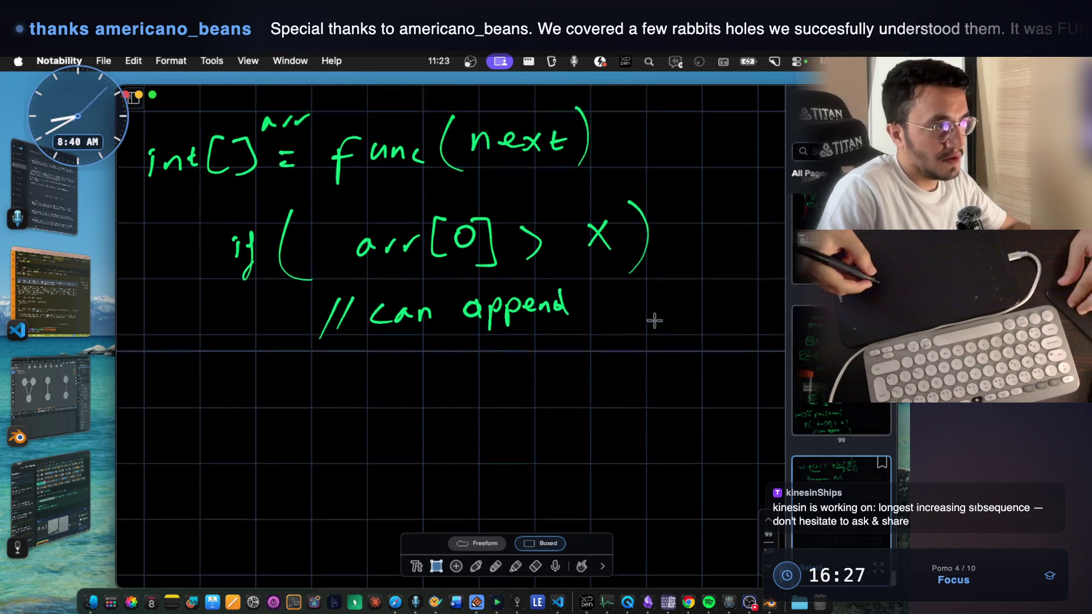
scroll(578, 364, "up", 3)
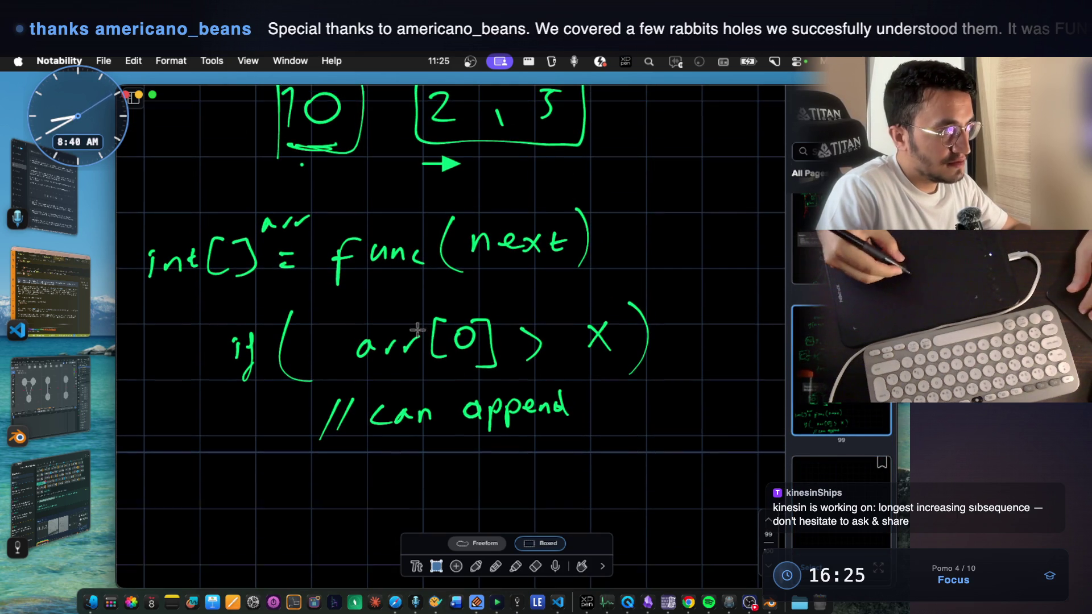
scroll(341, 296, "up", 2)
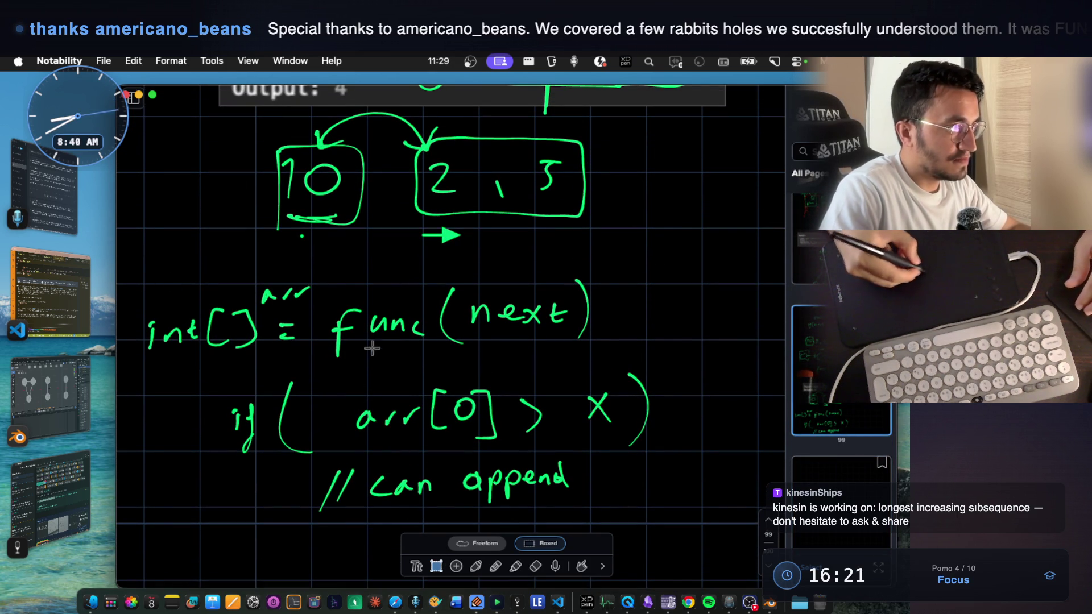
- Move 'arr' beside int[] and add a semicolon after func(next)
mouse_move(280, 302)
left_mouse_down()
mouse_move(597, 364)
mouse_move(282, 349)
left_mouse_up()
left_click_drag(481, 323, 565, 330)
mouse_move(256, 310)
left_mouse_down()
mouse_move(307, 274)
mouse_move(297, 294)
mouse_move(311, 328)
left_mouse_up()
left_click(414, 348)
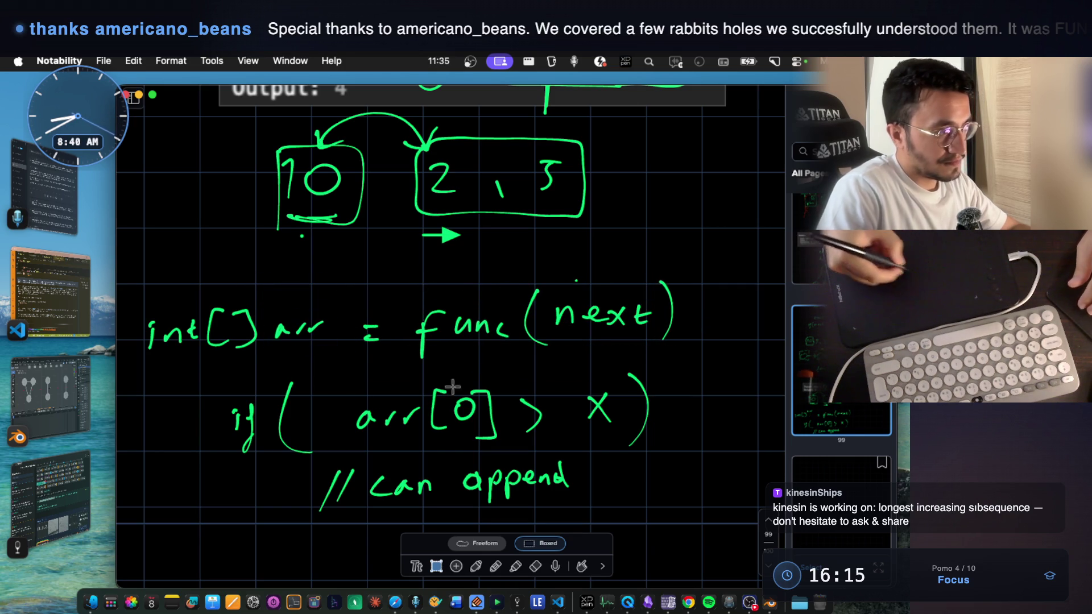
left_click(476, 565)
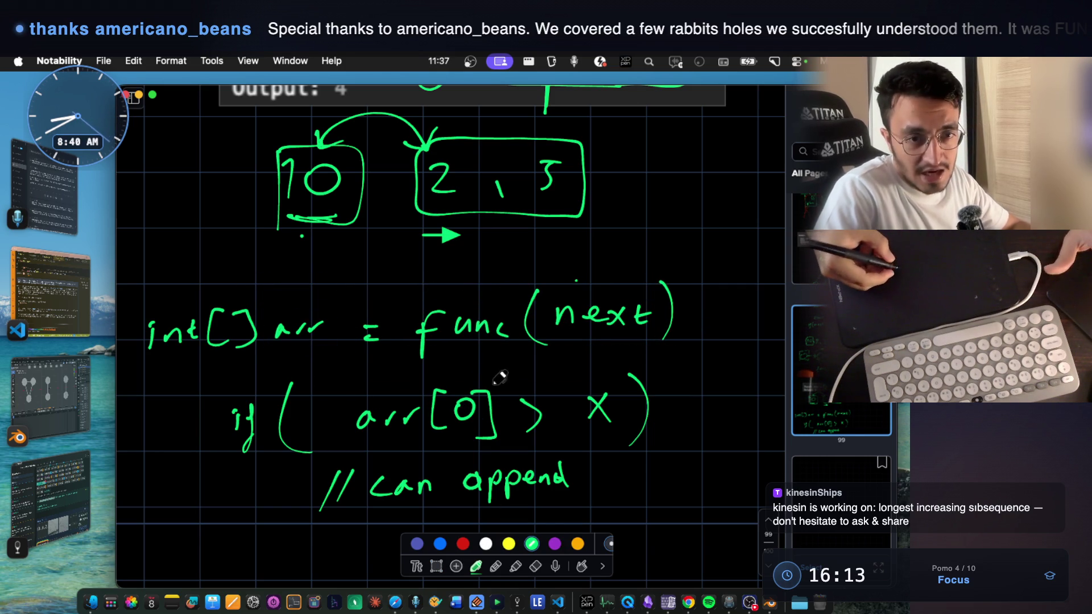
left_click_drag(689, 324, 686, 341)
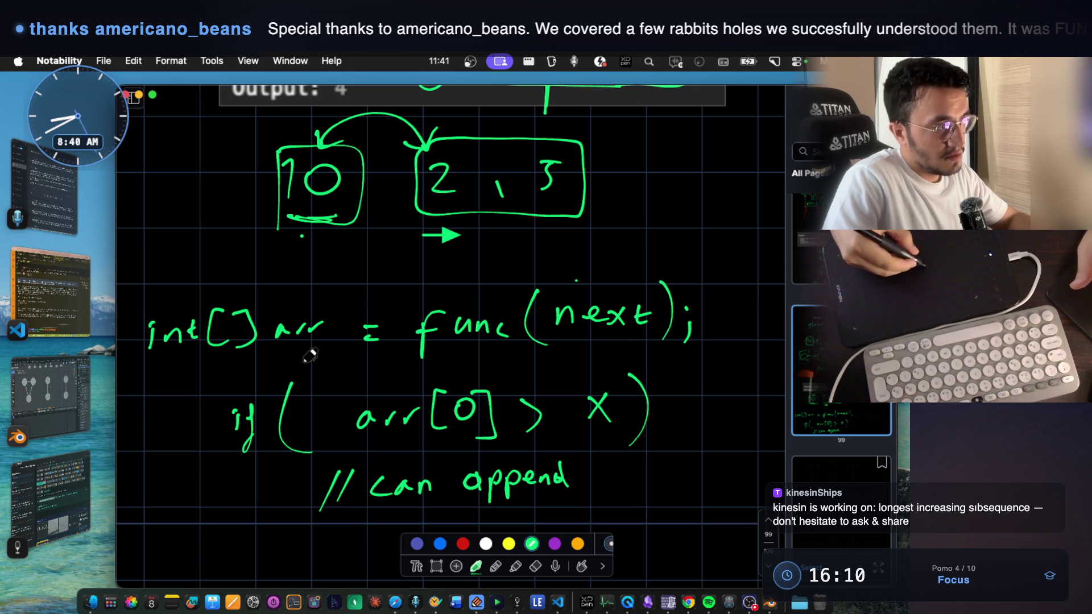
- Open the Longest Increasing Subsequence problem from the Notes With Audio & Video notes
scroll(333, 319, "up", 2)
scroll(333, 319, "up", 2)
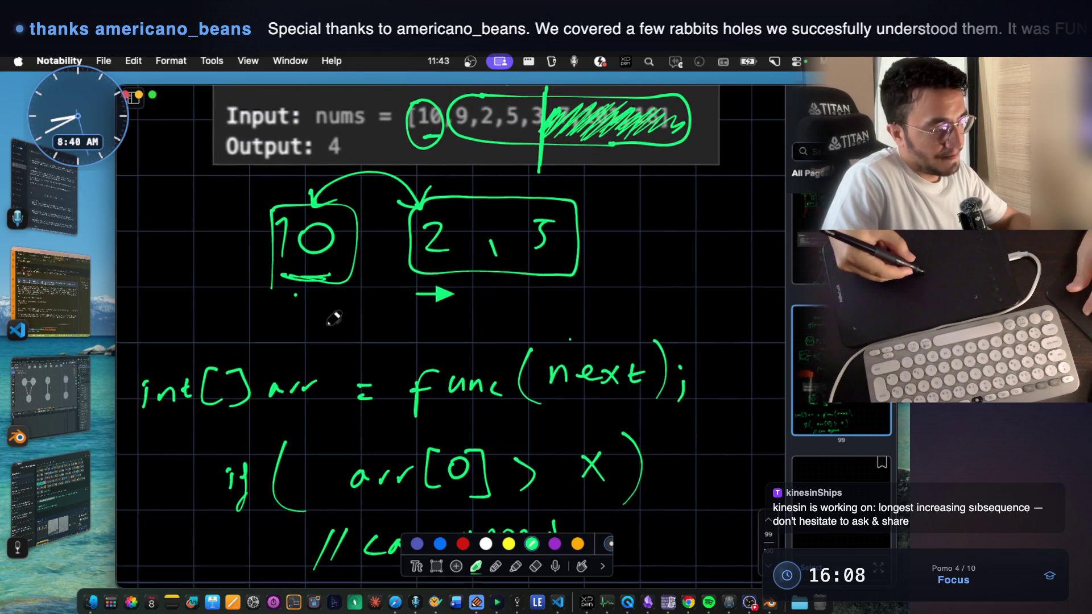
scroll(326, 323, "up", 1)
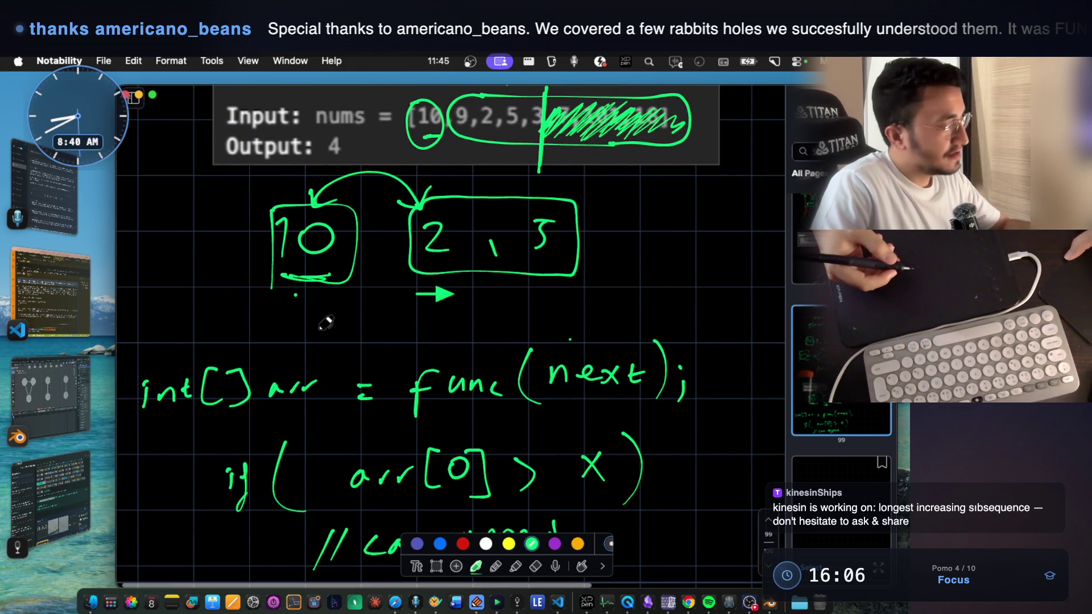
scroll(355, 363, "up", 3)
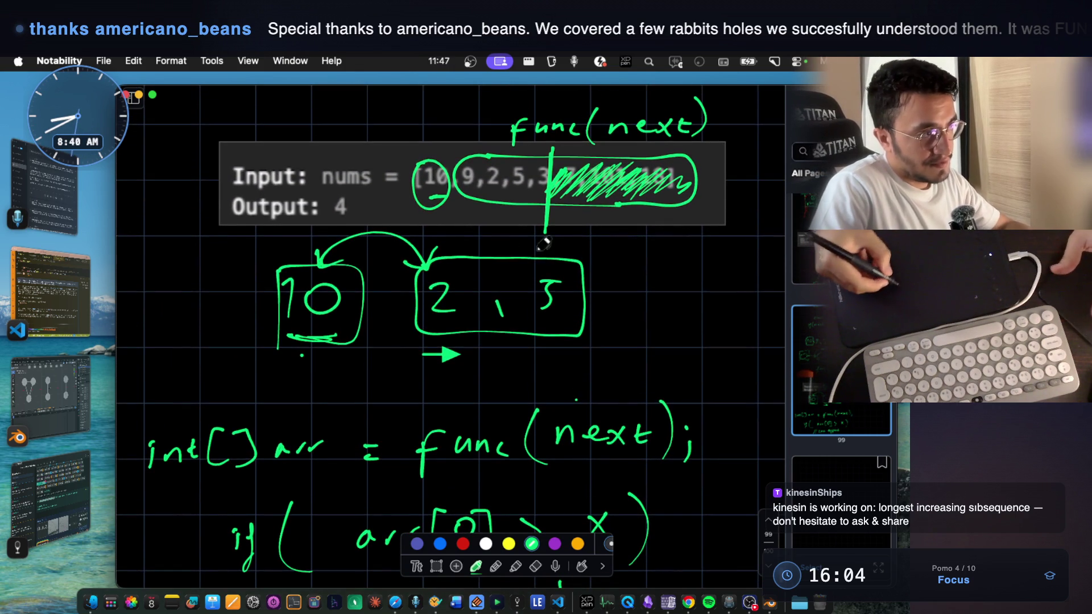
left_click(81, 471)
scroll(555, 409, "down", 3)
scroll(543, 386, "up", 3)
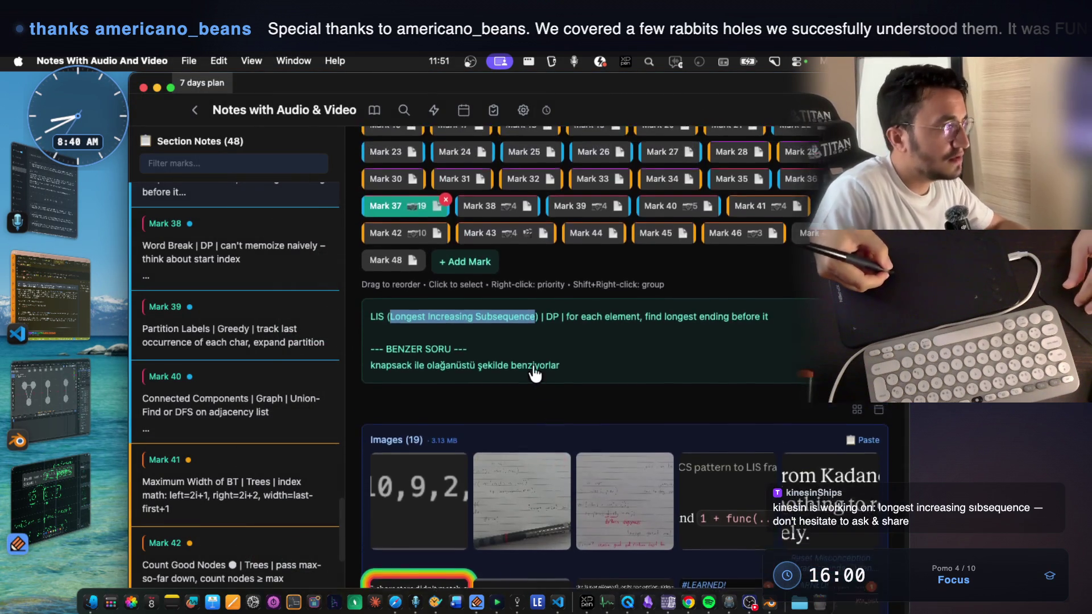
left_click(494, 312)
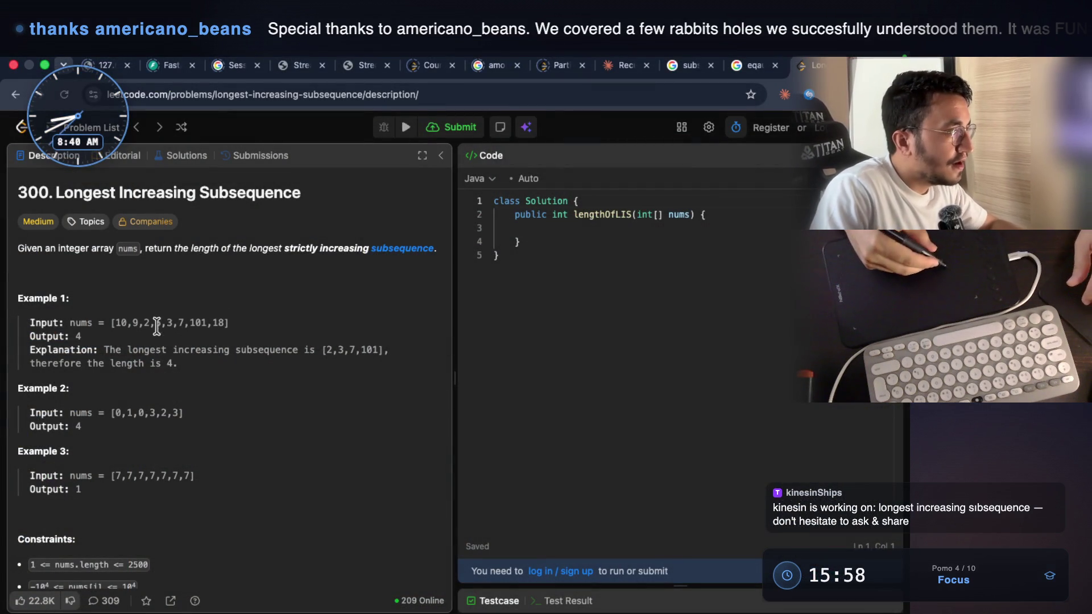
- Read the problem, highlighting 'length of the longest', then return to Notability
scroll(121, 374, "down", 1)
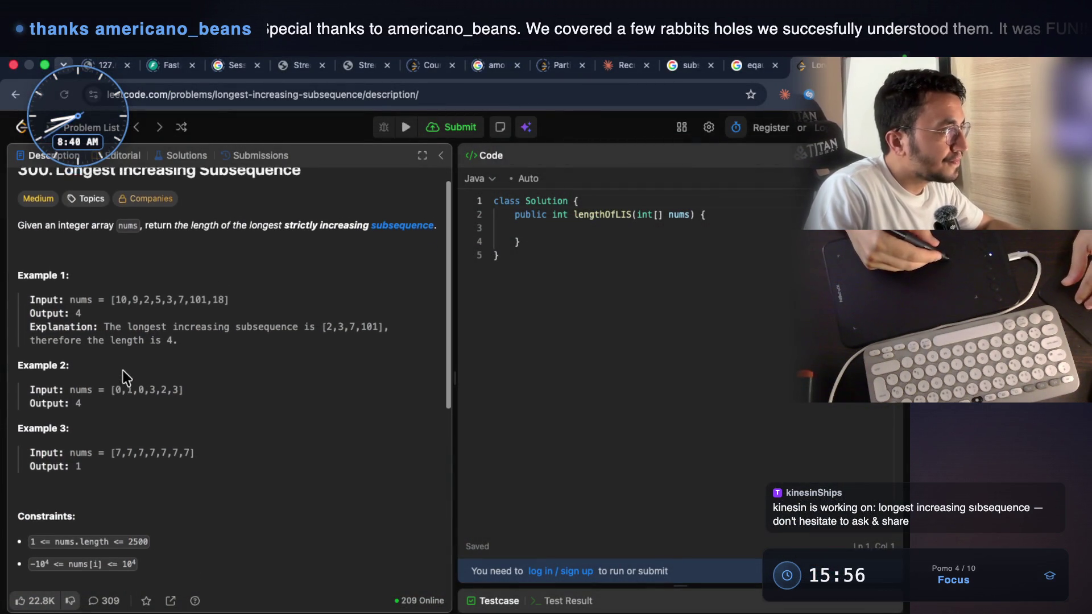
scroll(119, 369, "up", 1)
left_click_drag(201, 251, 281, 252)
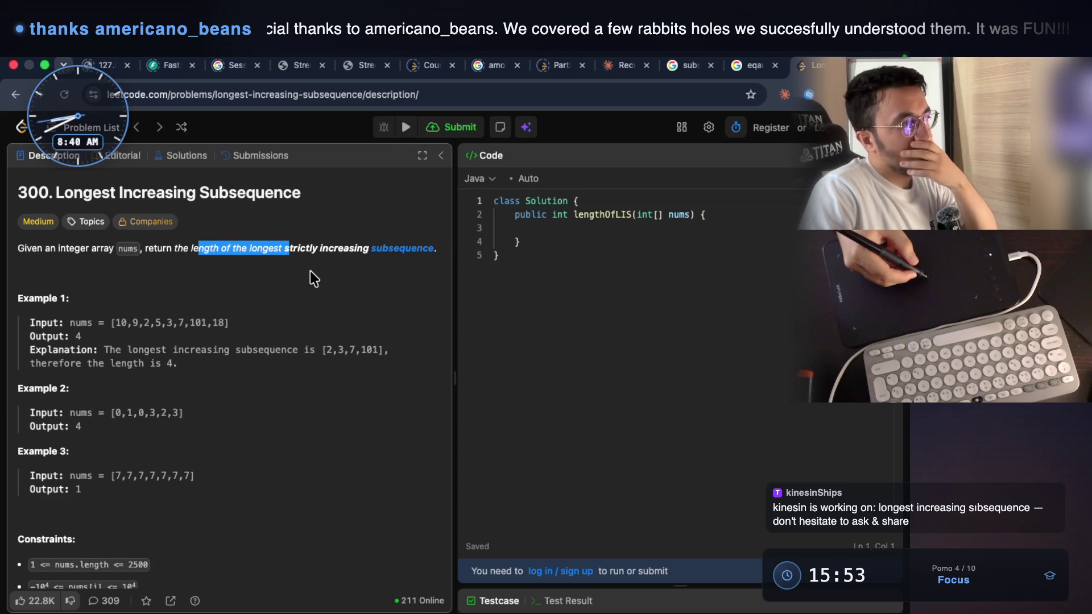
key("super+Tab")
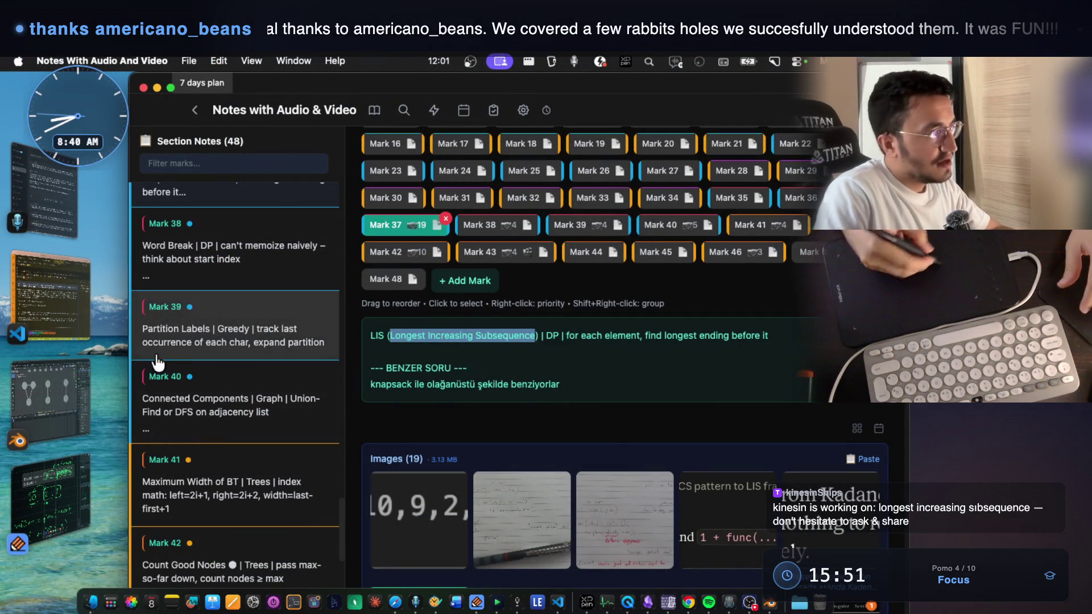
left_click(52, 498)
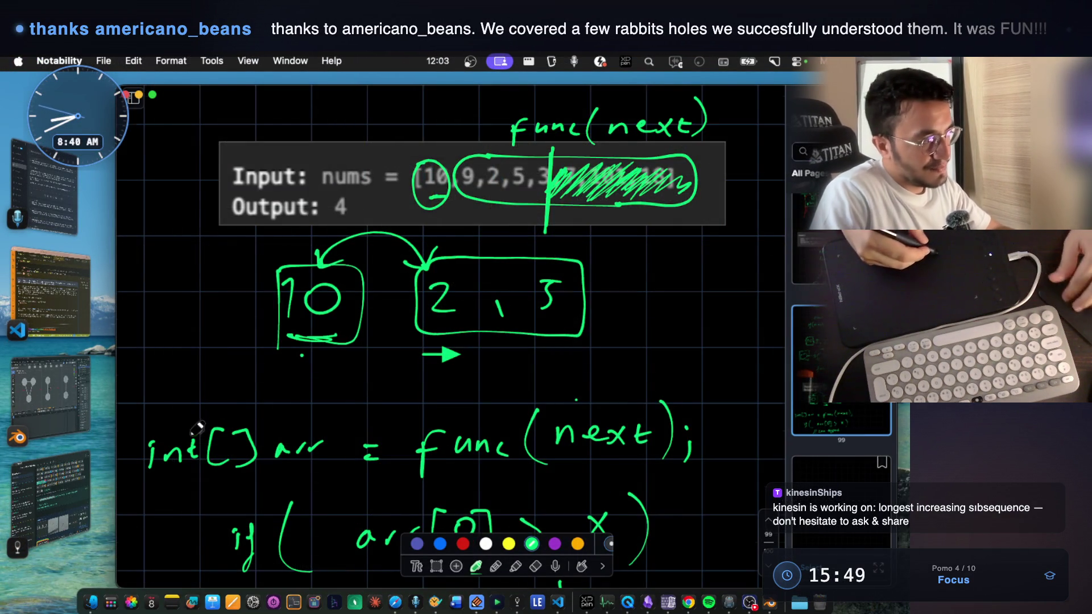
- Lasso-select and delete the handwritten int[] arr declaration
scroll(196, 428, "down", 5)
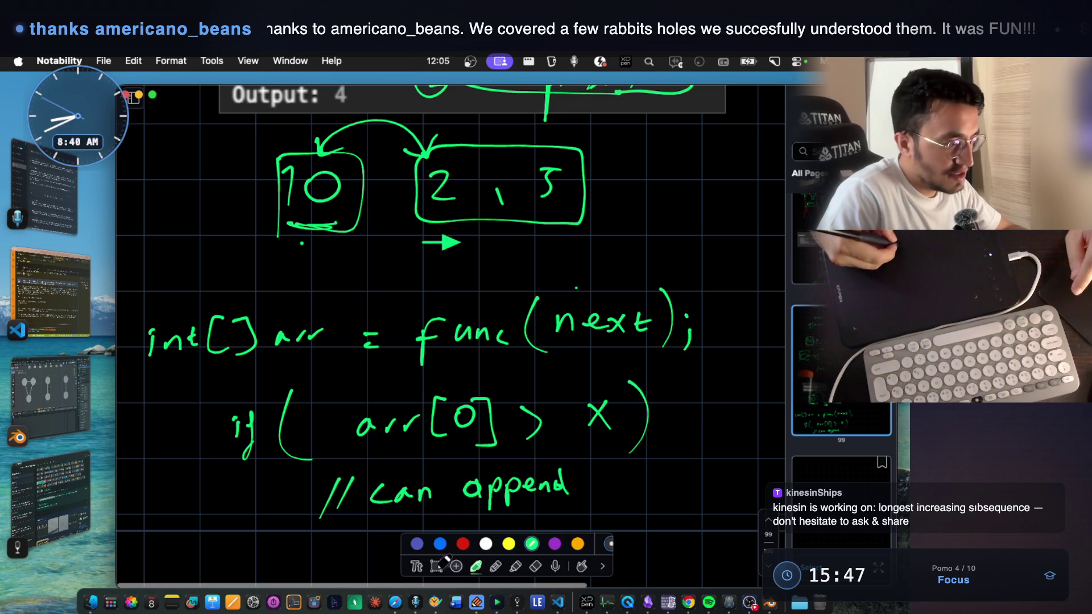
left_click(436, 566)
mouse_move(141, 296)
left_mouse_down()
mouse_move(221, 348)
mouse_move(343, 373)
left_mouse_up()
key("BackSpace")
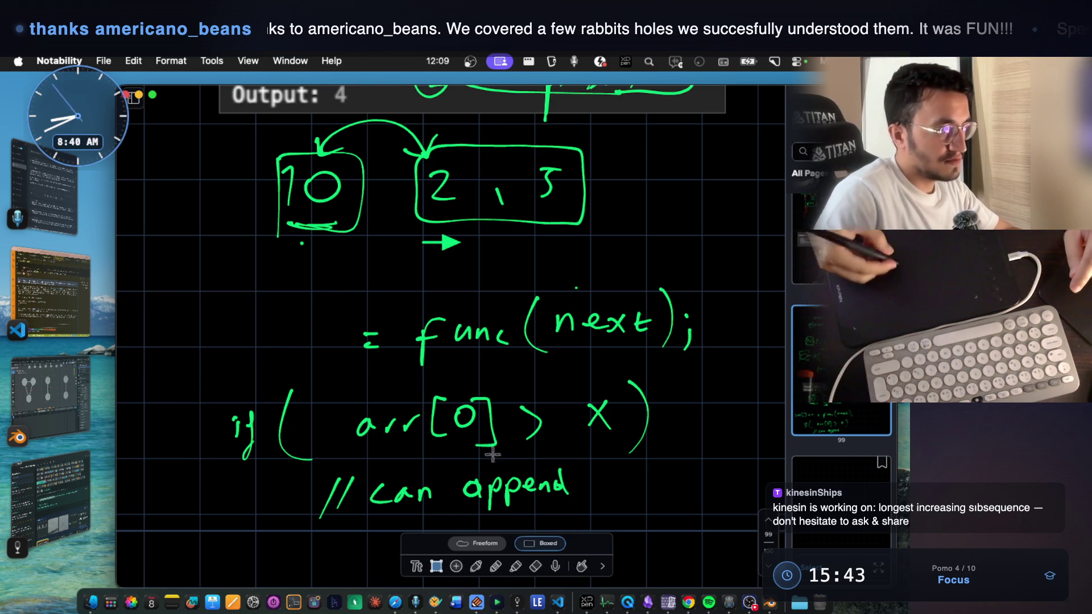
- Start writing int before = func(next); with the green pen
left_click(478, 567)
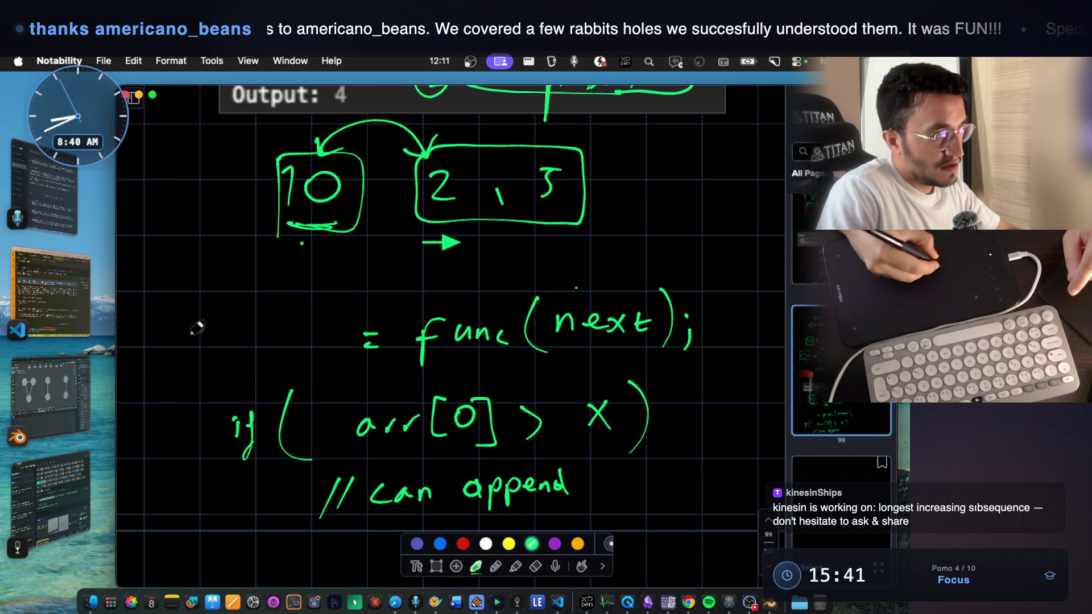
left_click_drag(195, 341, 233, 341)
left_click_drag(216, 333, 231, 331)
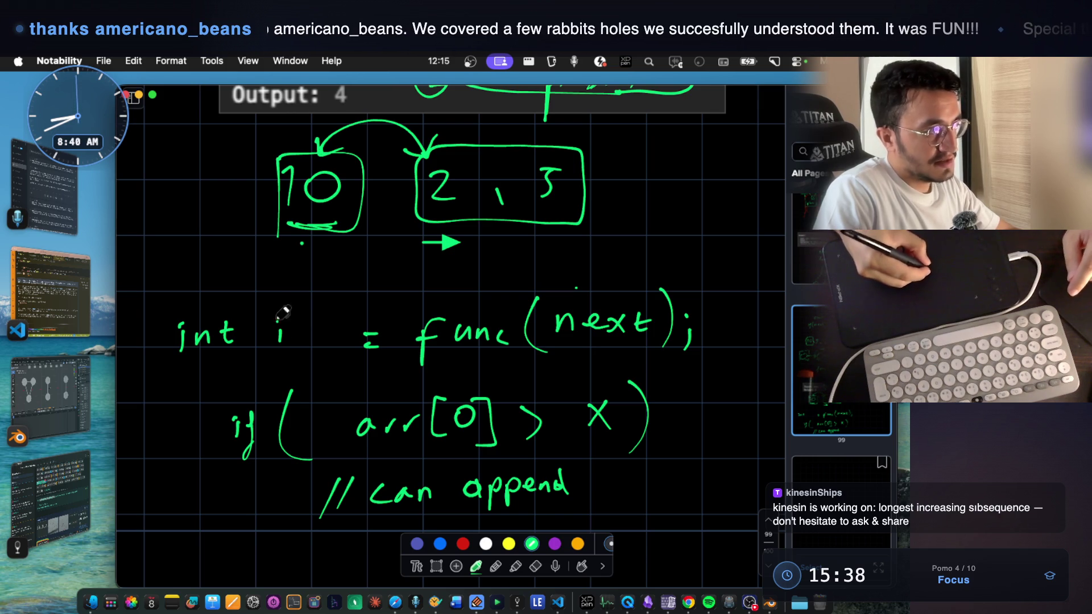
- Finish writing 'int length', circle arr[0], and scribble under the boxed 10
left_click(279, 320)
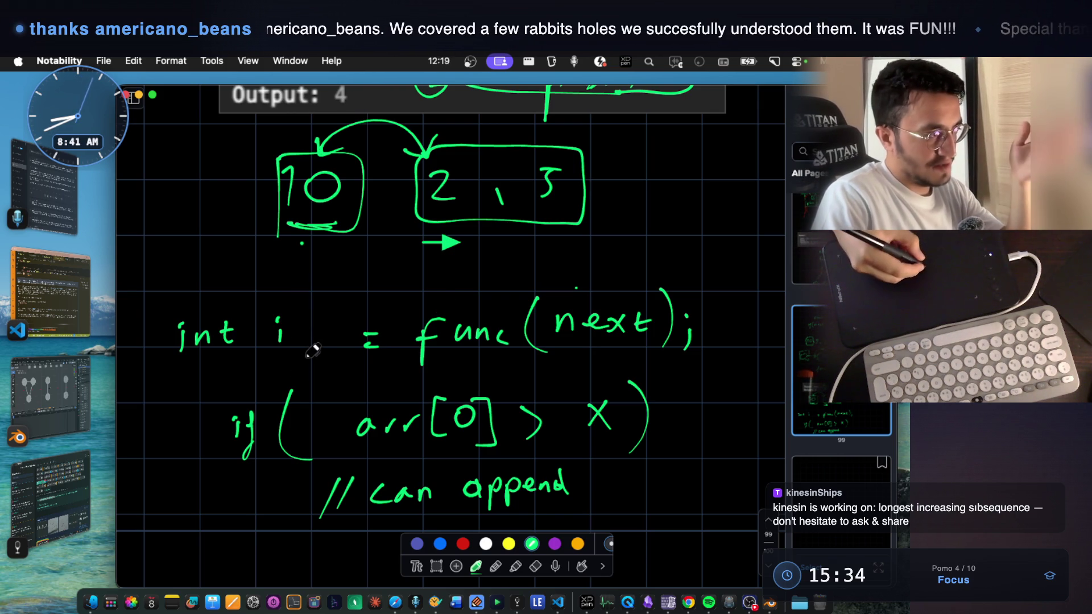
mouse_move(280, 330)
left_mouse_down()
mouse_move(317, 326)
mouse_move(339, 341)
mouse_move(319, 316)
left_mouse_up()
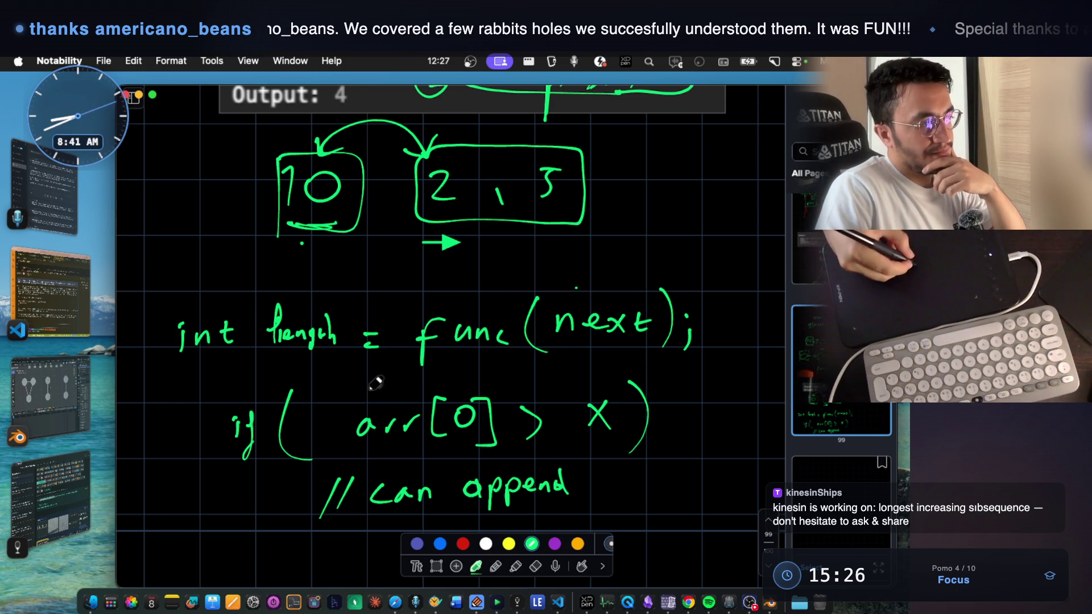
mouse_move(395, 394)
left_mouse_down()
mouse_move(346, 423)
mouse_move(427, 458)
mouse_move(521, 397)
mouse_move(367, 384)
left_mouse_up()
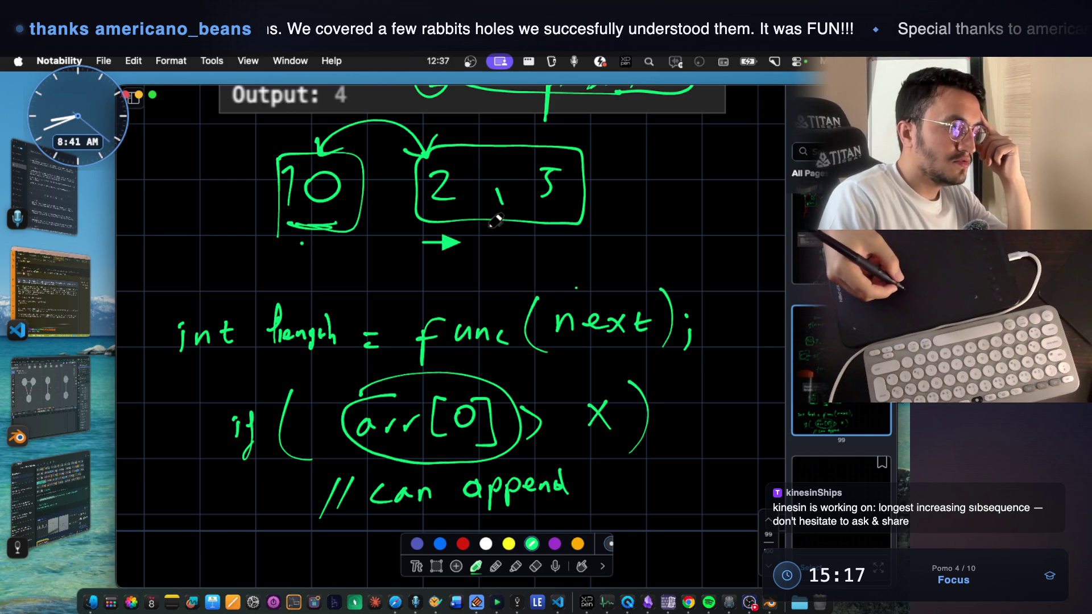
left_click_drag(284, 225, 335, 230)
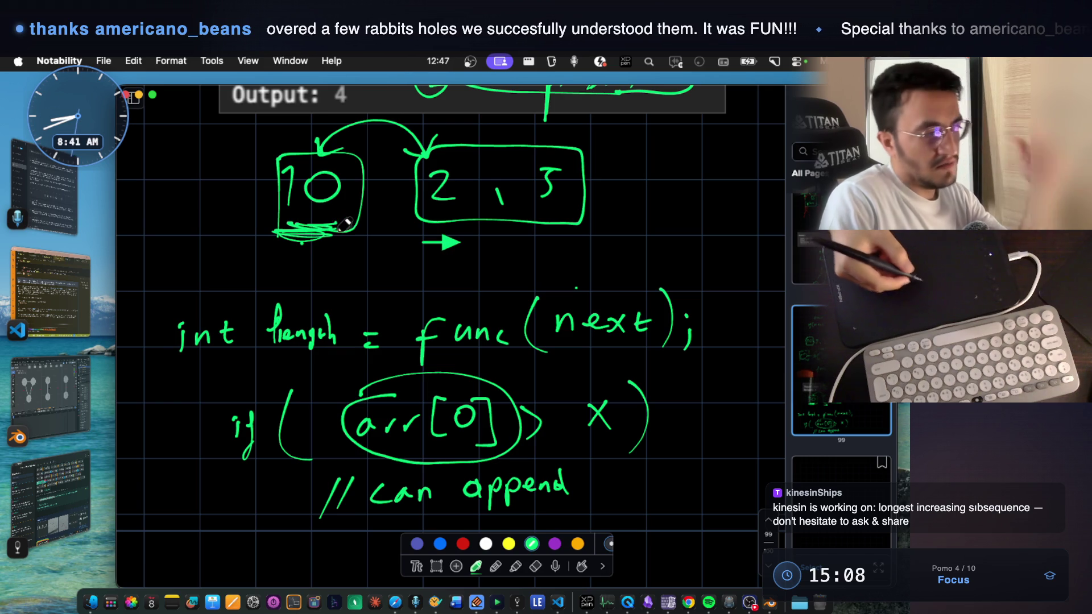
scroll(493, 325, "down", 3)
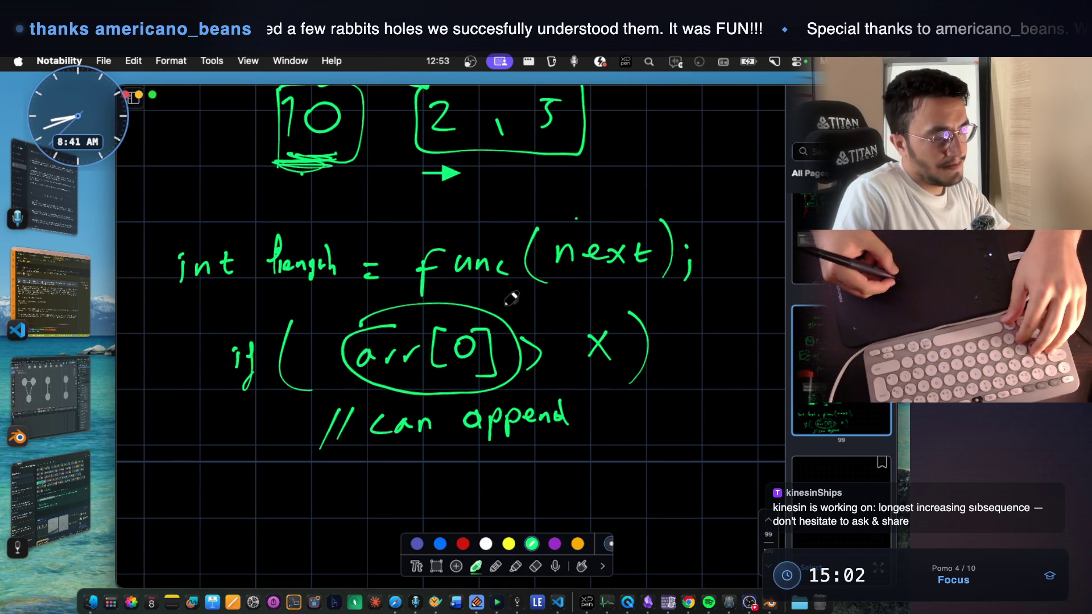
scroll(511, 296, "up", 3)
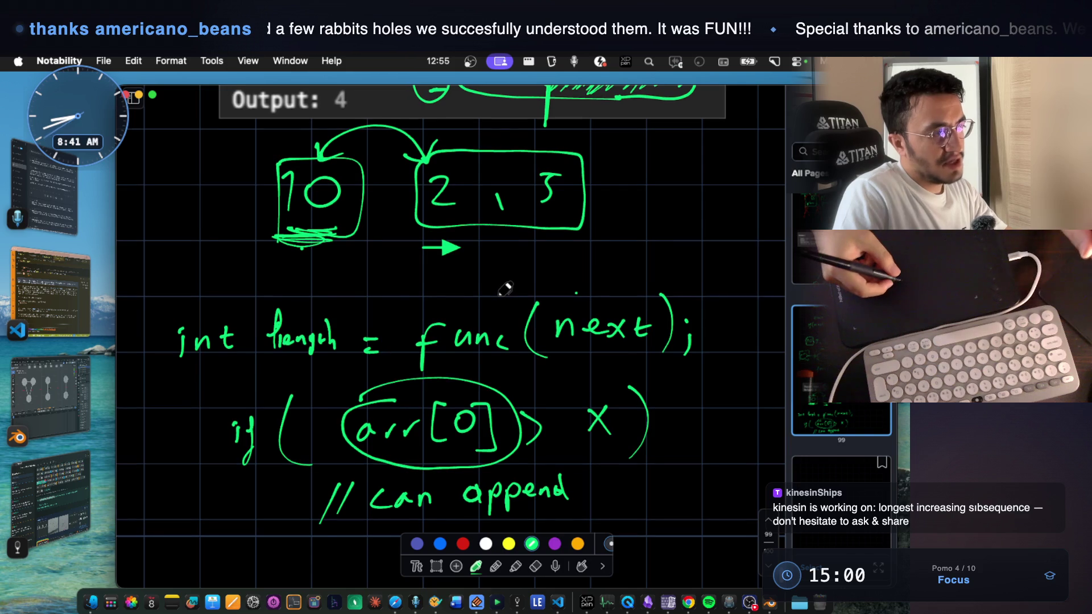
scroll(504, 289, "up", 1)
scroll(498, 284, "up", 3)
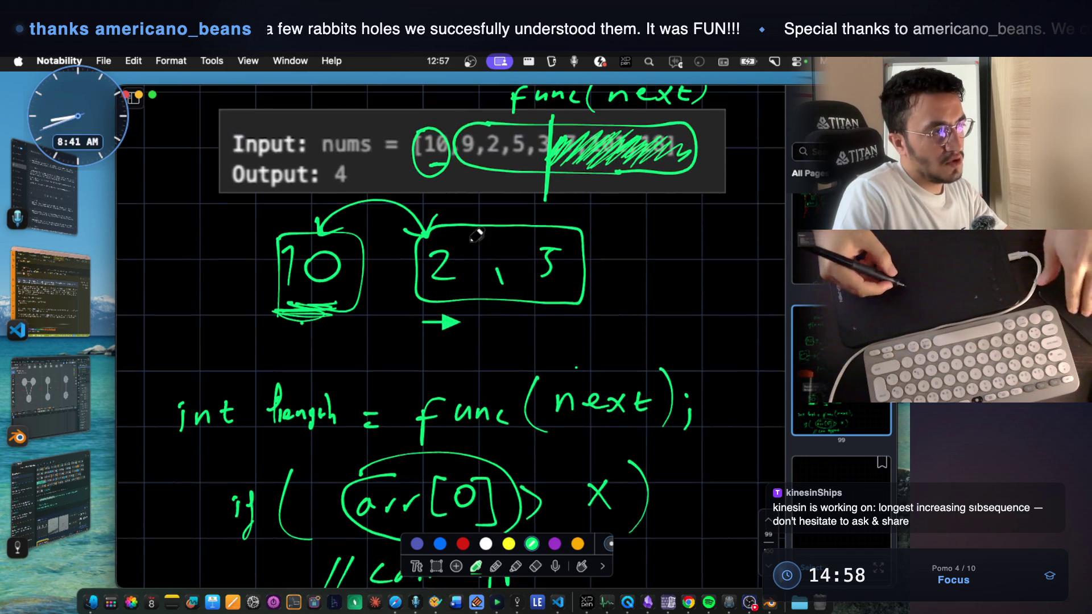
scroll(478, 250, "up", 1)
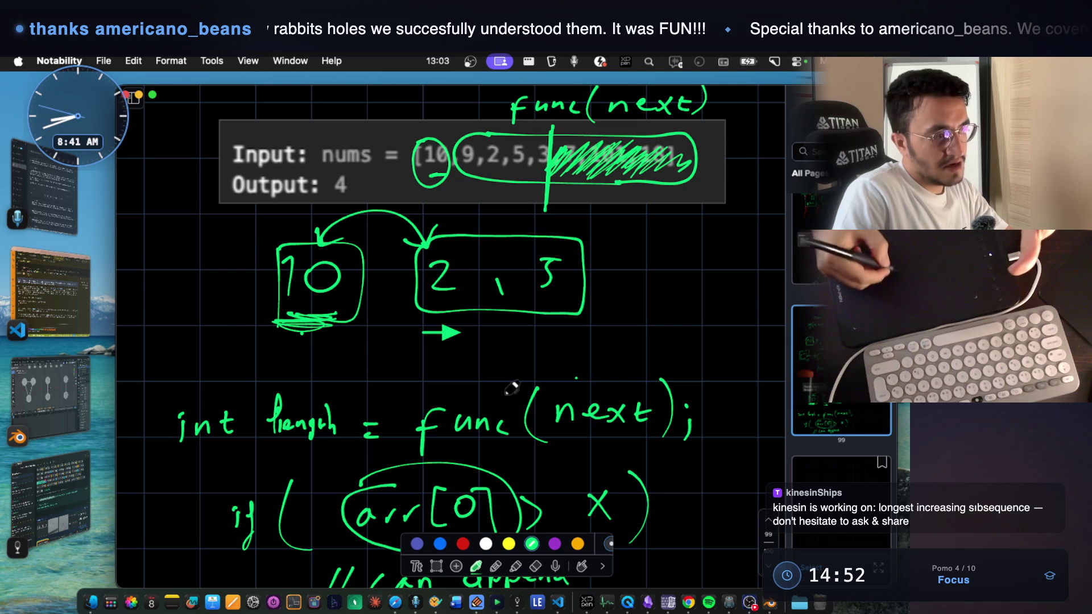
scroll(551, 401, "down", 2)
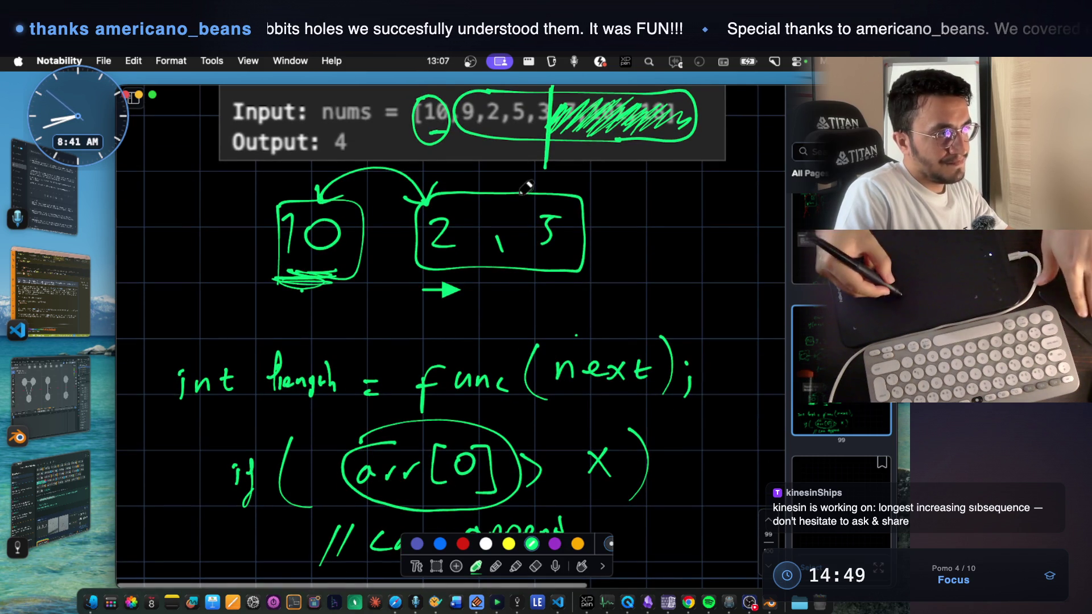
scroll(287, 382, "up", 3)
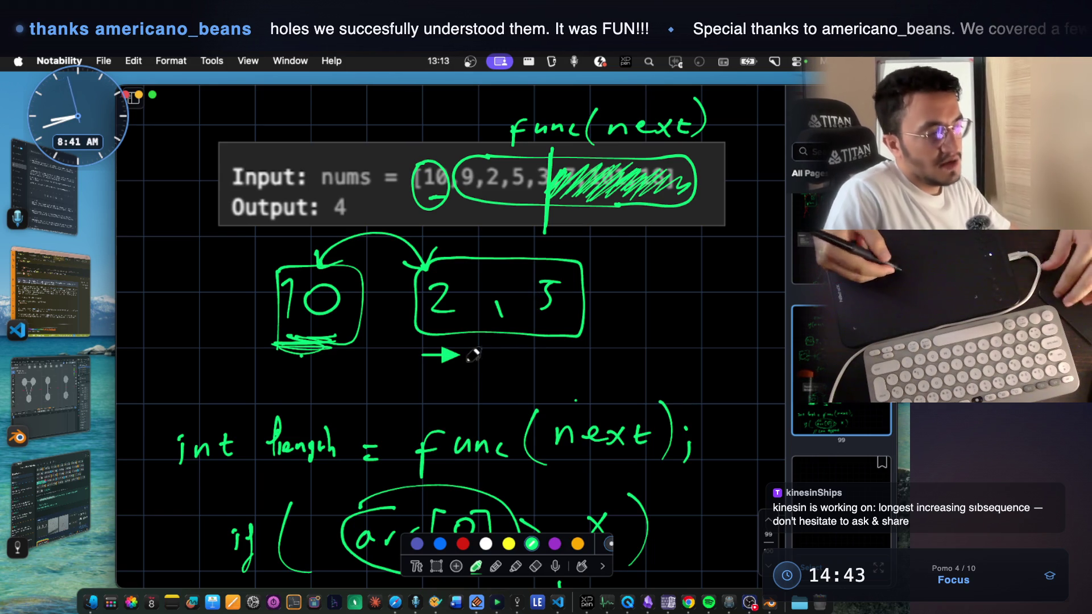
scroll(481, 358, "down", 3)
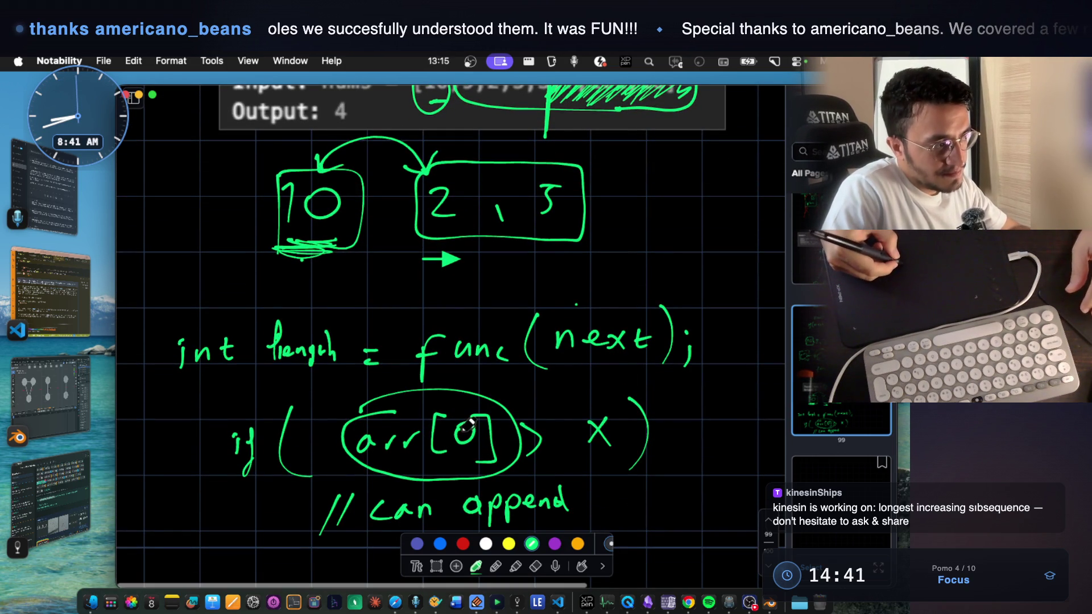
scroll(609, 443, "up", 1)
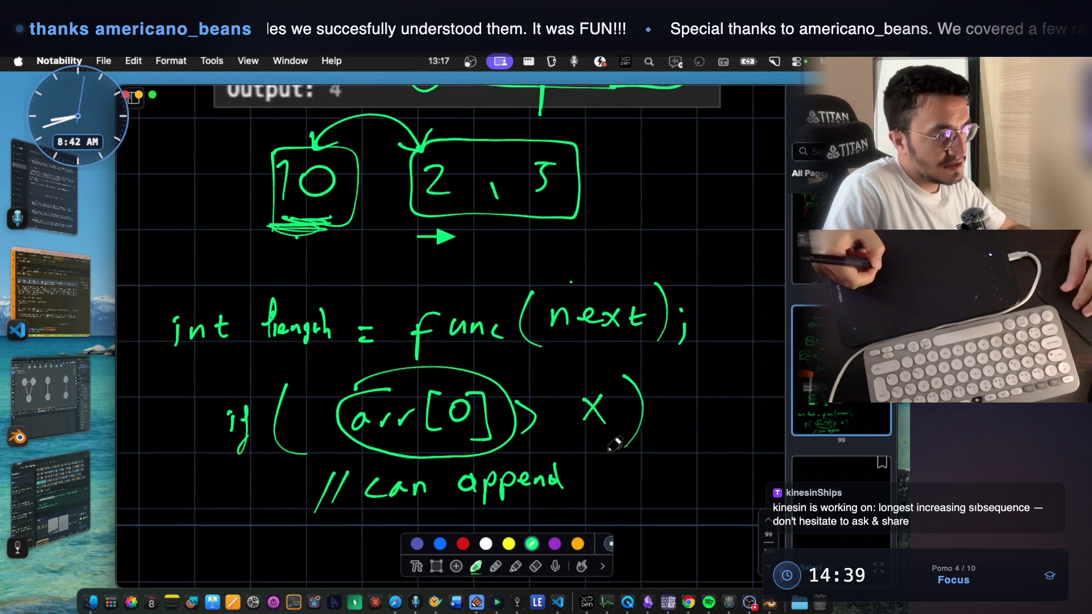
scroll(526, 281, "up", 1)
- Handwrite 'Func( int x,' below the // can append comment
left_click_drag(290, 327, 338, 319)
scroll(336, 321, "down", 8)
mouse_move(215, 341)
left_mouse_down()
mouse_move(216, 359)
mouse_move(232, 336)
left_mouse_up()
left_click_drag(208, 356, 273, 355)
left_click_drag(259, 355, 299, 357)
mouse_move(336, 318)
left_mouse_down()
mouse_move(343, 374)
mouse_move(380, 355)
left_mouse_up()
mouse_move(398, 333)
left_mouse_down()
mouse_move(402, 356)
mouse_move(406, 340)
left_mouse_up()
mouse_move(442, 338)
left_mouse_down()
mouse_move(460, 353)
mouse_move(442, 355)
left_mouse_up()
left_click_drag(477, 351, 478, 367)
scroll(489, 354, "up", 5)
scroll(536, 281, "down", 7)
- Add the 'int[] arr) {' parameter and the closing brace of the function body
left_click_drag(502, 257, 502, 274)
left_click_drag(510, 274, 535, 276)
mouse_move(526, 261)
left_mouse_down()
mouse_move(543, 259)
mouse_move(554, 278)
mouse_move(607, 274)
left_mouse_up()
left_click_drag(664, 235, 662, 284)
left_click_drag(698, 234, 695, 285)
scroll(419, 397, "down", 3)
mouse_move(186, 439)
left_mouse_down()
mouse_move(212, 488)
mouse_move(203, 506)
left_mouse_up()
scroll(420, 333, "up", 1)
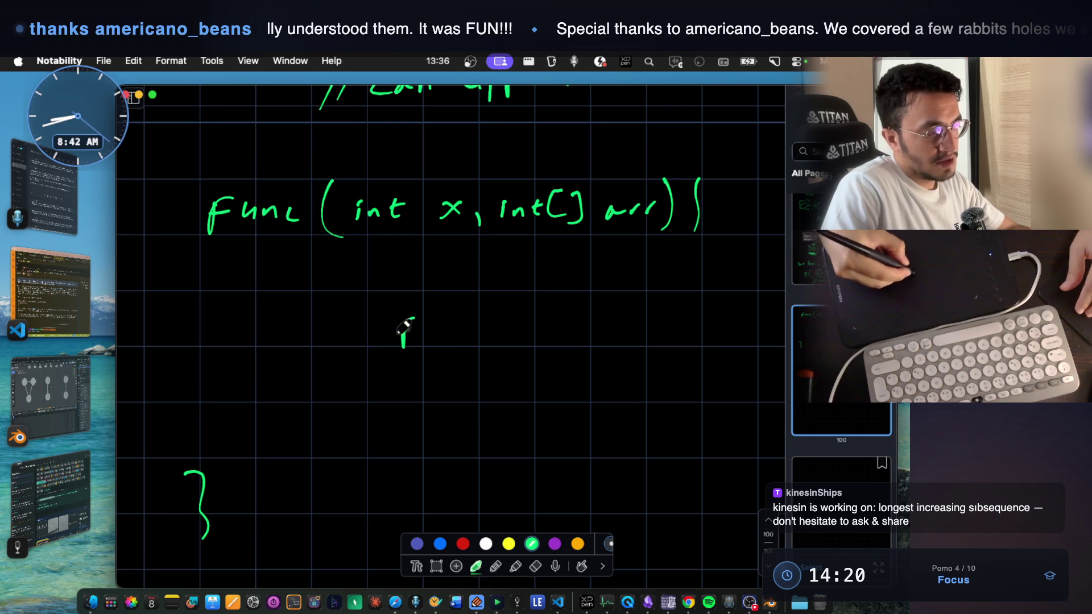
- Begin a recursive 'func(' call inside the function body
left_click_drag(403, 325, 451, 316)
left_click_drag(500, 290, 512, 349)
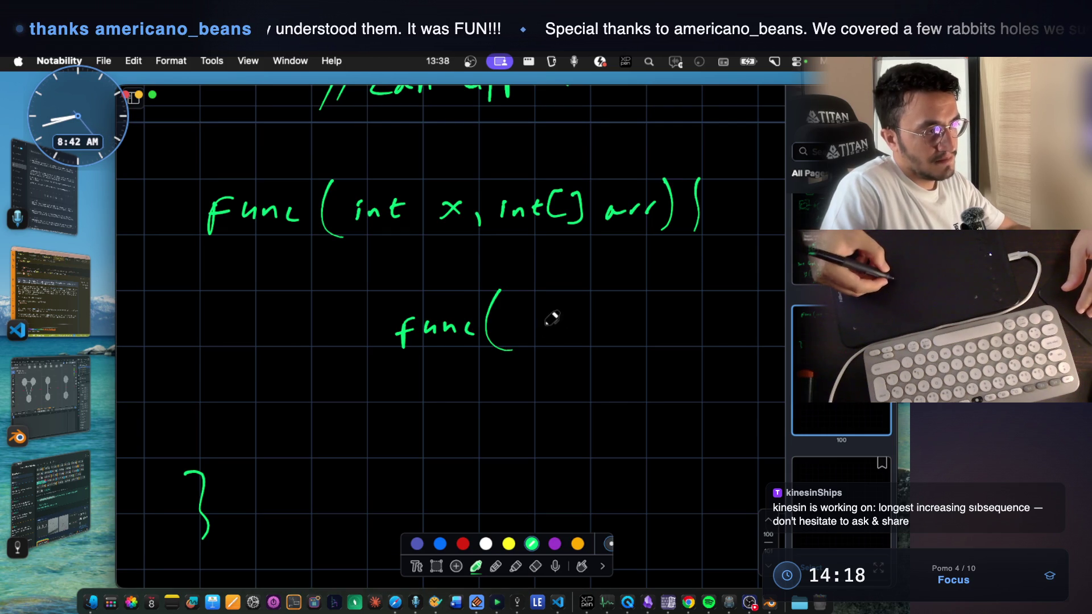
scroll(578, 253, "up", 5)
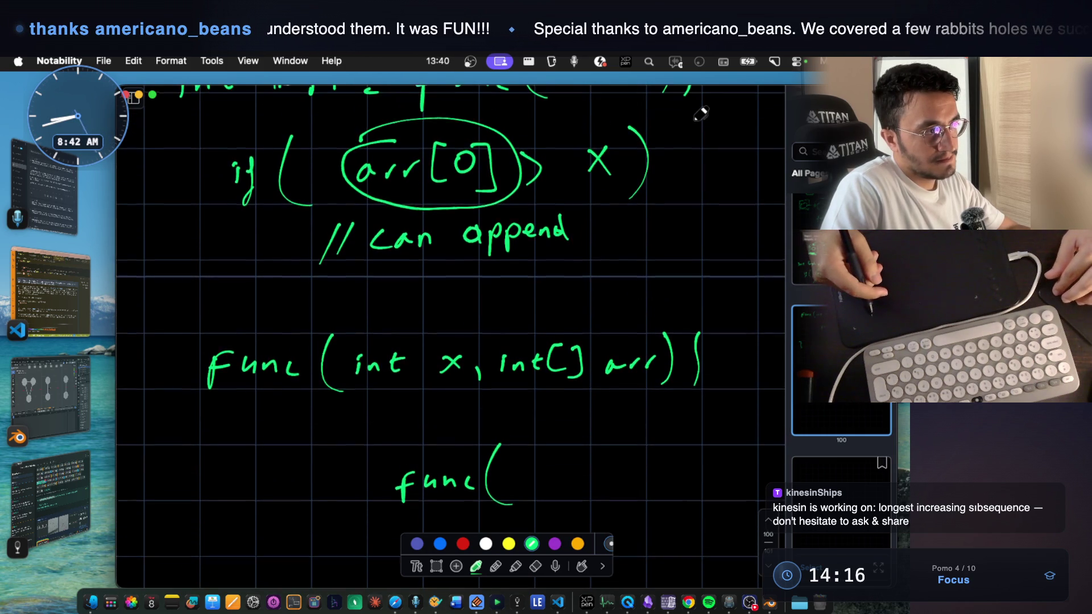
scroll(701, 114, "down", 2)
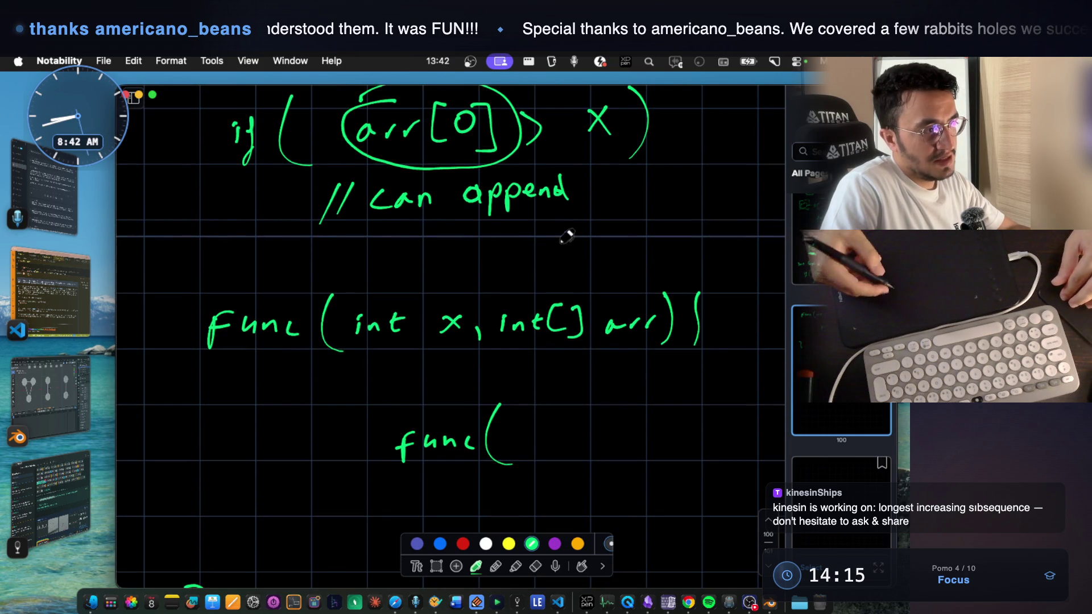
- Shift the ') {' right and add ', int index' after arr in the header
key("l")
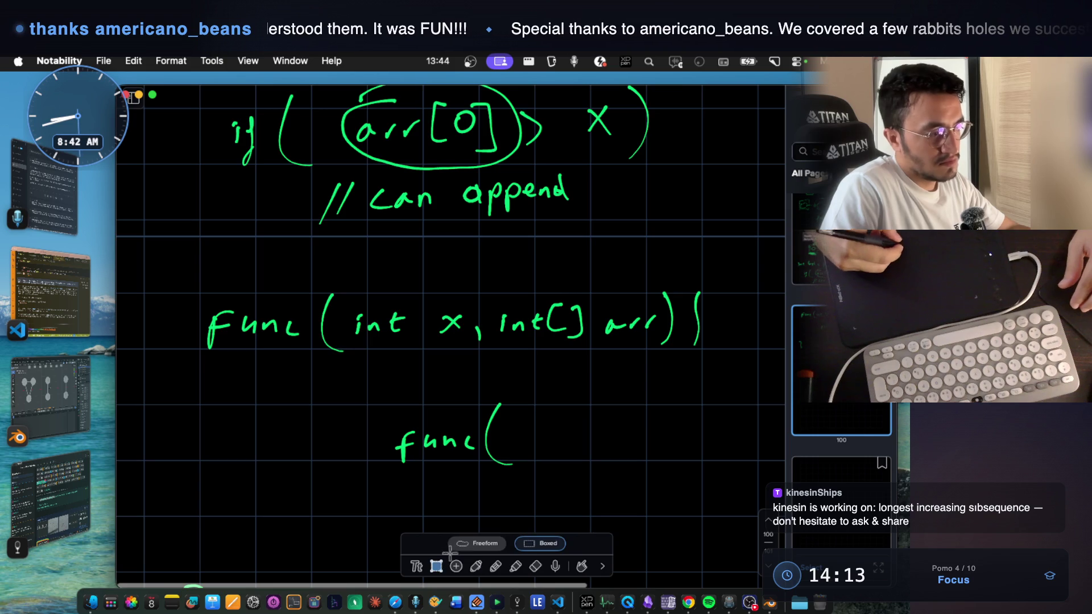
mouse_move(672, 292)
left_mouse_down()
mouse_move(734, 373)
mouse_move(743, 360)
left_mouse_up()
left_click(518, 535)
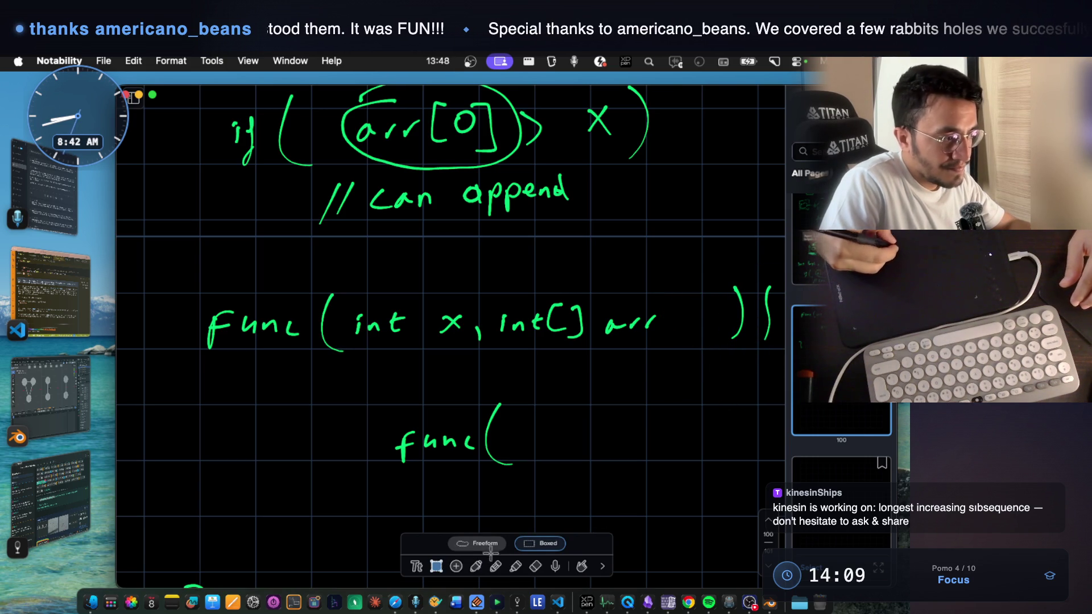
left_click(476, 565)
left_click_drag(658, 329, 662, 337)
left_click_drag(599, 287, 632, 273)
left_click_drag(695, 257, 731, 284)
scroll(541, 382, "down", 2)
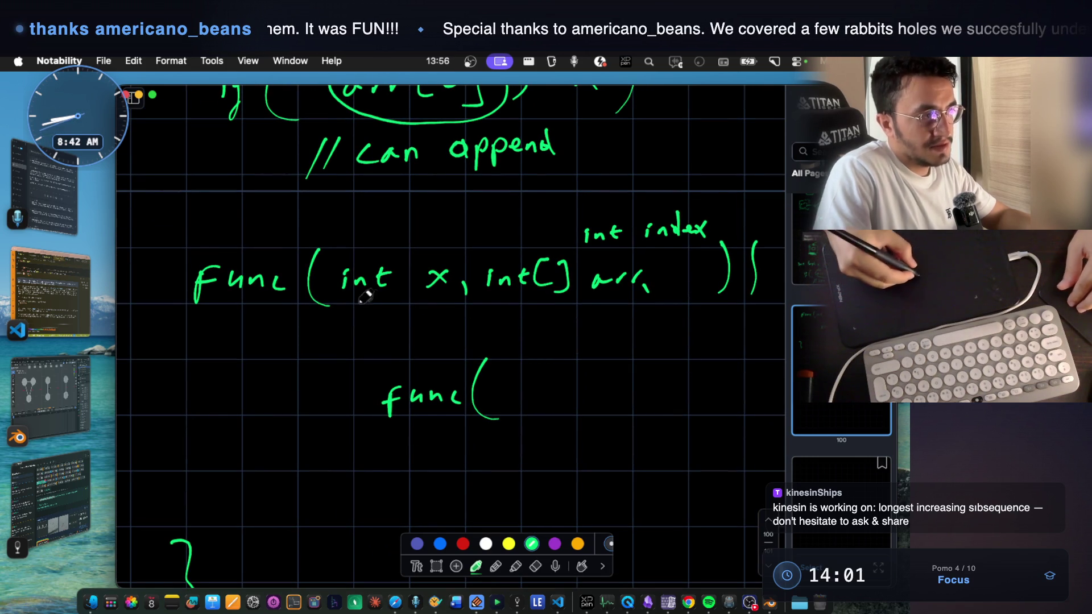
- Underline int x and box the x in the if condition, then switch to LeetCode
left_click_drag(345, 305, 435, 308)
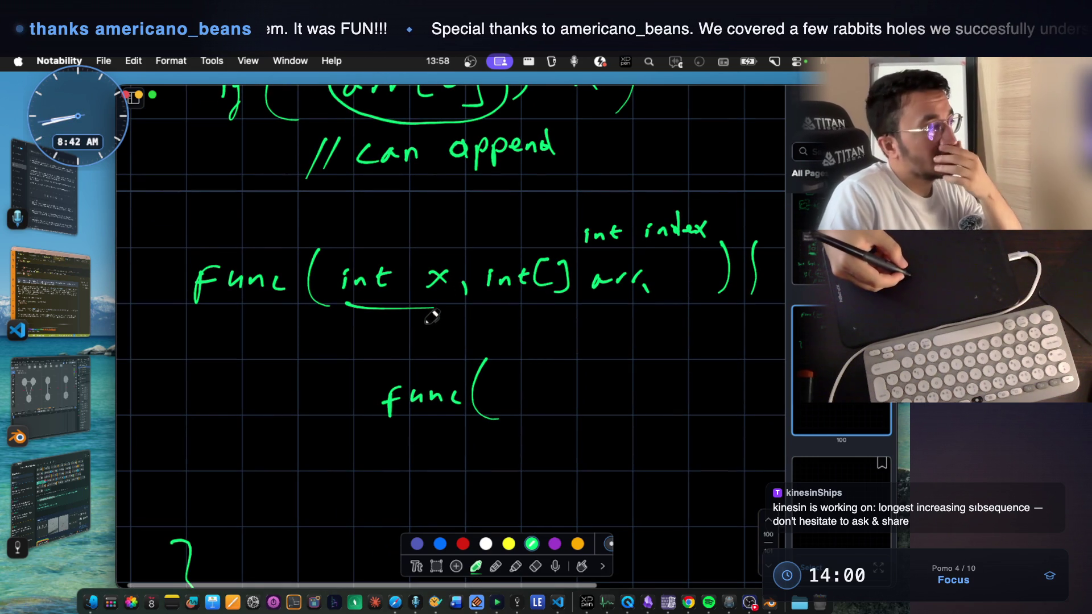
scroll(423, 316, "up", 4)
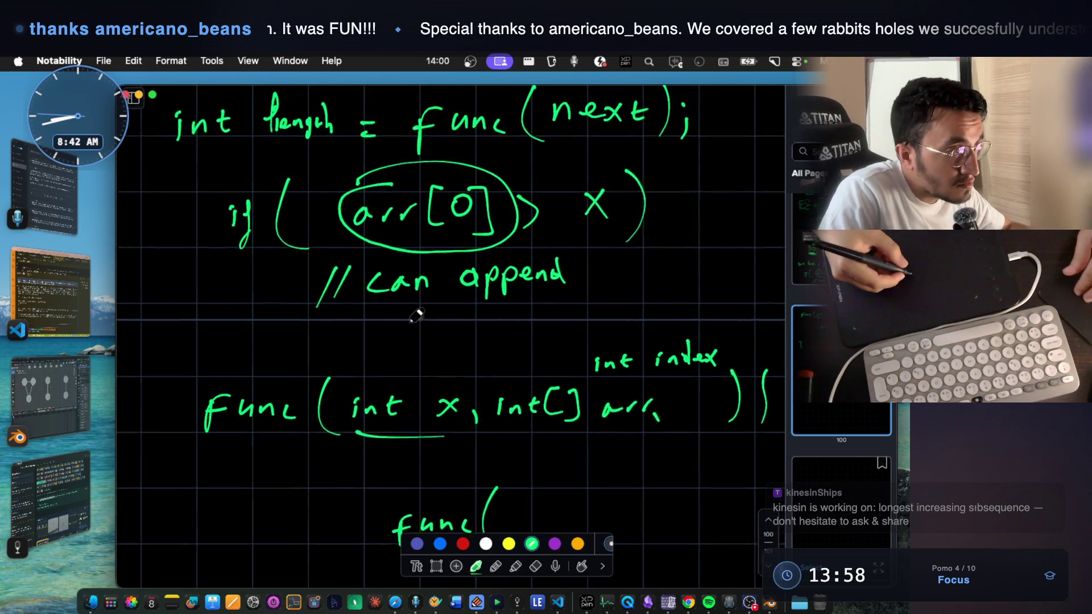
scroll(416, 316, "up", 2)
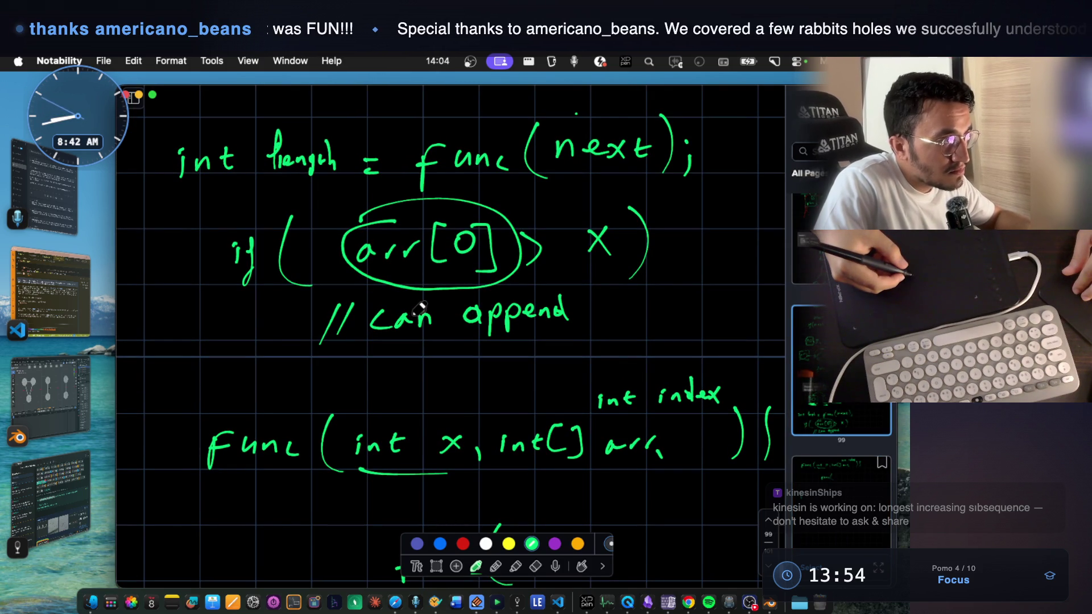
scroll(420, 307, "up", 2)
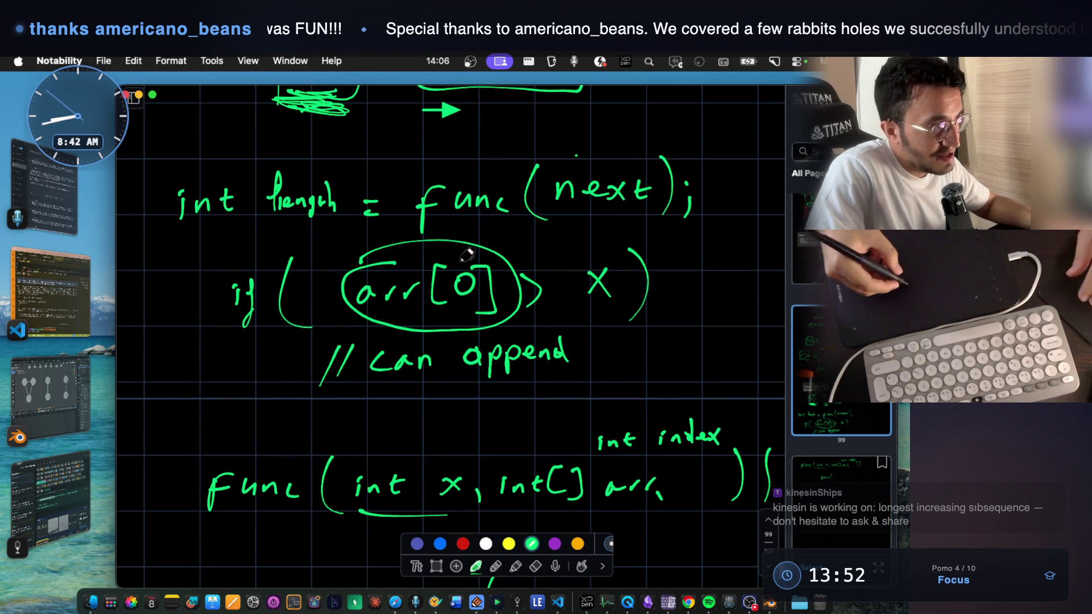
scroll(511, 277, "up", 2)
left_click_drag(575, 311, 577, 358)
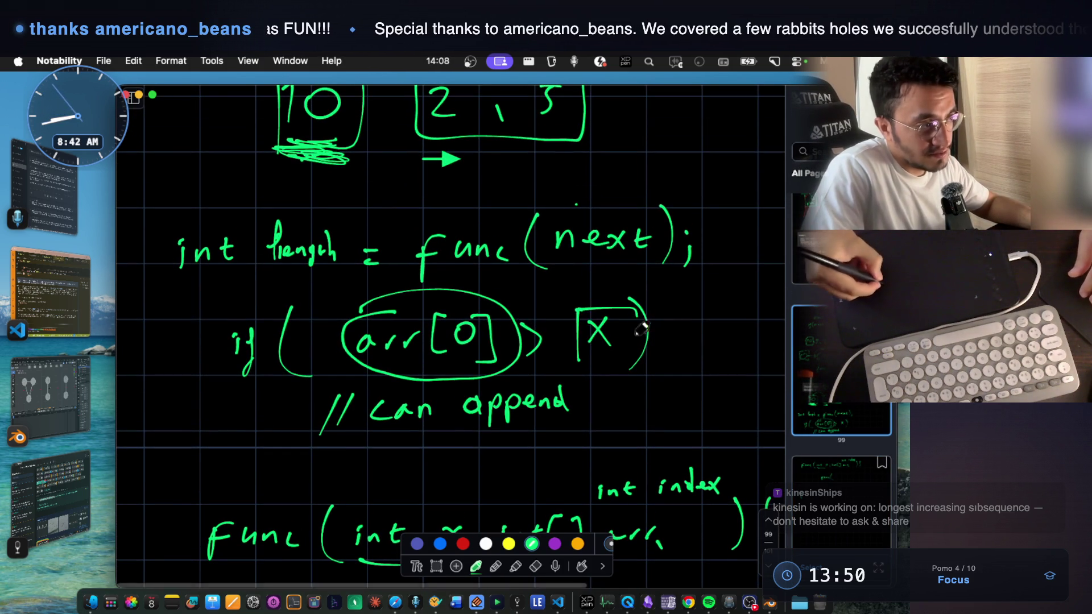
scroll(585, 307, "down", 5)
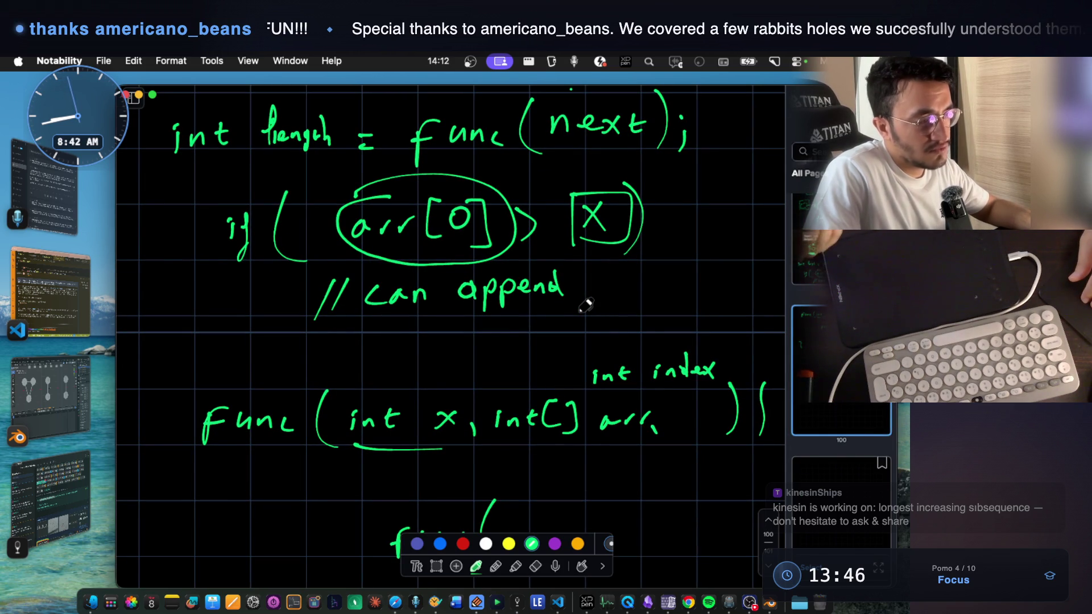
key("super+Tab")
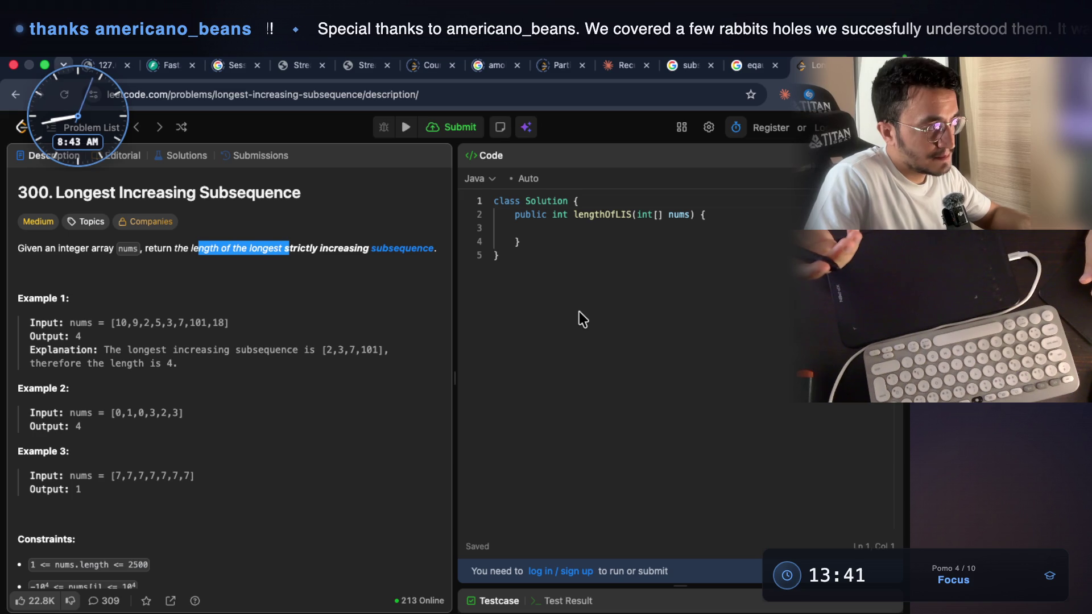
left_click_drag(111, 322, 236, 320)
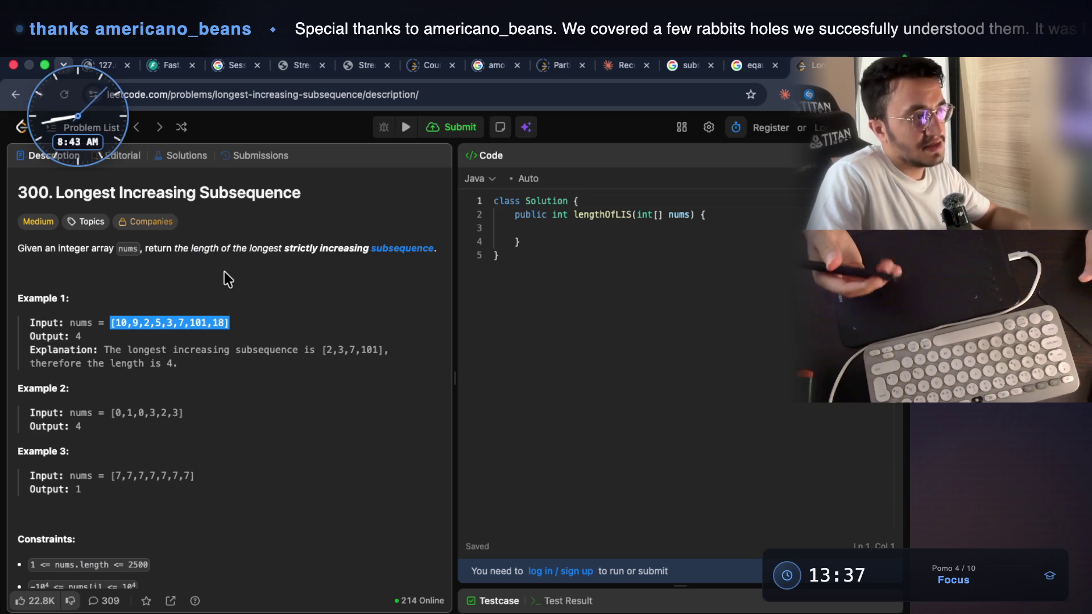
key("super+Tab")
scroll(522, 398, "down", 3)
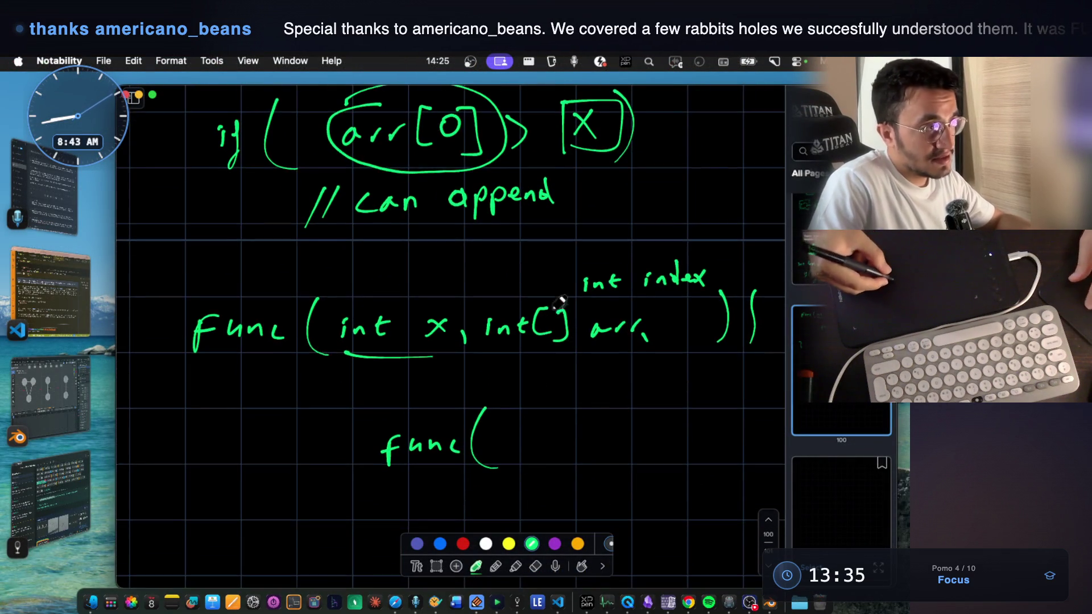
- Erase the boxed X from the if condition
scroll(557, 309, "up", 4)
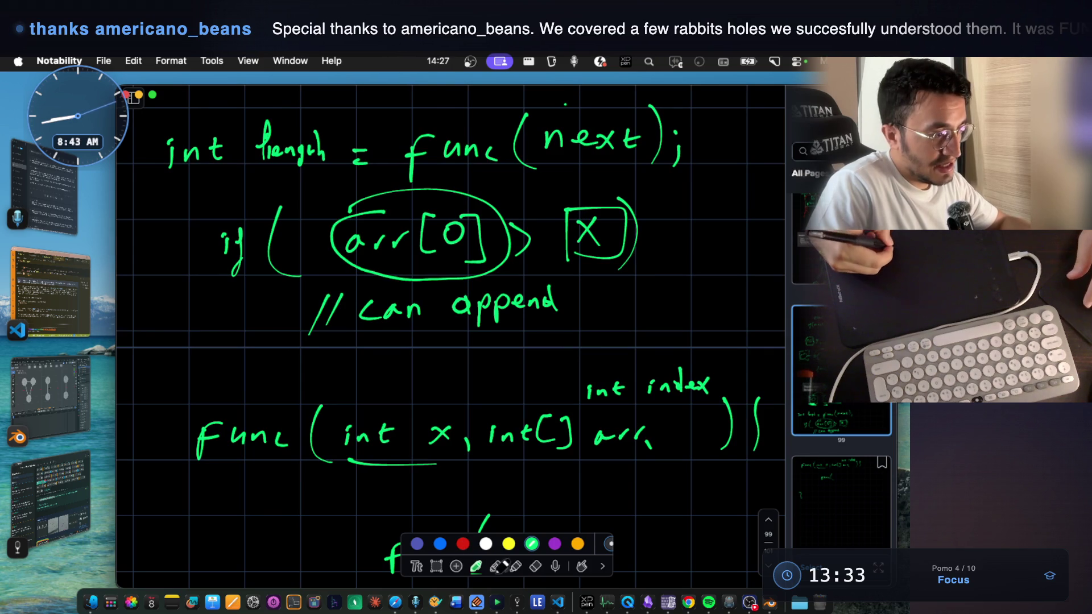
left_click(535, 565)
mouse_move(597, 219)
left_mouse_down()
mouse_move(608, 239)
mouse_move(594, 253)
mouse_move(568, 228)
left_mouse_up()
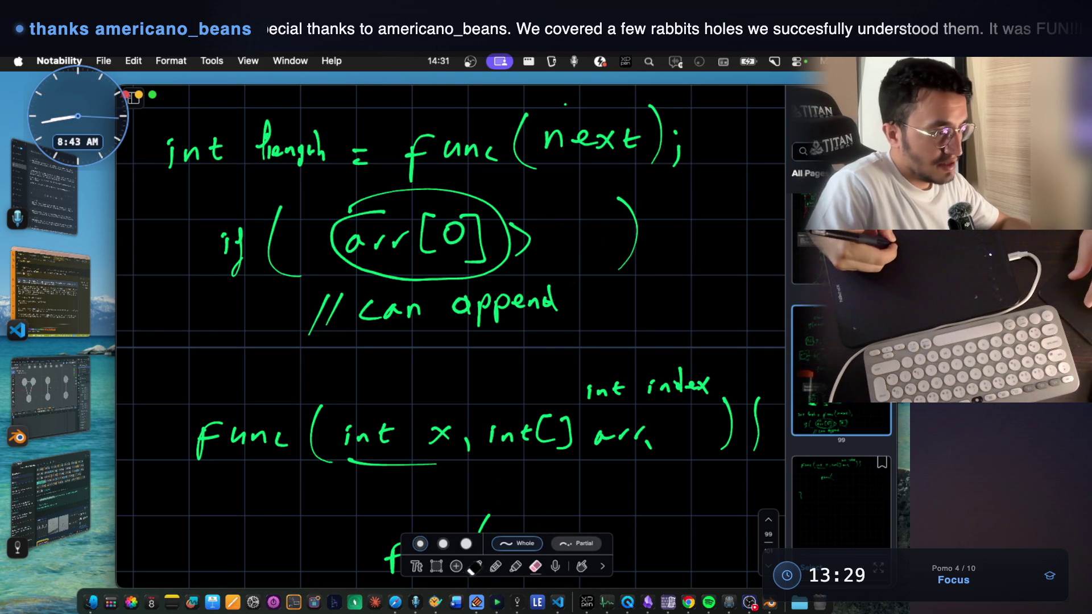
left_click(476, 566)
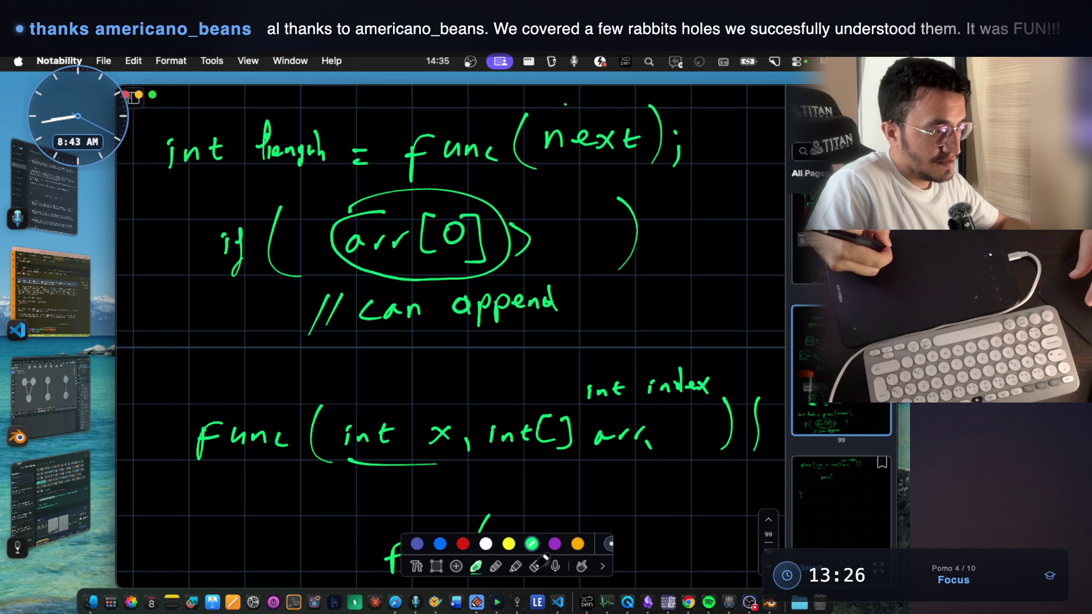
- Replace int x with int index as the first Func parameter
left_click(536, 565)
mouse_move(637, 381)
left_mouse_down()
mouse_move(594, 381)
mouse_move(674, 383)
mouse_move(648, 384)
mouse_move(659, 384)
left_mouse_up()
left_click_drag(348, 431, 444, 435)
left_click(476, 565)
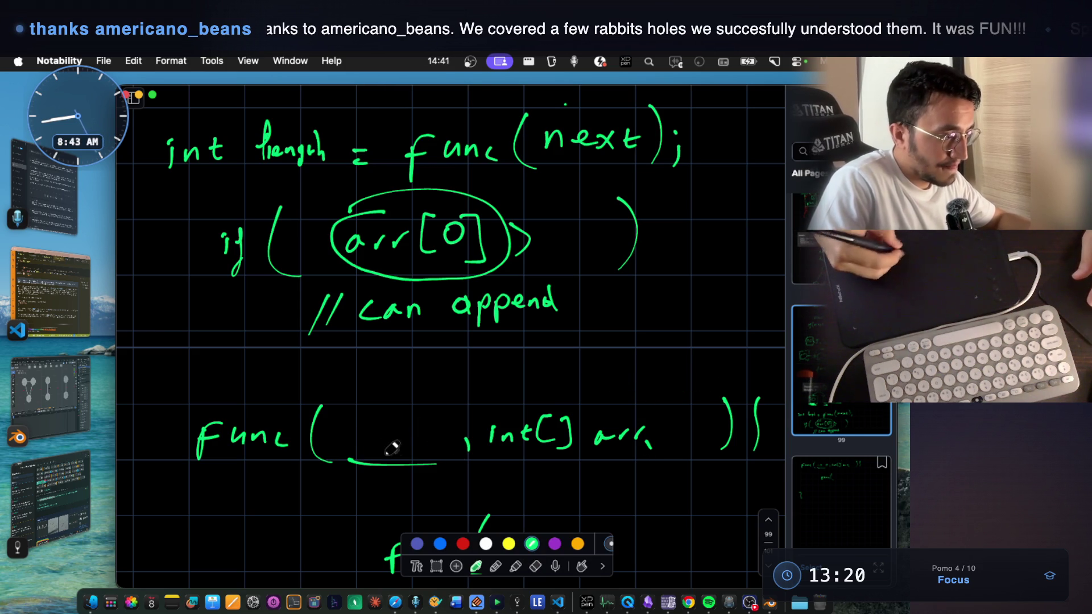
mouse_move(332, 432)
left_mouse_down()
mouse_move(388, 423)
mouse_move(449, 432)
left_mouse_up()
- Write 'ar' after the > so the condition reads arr[0] > ar
scroll(624, 317, "up", 3)
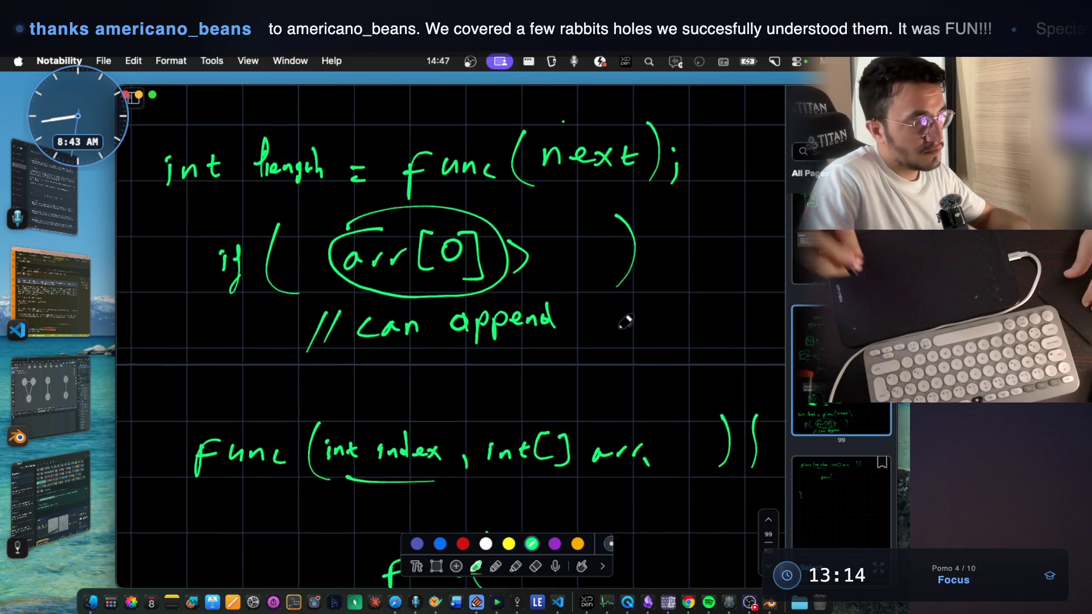
mouse_move(554, 280)
left_mouse_down()
mouse_move(550, 291)
mouse_move(569, 280)
left_mouse_up()
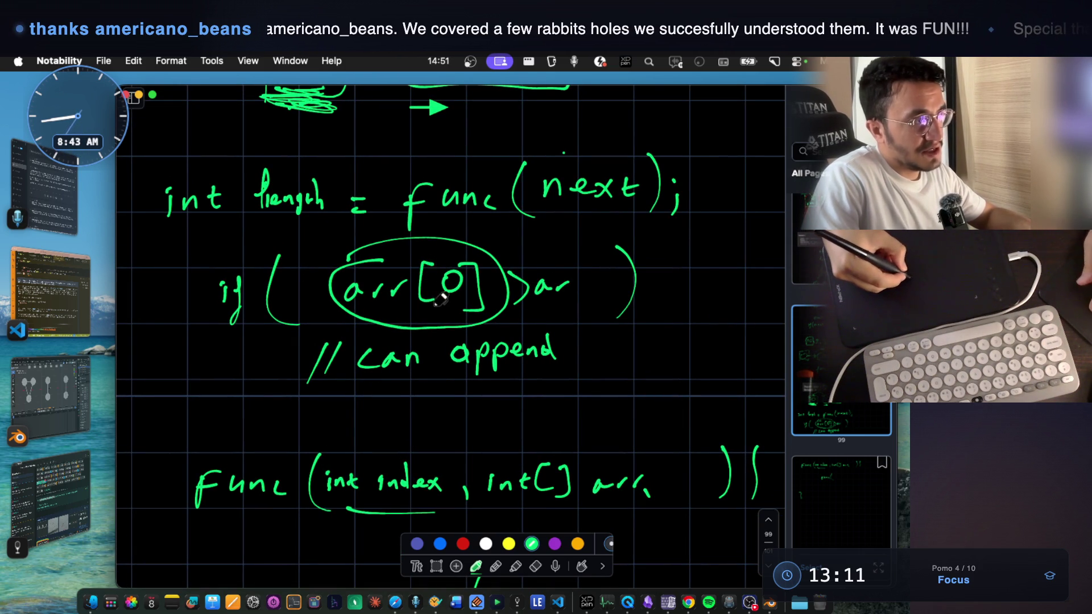
scroll(427, 264, "up", 1)
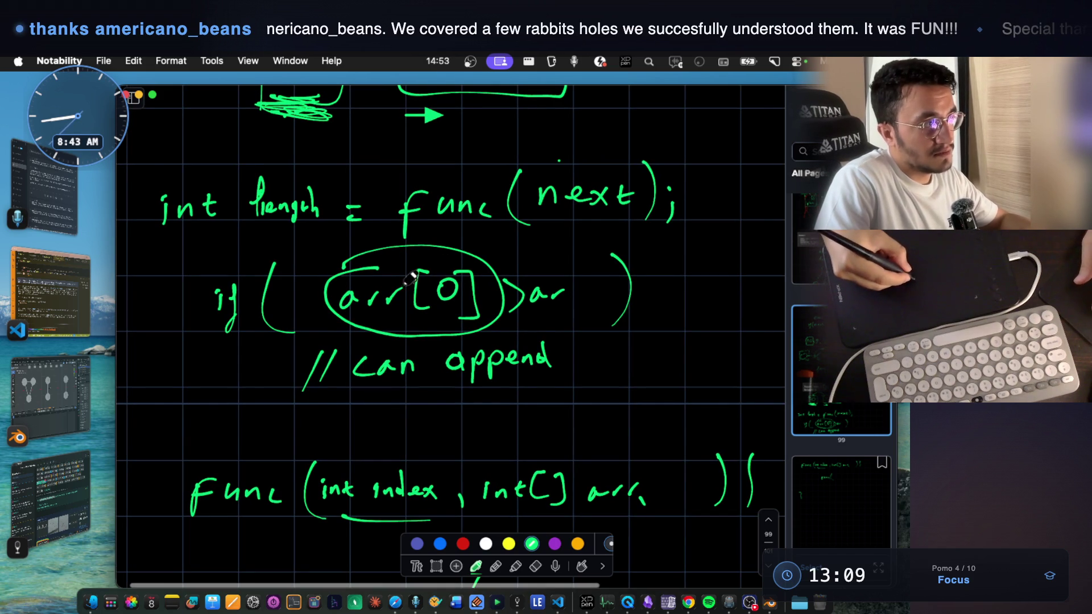
scroll(414, 237, "up", 3)
scroll(414, 237, "up", 2)
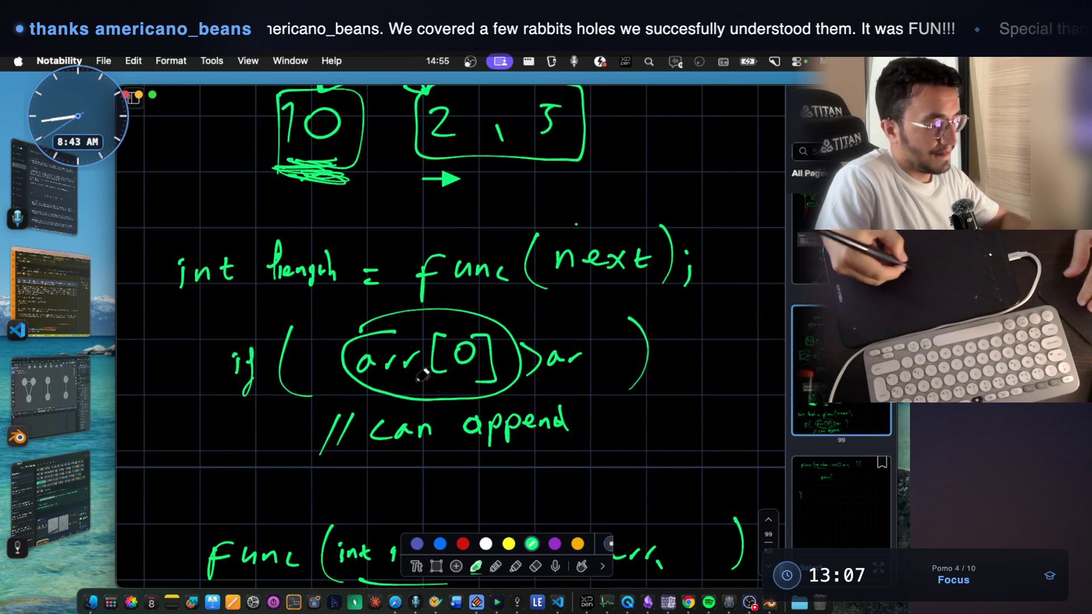
- Erase 'length' from the declaration and move int further left
left_click(534, 566)
mouse_move(277, 244)
left_mouse_down()
mouse_move(279, 273)
mouse_move(329, 263)
mouse_move(306, 271)
mouse_move(317, 275)
left_mouse_up()
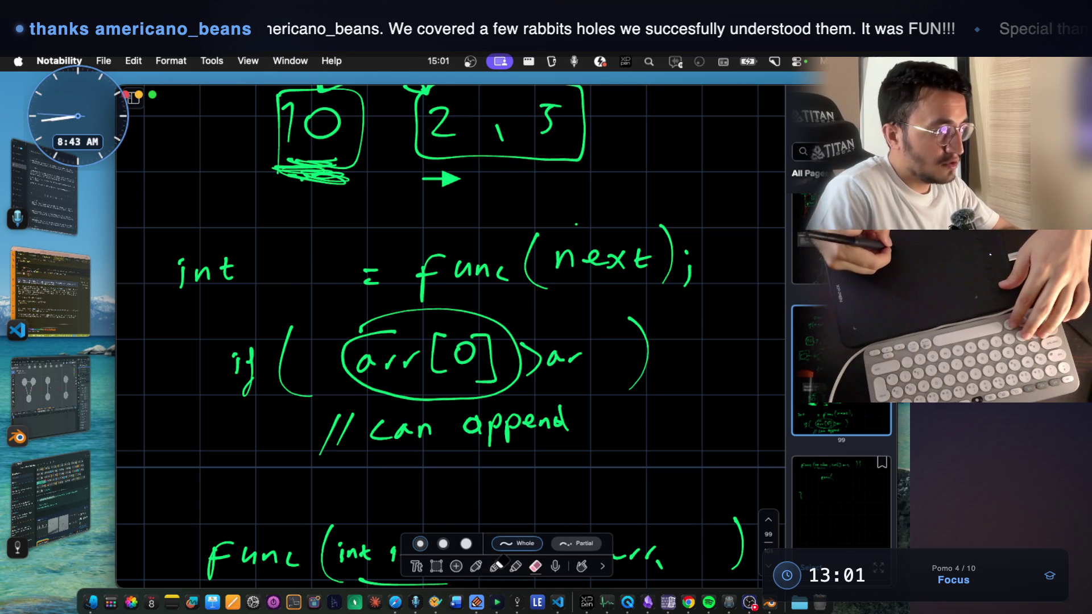
left_click(476, 566)
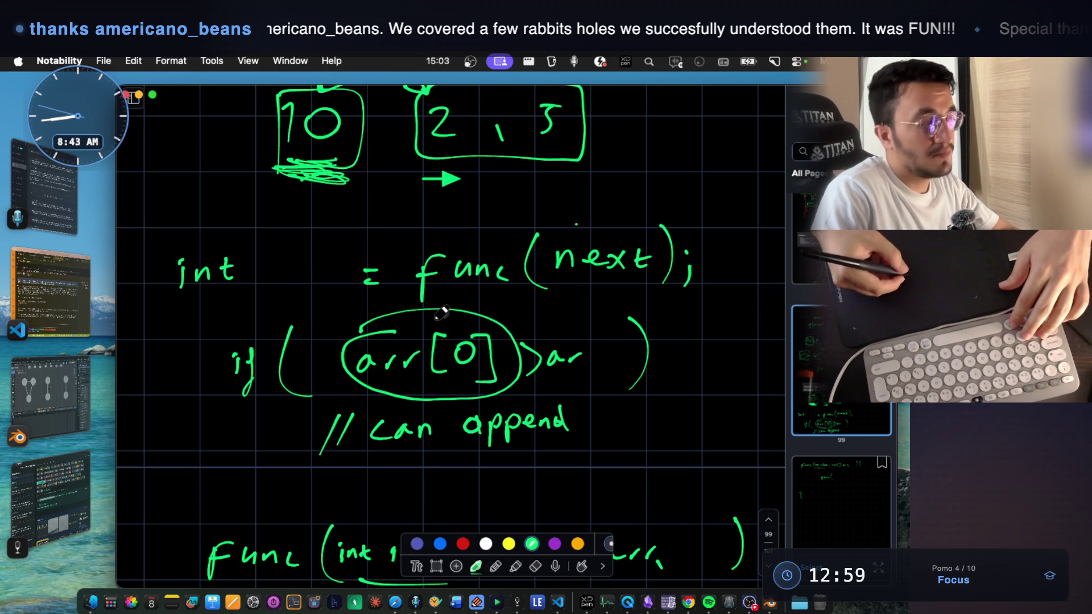
left_click(436, 565)
mouse_move(136, 221)
left_mouse_down()
mouse_move(256, 292)
mouse_move(196, 273)
mouse_move(281, 265)
mouse_move(318, 278)
left_mouse_up()
left_click(271, 292)
left_click(476, 566)
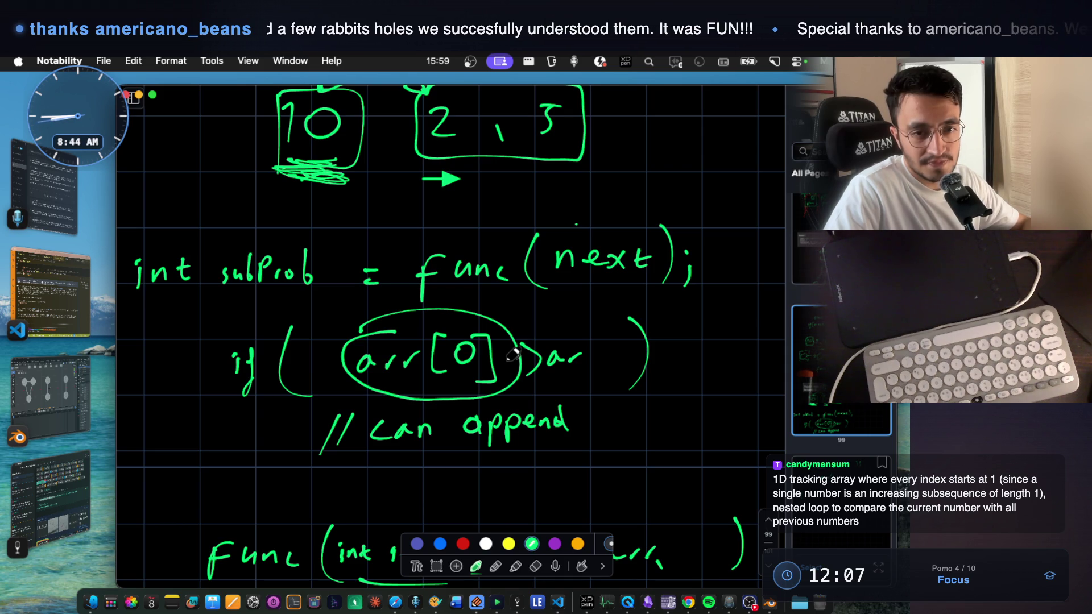
- Scroll through the green notes to review them, then bring Notes With Audio & Video forward
scroll(513, 354, "up", 5)
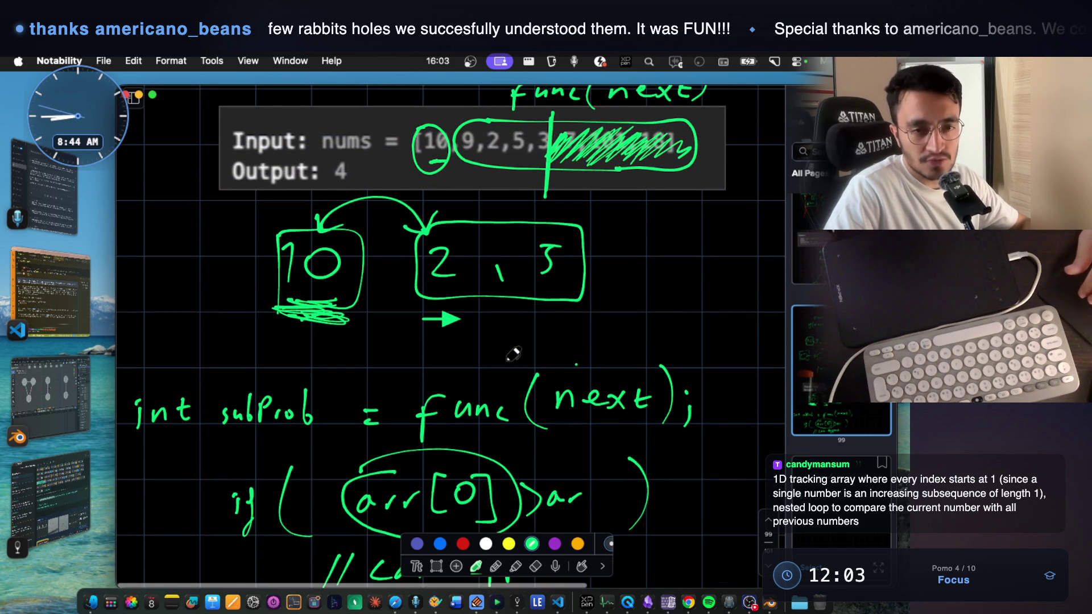
scroll(513, 354, "down", 1)
scroll(513, 354, "up", 2)
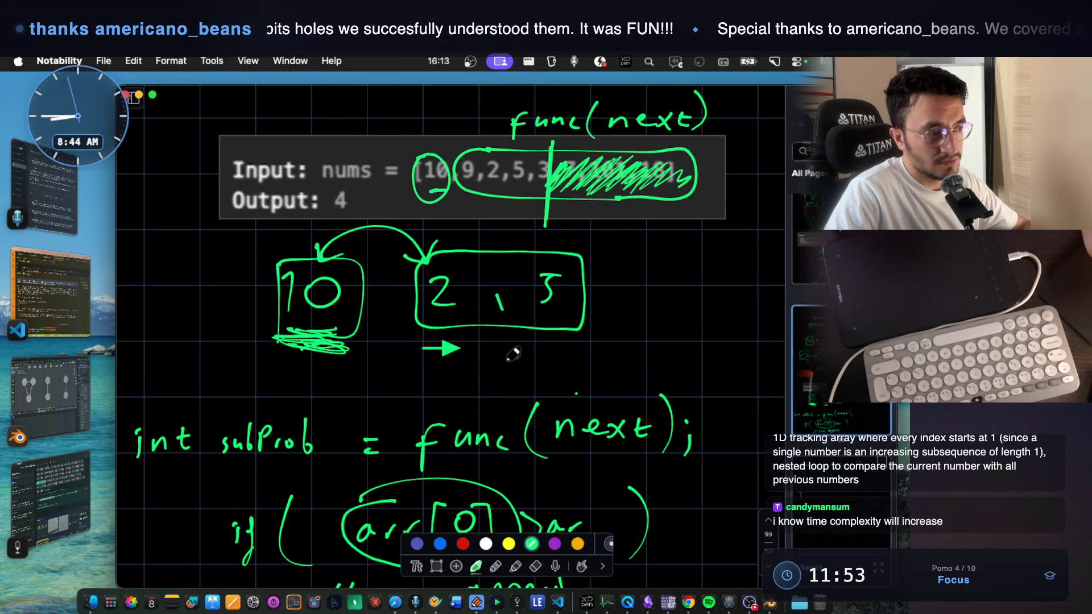
scroll(513, 353, "down", 2)
scroll(513, 354, "down", 1)
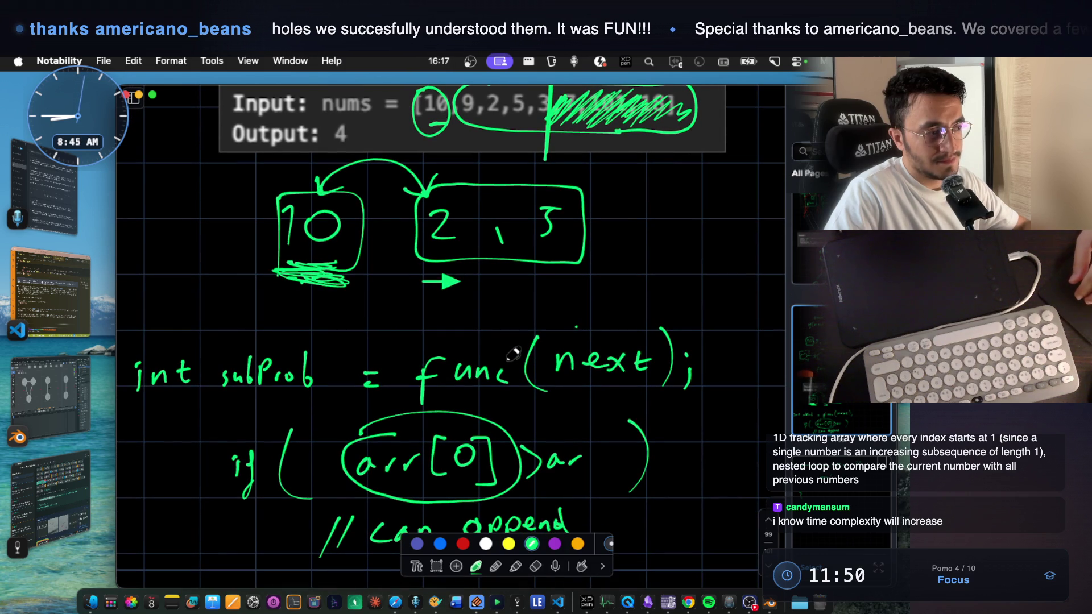
scroll(513, 354, "down", 1)
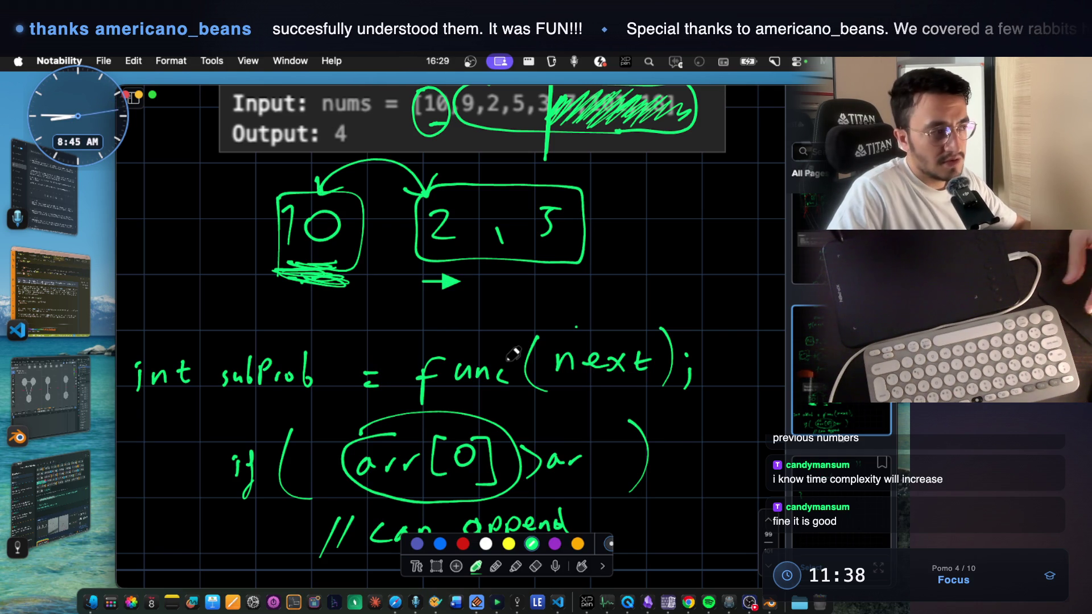
scroll(513, 354, "down", 3)
scroll(512, 354, "down", 2)
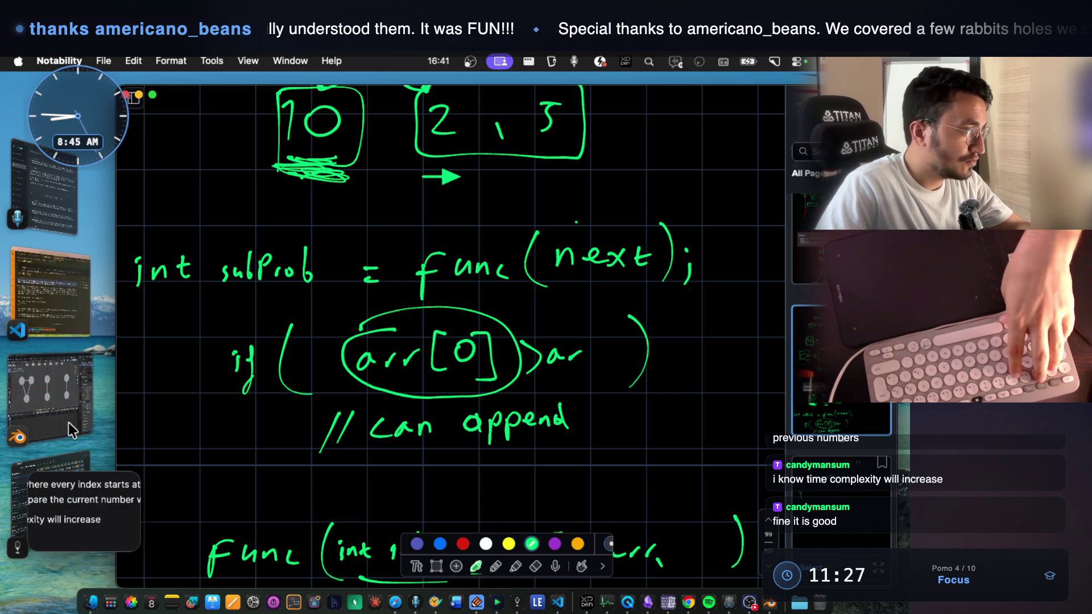
left_click(66, 459)
- Paste the chat screenshot, caption it 'TODO', and return to Notability
scroll(591, 324, "down", 5)
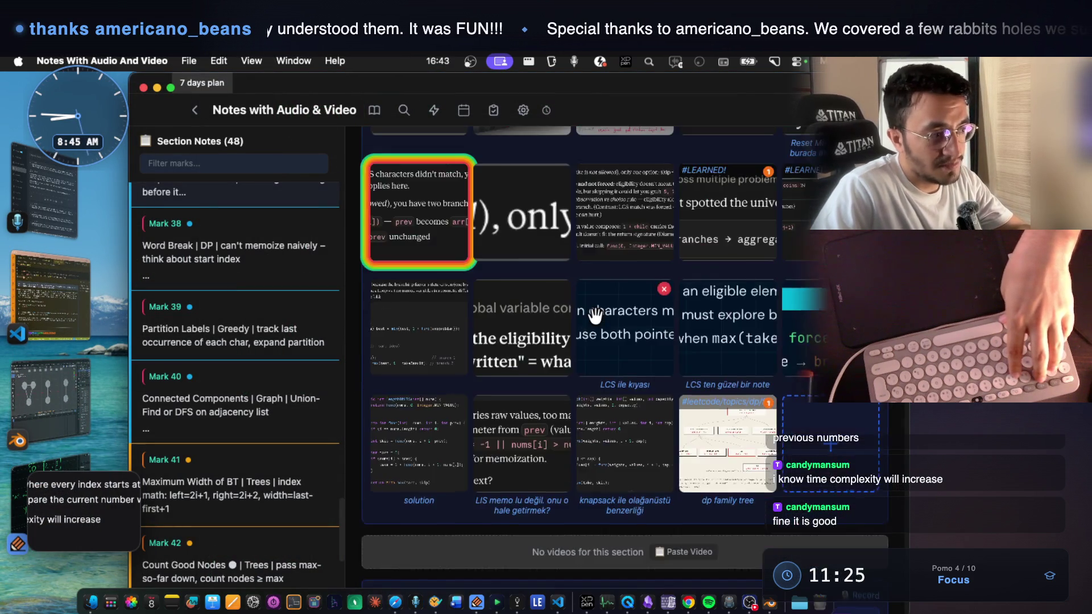
key("super+v")
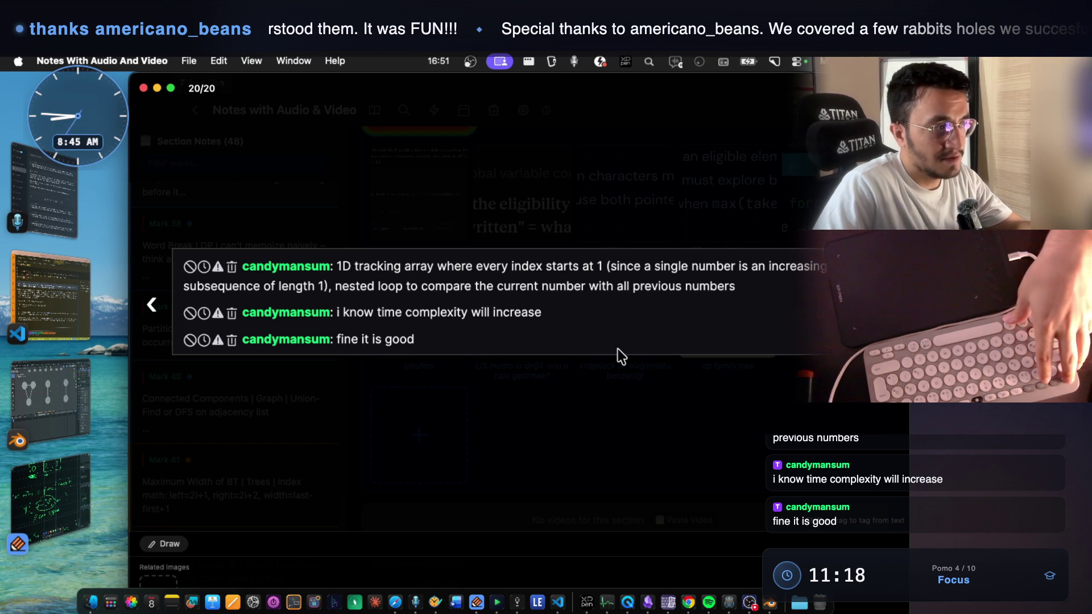
right_click(587, 306)
left_click(643, 320)
type("TODO")
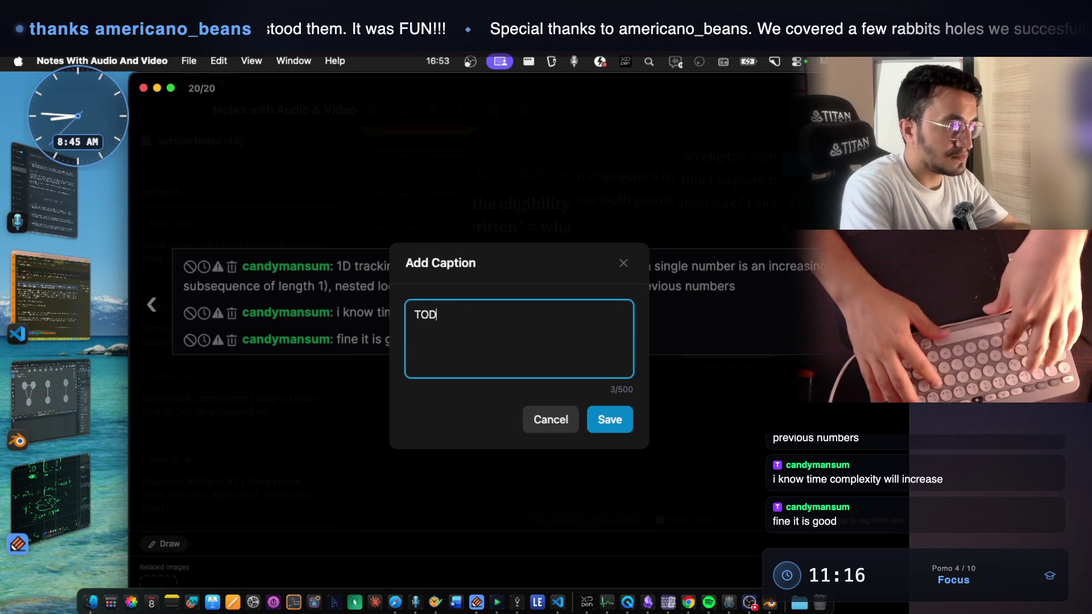
left_click(611, 422)
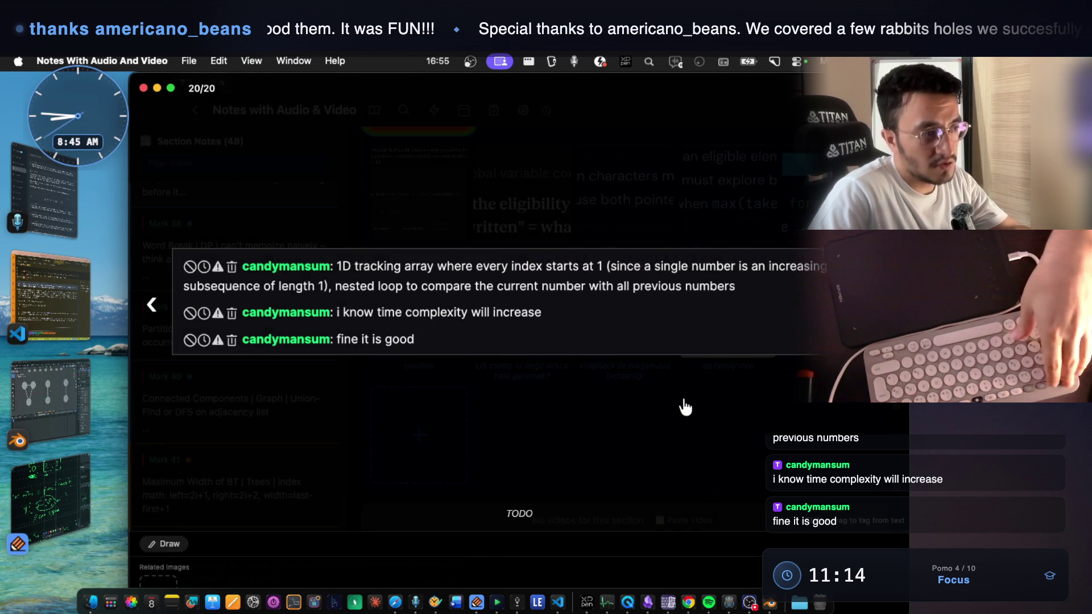
left_click(681, 400)
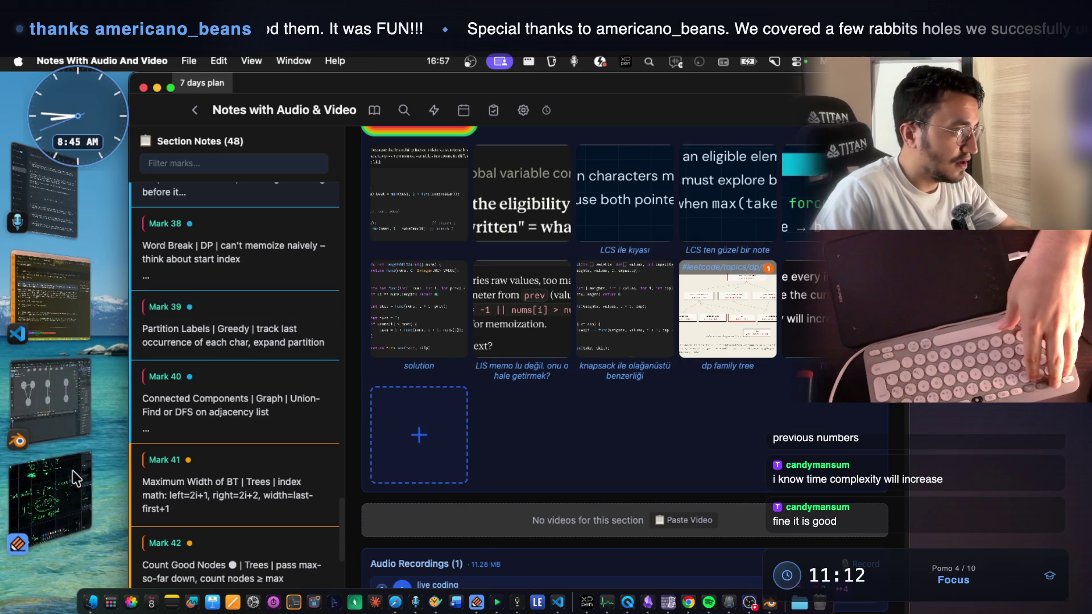
left_click(74, 465)
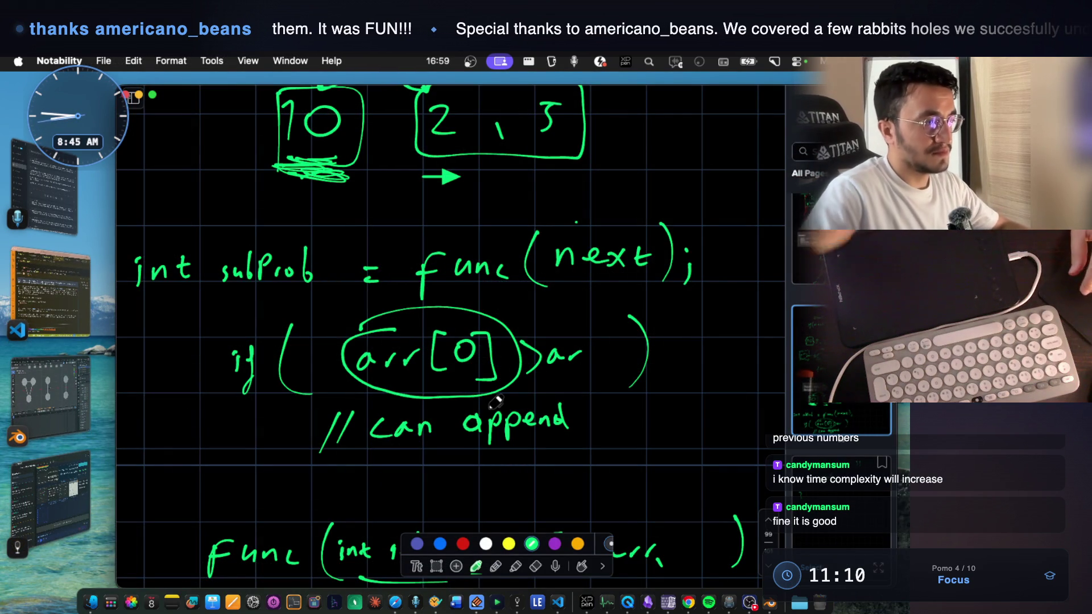
scroll(610, 400, "down", 3)
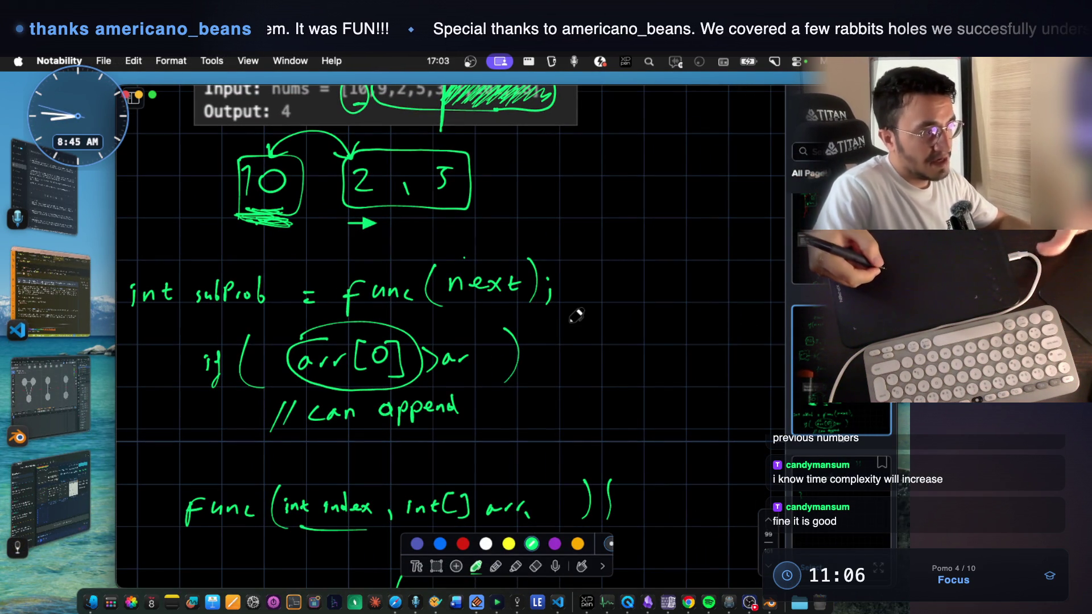
scroll(577, 373, "up", 4)
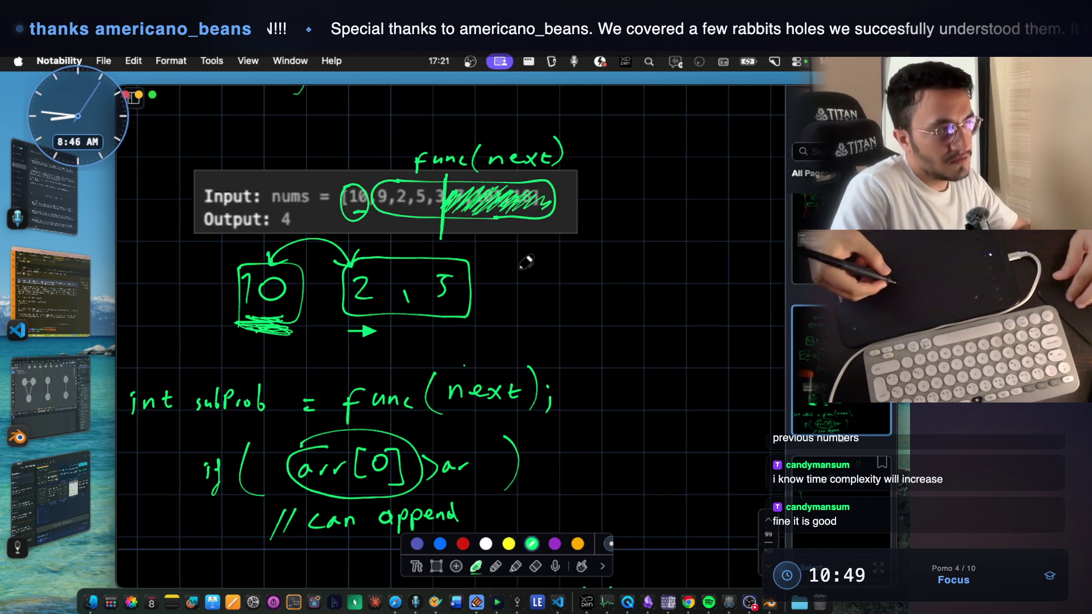
scroll(536, 267, "up", 5)
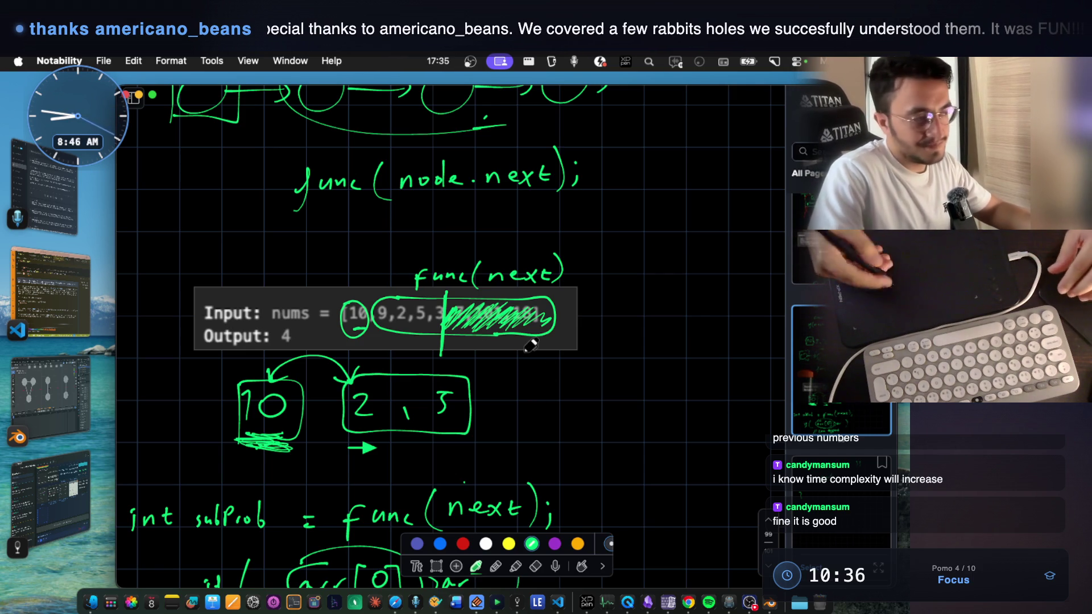
scroll(515, 336, "down", 5)
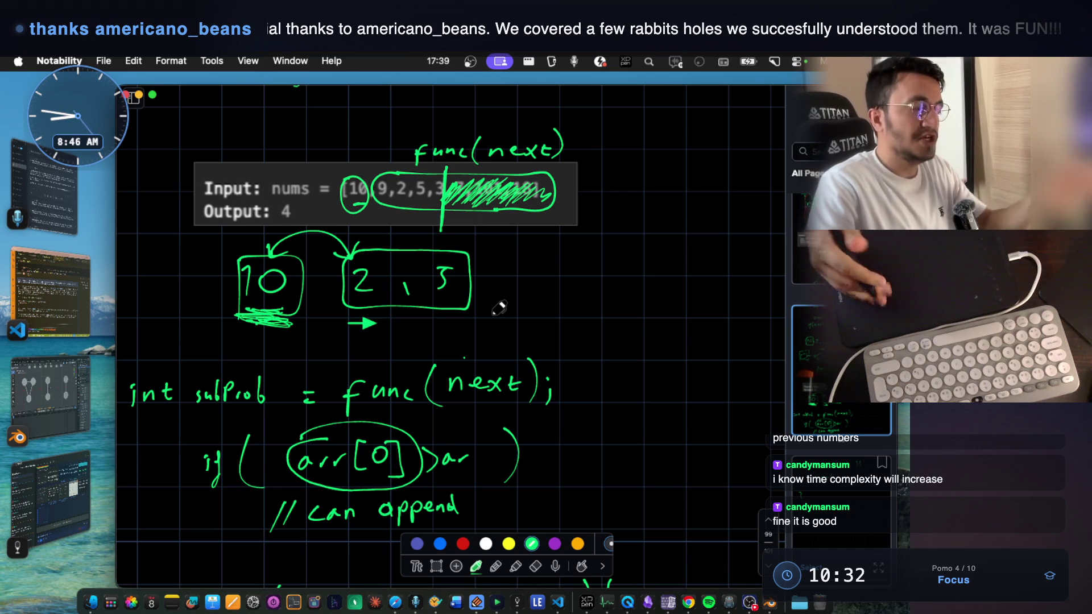
scroll(532, 236, "up", 2)
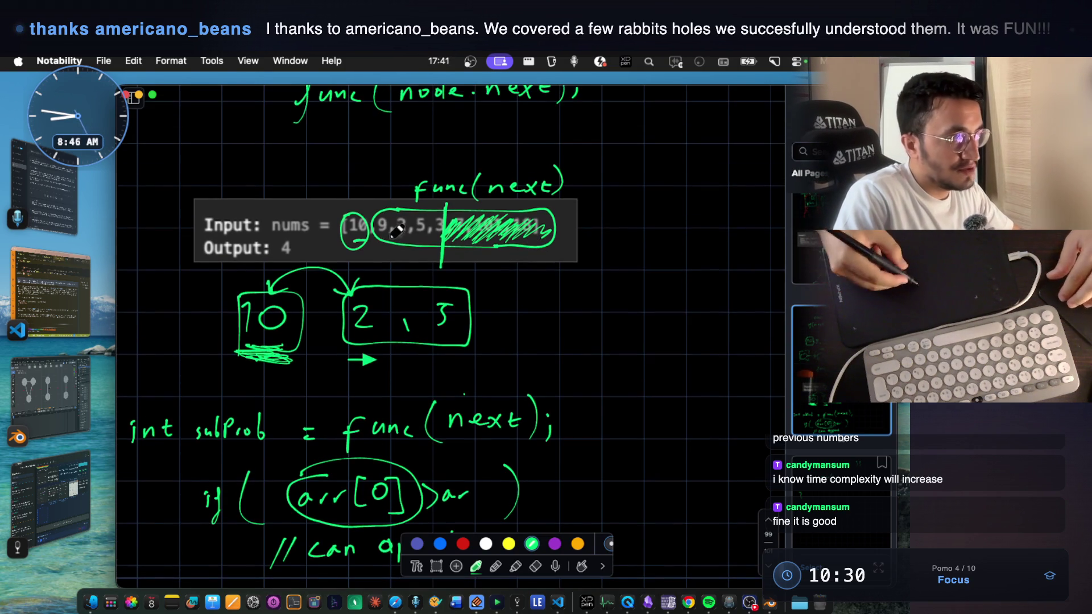
scroll(397, 230, "down", 15)
scroll(435, 282, "up", 10)
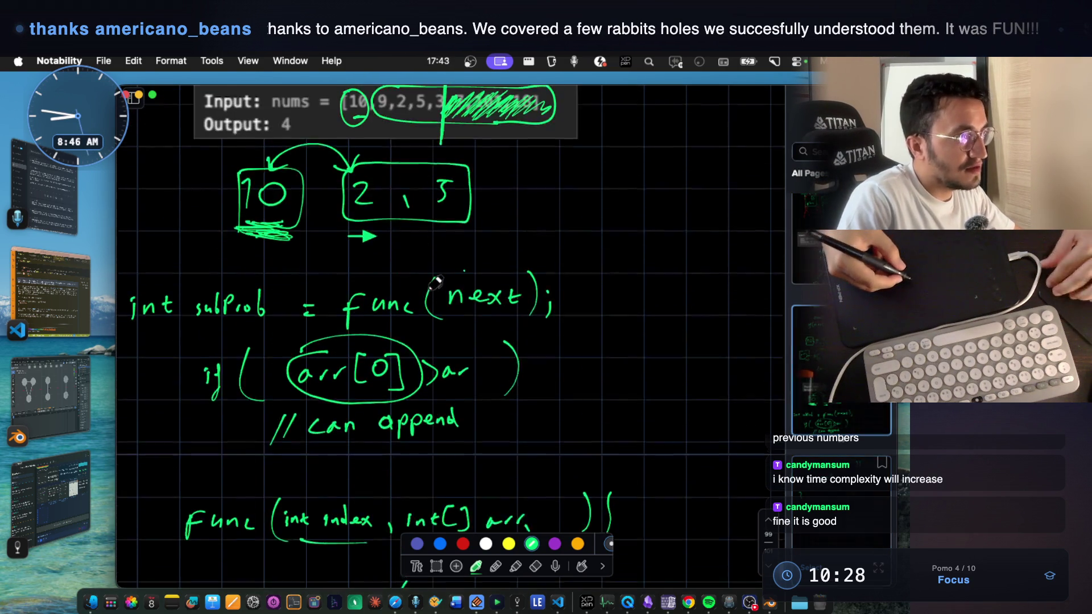
scroll(434, 281, "up", 5)
scroll(449, 277, "down", 4)
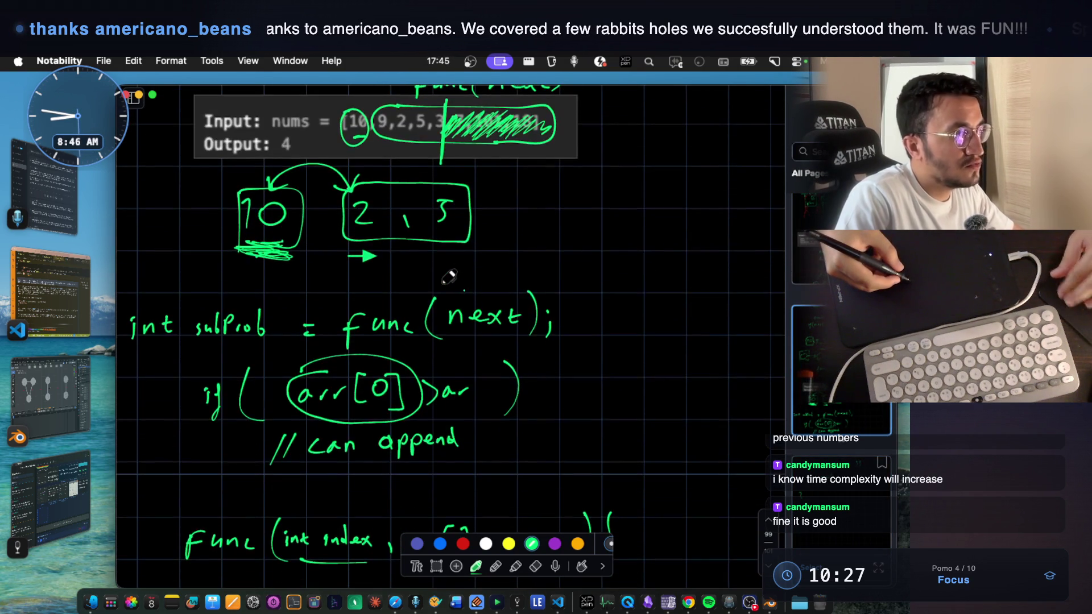
scroll(449, 277, "down", 15)
left_click_drag(257, 393, 267, 407)
mouse_move(283, 387)
left_mouse_down()
mouse_move(300, 376)
mouse_move(338, 413)
mouse_move(470, 410)
left_mouse_up()
- Handwrite the array 10, 9, 2, 5, 7 below the function's closing brace
mouse_move(490, 385)
left_mouse_down()
mouse_move(487, 409)
mouse_move(568, 408)
left_mouse_up()
scroll(512, 361, "down", 4)
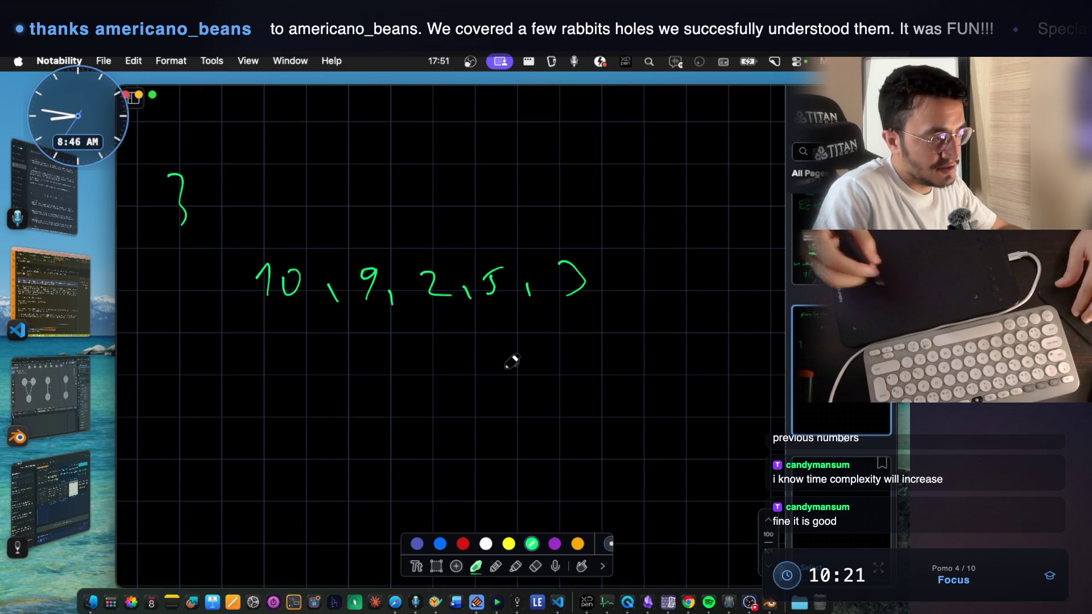
scroll(511, 361, "up", 9)
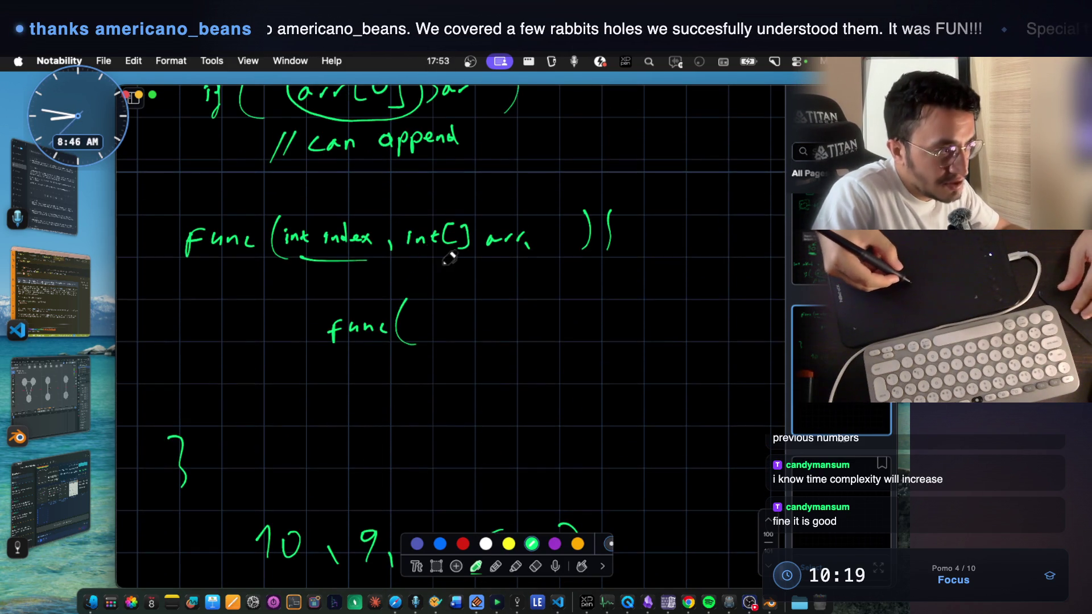
- Add [] after int so the declaration reads int[] subProb = func(next);
scroll(446, 262, "up", 5)
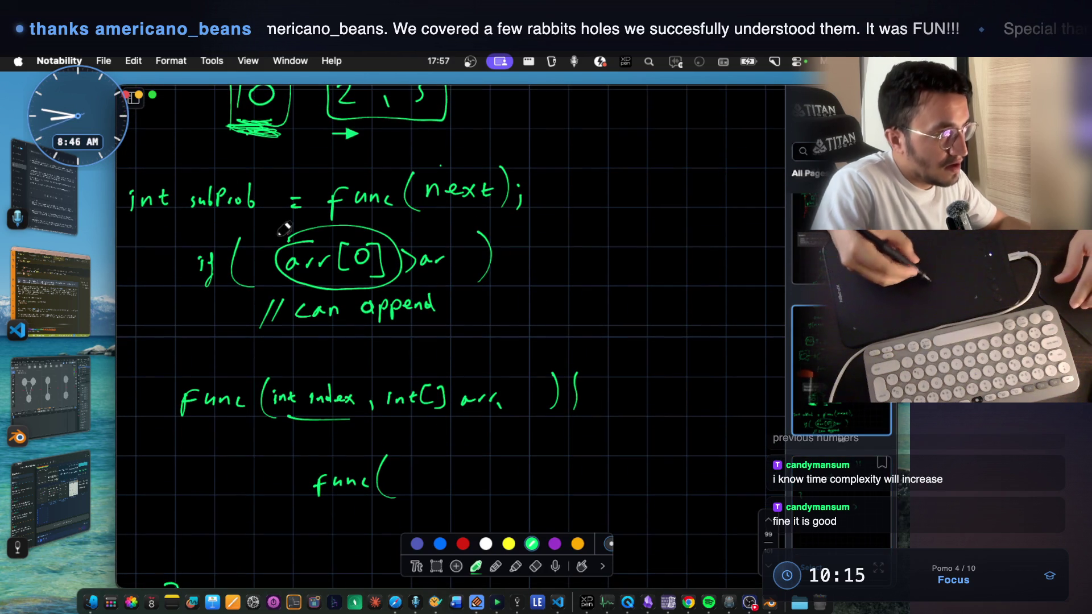
scroll(244, 190, "up", 5)
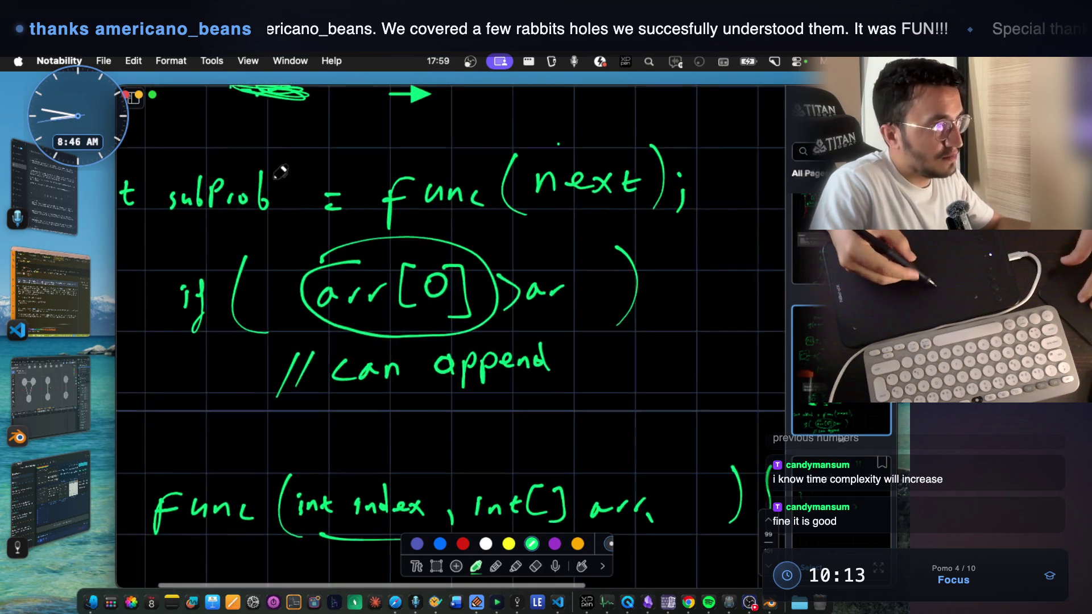
mouse_move(195, 217)
left_mouse_down()
mouse_move(193, 250)
mouse_move(202, 250)
left_mouse_up()
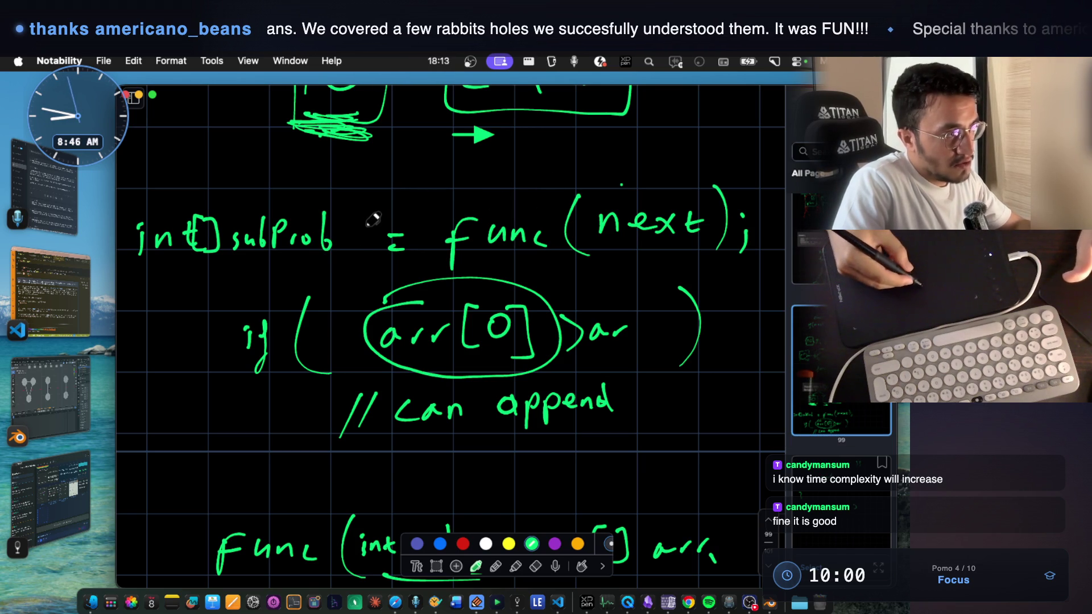
scroll(455, 205, "up", 2)
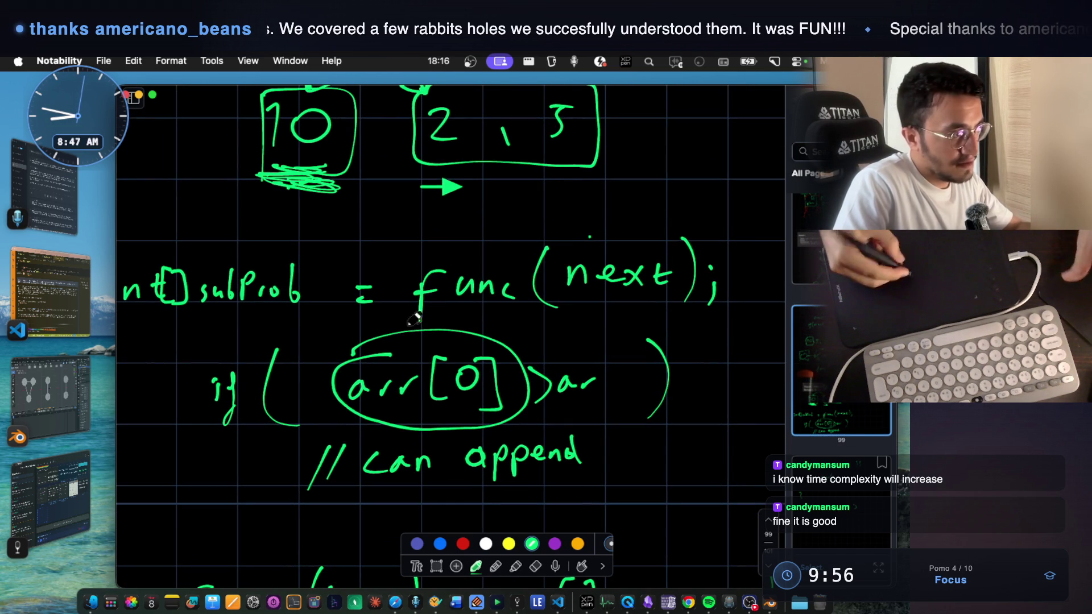
- Erase and rewrite the green condition so it reads if (subProb[0] > arr[index])
scroll(451, 292, "up", 2)
scroll(480, 388, "up", 3)
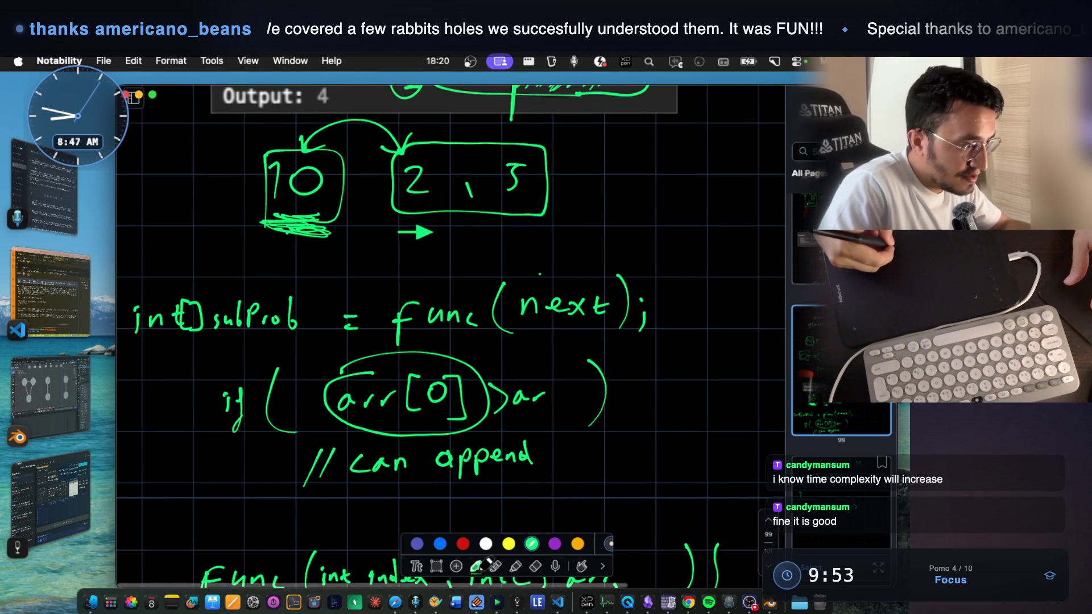
left_click(535, 566)
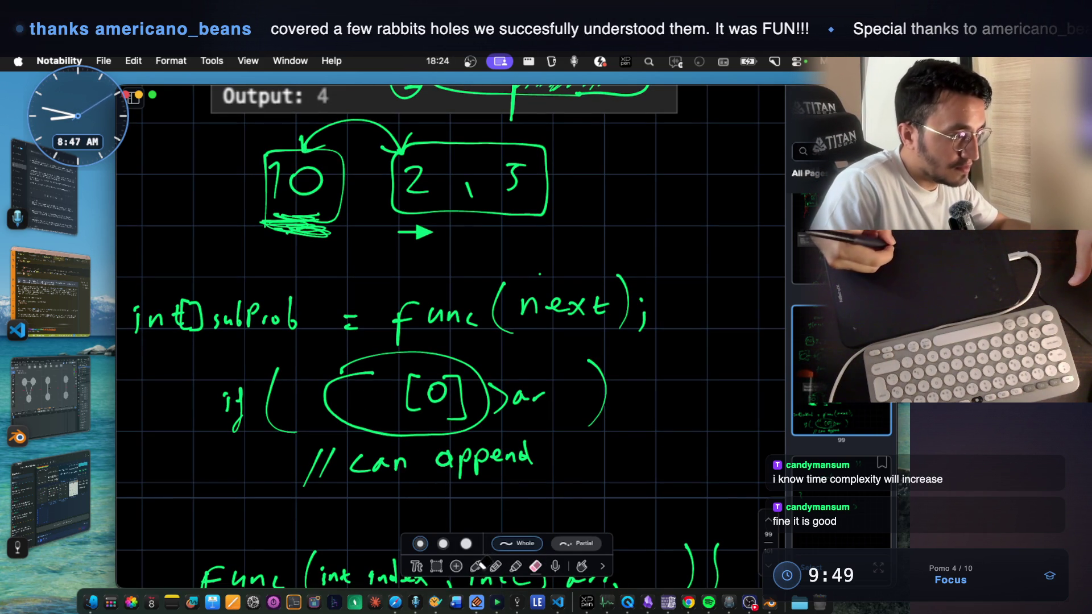
left_click(479, 566)
left_click_drag(336, 396, 398, 392)
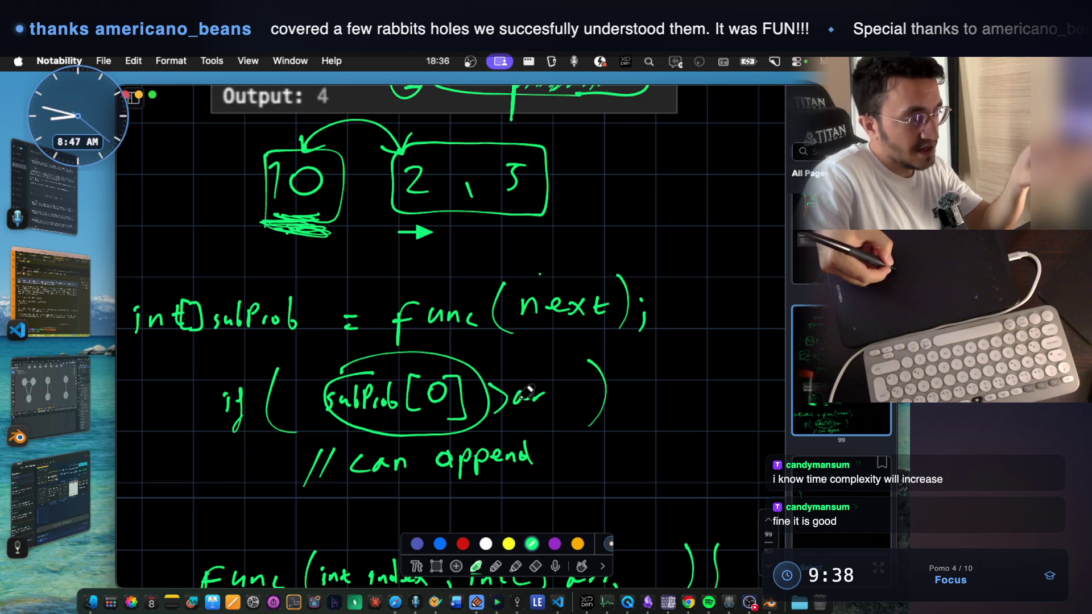
mouse_move(547, 402)
left_mouse_down()
mouse_move(608, 393)
mouse_move(644, 414)
left_mouse_up()
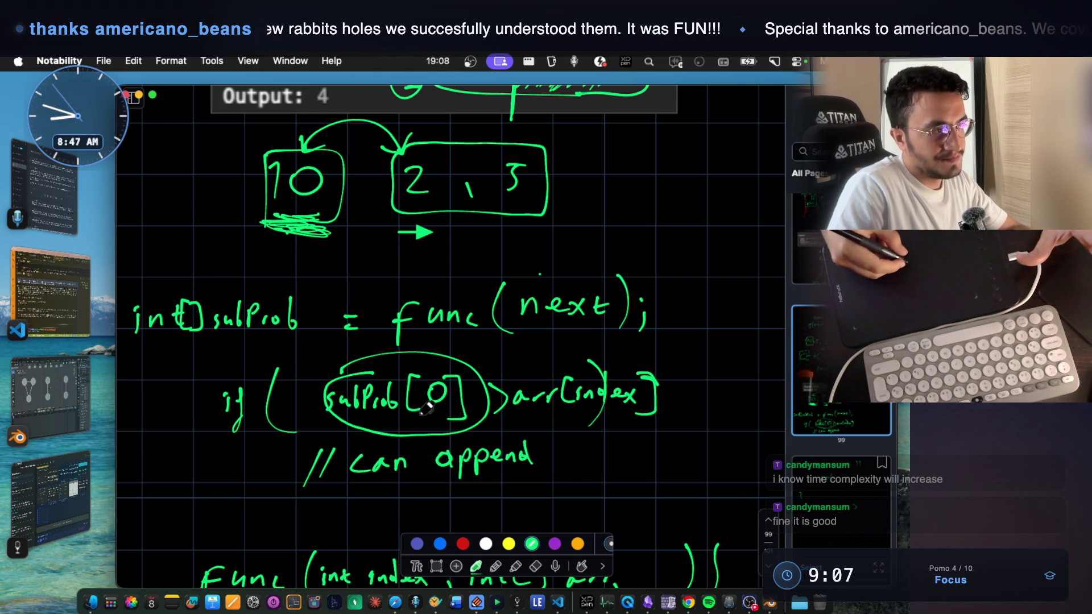
scroll(500, 321, "up", 5)
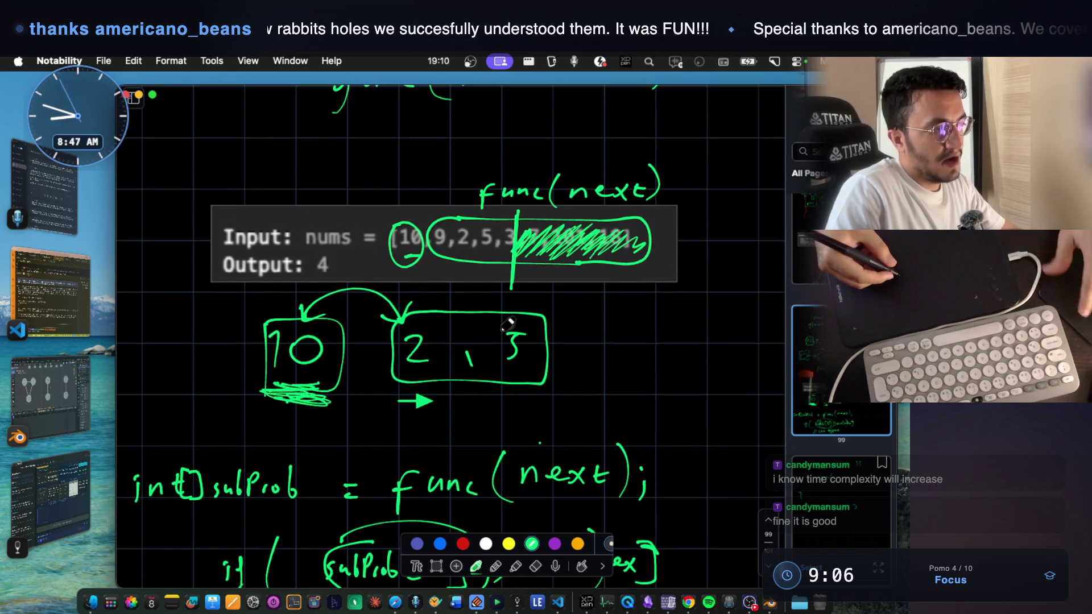
scroll(506, 324, "down", 5)
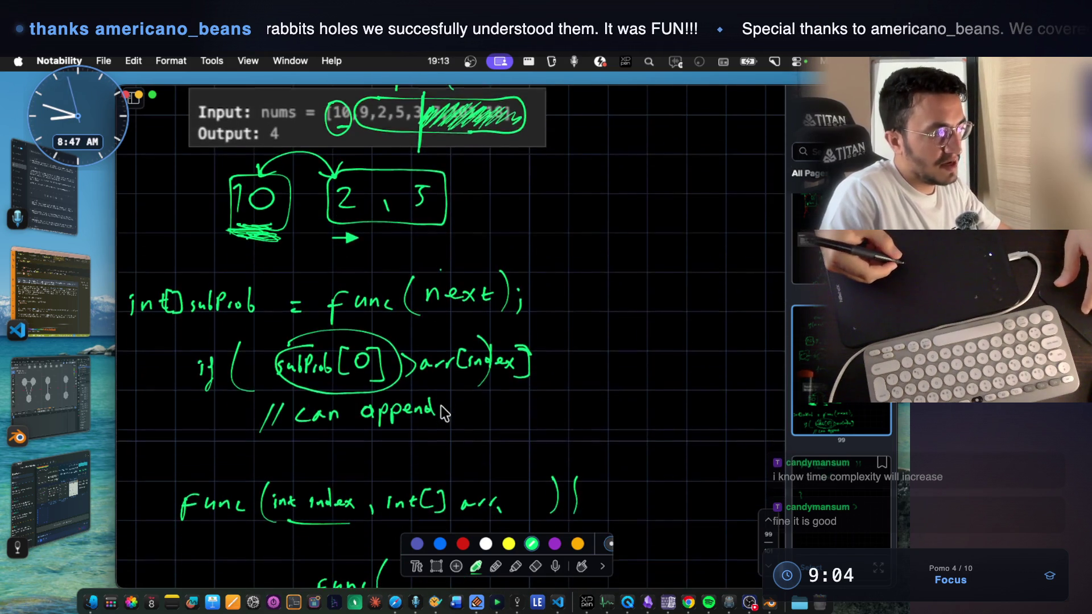
scroll(442, 406, "down", 3)
scroll(442, 406, "up", 3)
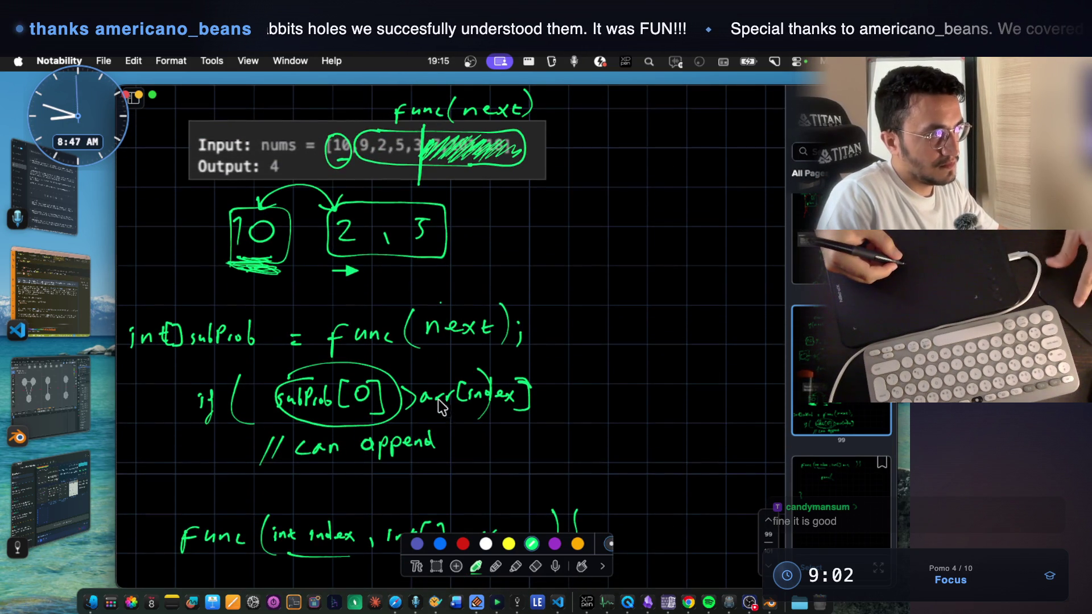
scroll(444, 408, "up", 2)
scroll(443, 408, "left", 4)
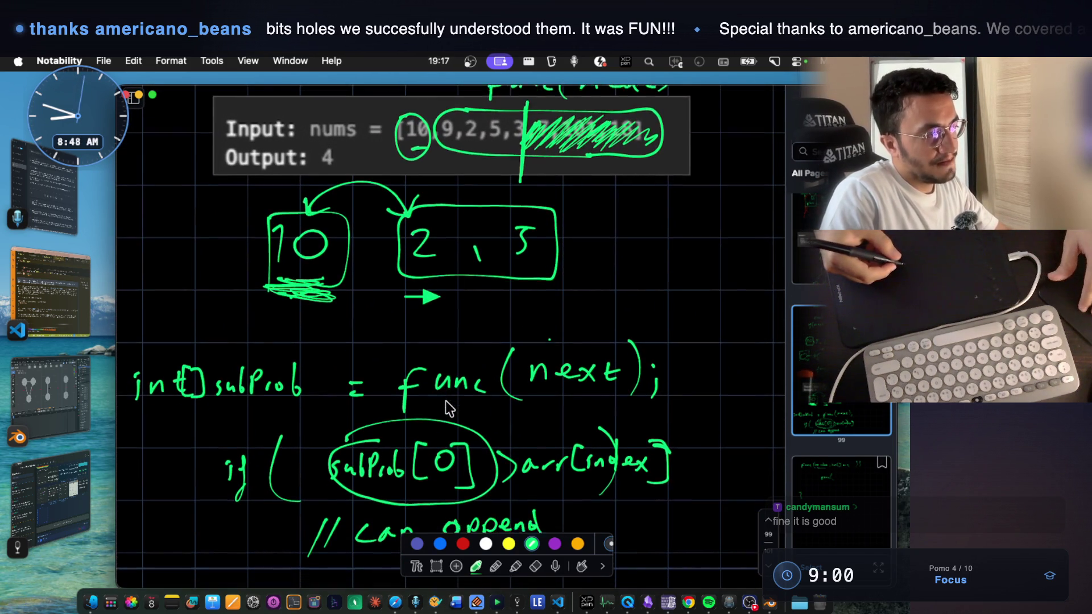
scroll(443, 398, "down", 7)
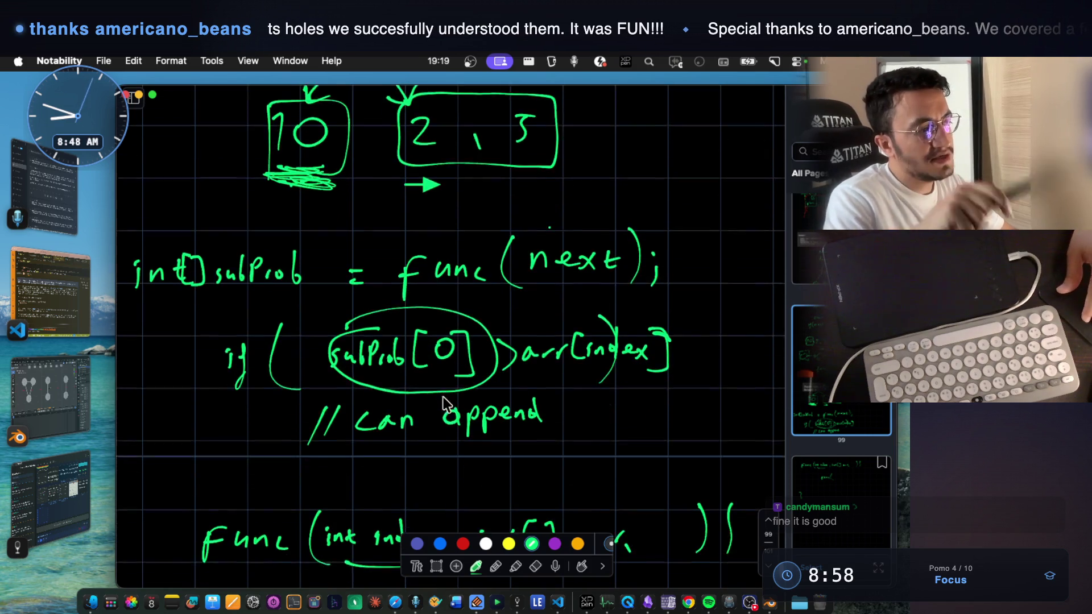
scroll(447, 403, "down", 4)
scroll(446, 404, "up", 8)
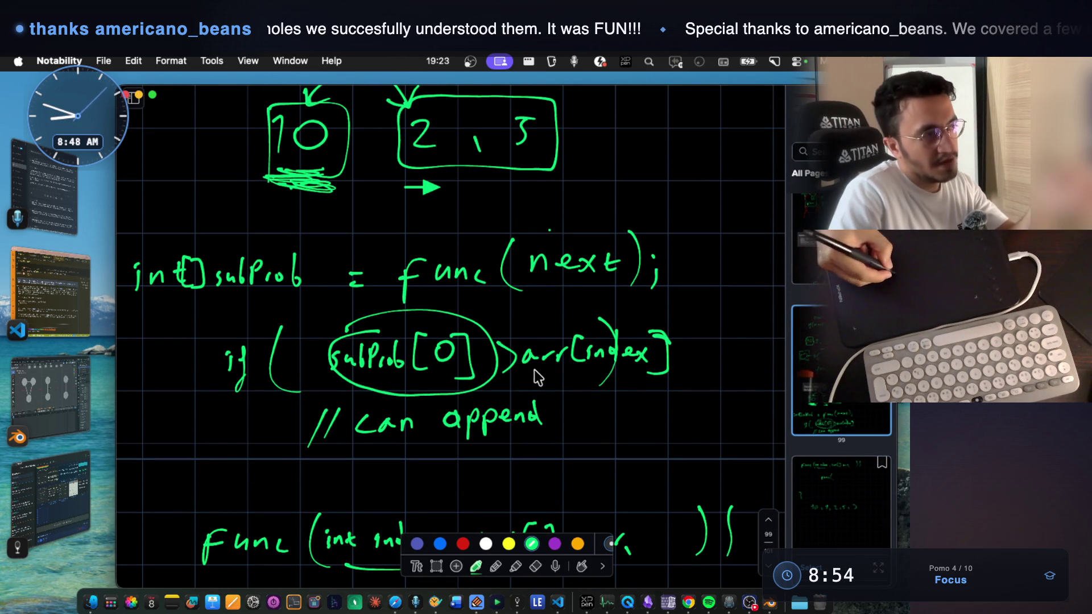
scroll(546, 381, "left", 1)
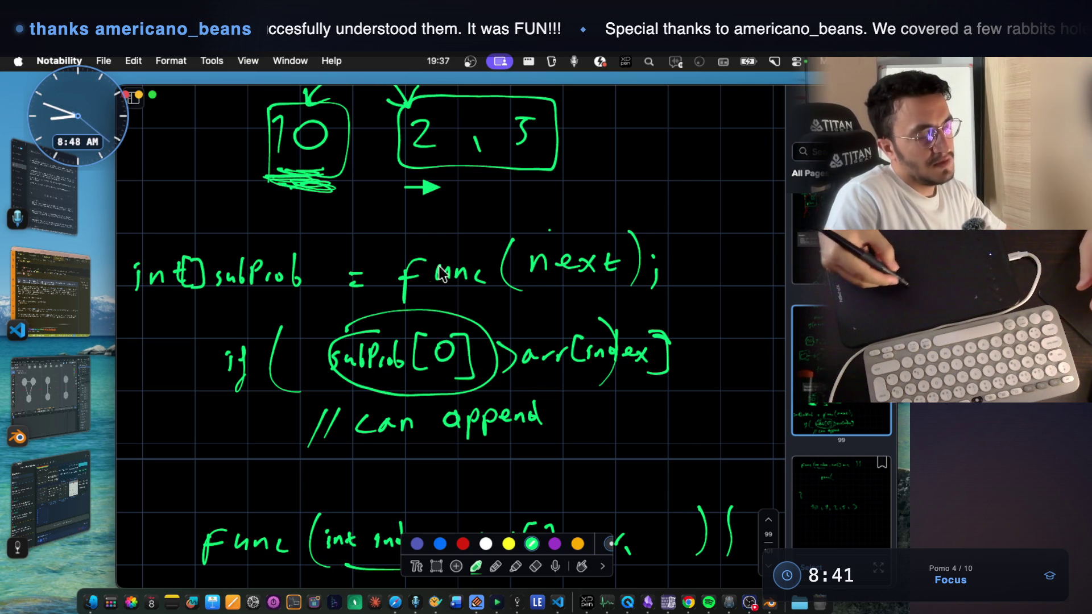
scroll(501, 261, "up", 2)
scroll(498, 254, "up", 1)
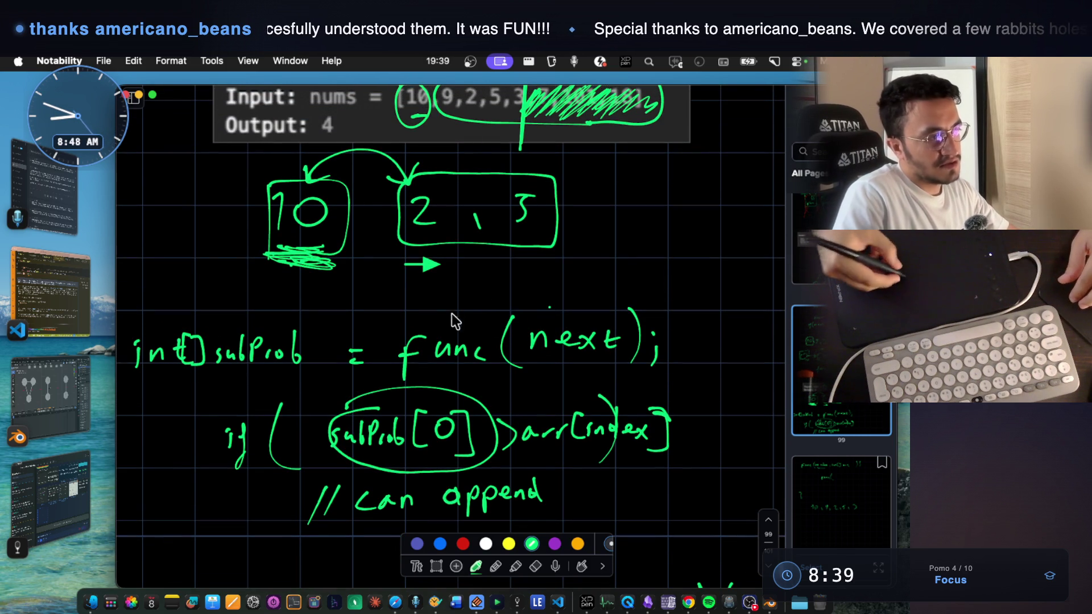
- Write 'sub problem' in yellow above the func(next) call
left_click(508, 544)
left_click_drag(446, 296, 454, 314)
left_click_drag(465, 301, 483, 302)
mouse_move(571, 274)
left_mouse_down()
mouse_move(578, 290)
mouse_move(612, 294)
left_mouse_up()
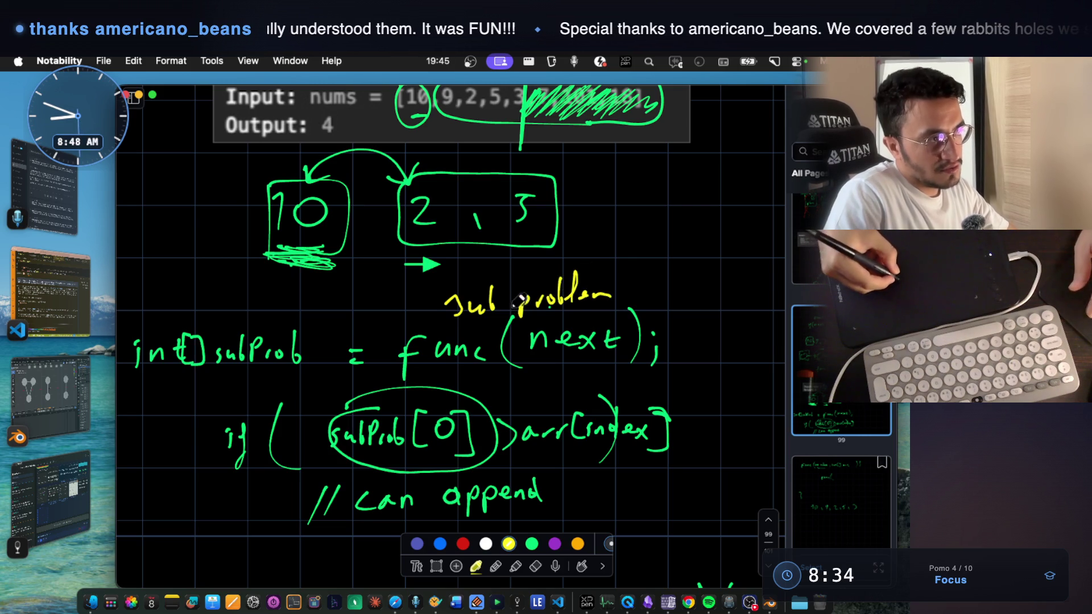
- Circle the 10 and 2, 3 boxes in yellow, box 'Max memory', and switch to VS Code
scroll(517, 307, "up", 3)
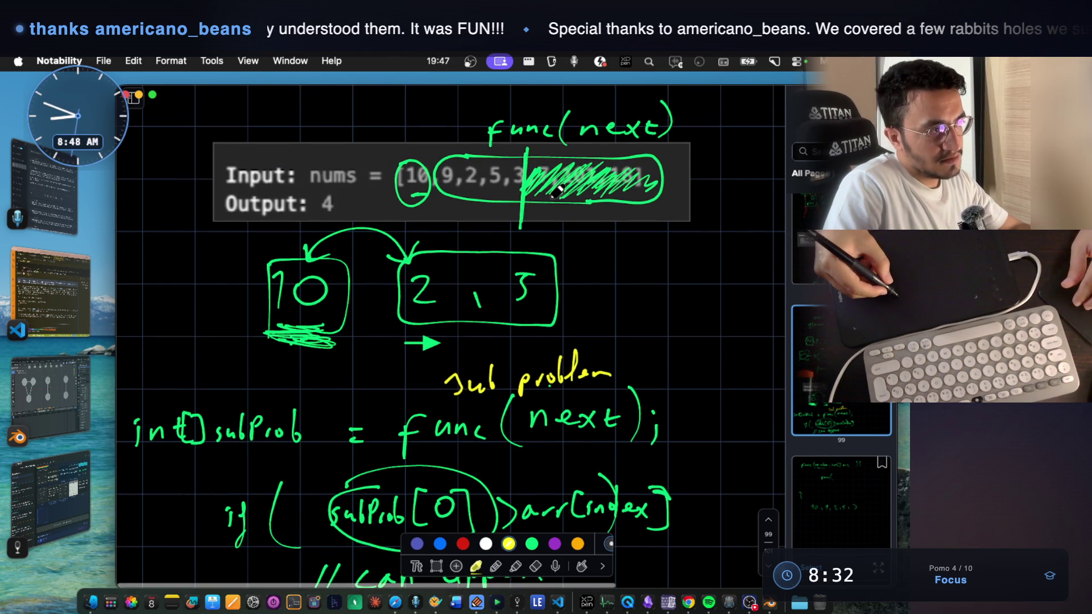
mouse_move(448, 234)
left_mouse_down()
mouse_move(403, 327)
mouse_move(584, 295)
mouse_move(443, 228)
mouse_move(455, 227)
left_mouse_up()
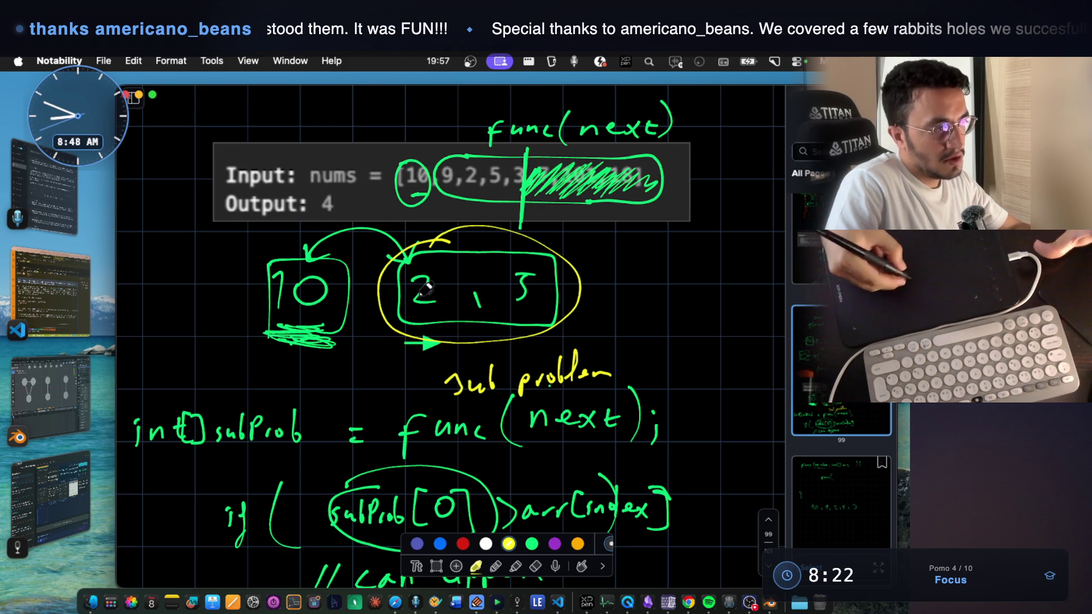
mouse_move(430, 317)
left_mouse_down()
mouse_move(447, 313)
mouse_move(398, 310)
mouse_move(449, 236)
mouse_move(423, 332)
mouse_move(417, 323)
mouse_move(443, 322)
left_mouse_up()
left_click_drag(332, 329, 312, 324)
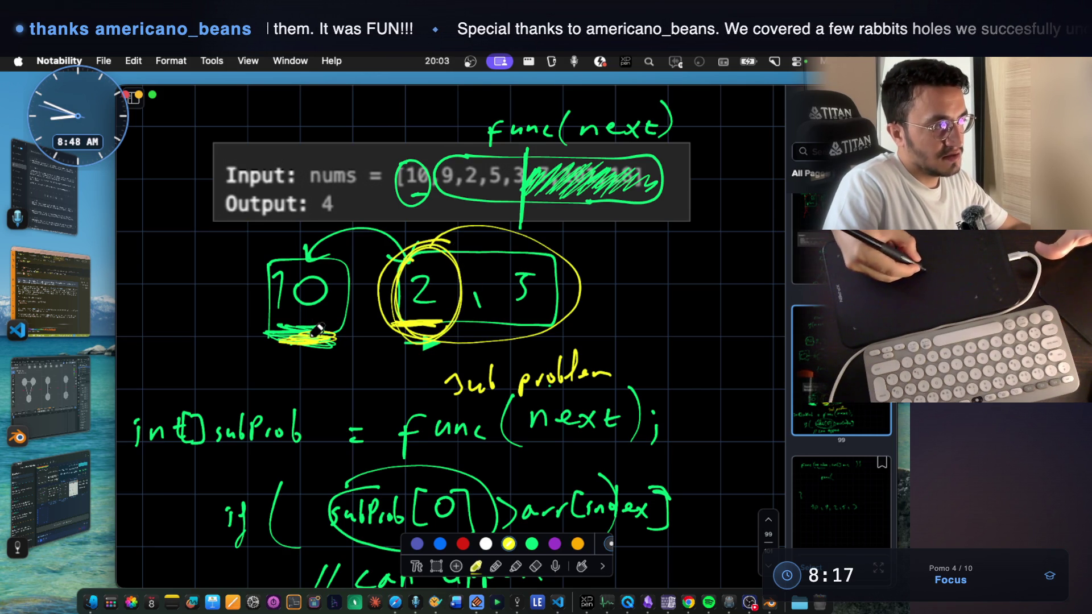
mouse_move(322, 248)
left_mouse_down()
mouse_move(255, 281)
mouse_move(368, 296)
mouse_move(309, 250)
left_mouse_up()
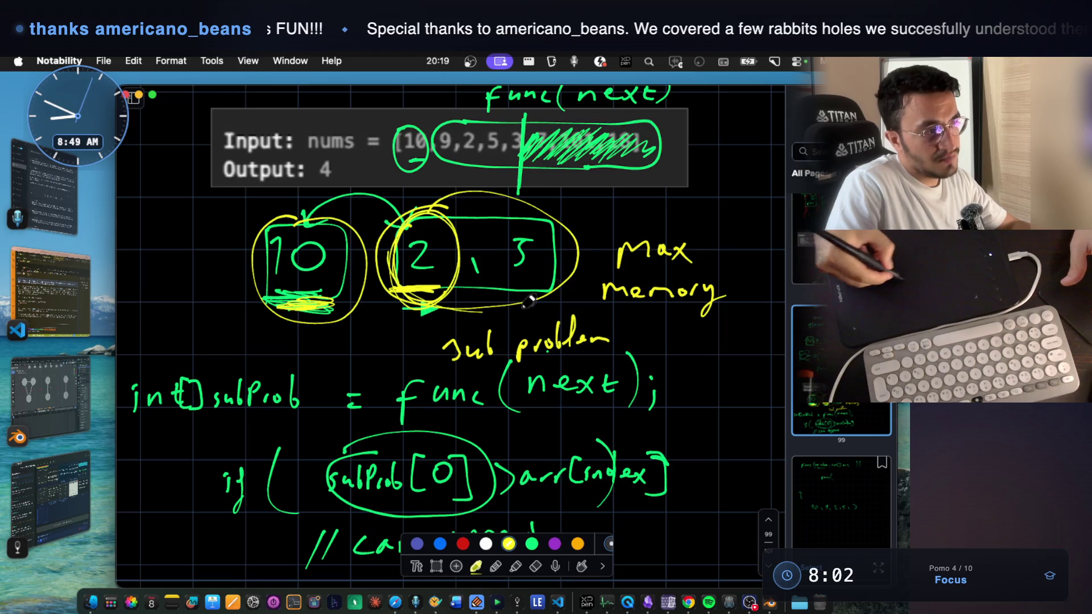
left_click_drag(483, 309, 510, 199)
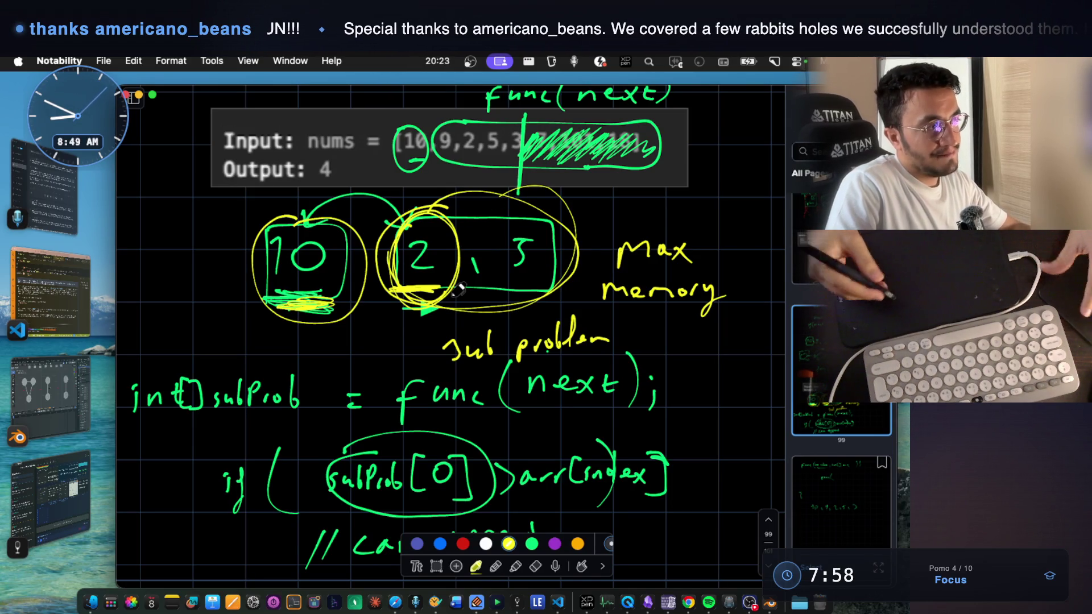
mouse_move(284, 306)
left_mouse_down()
mouse_move(319, 311)
mouse_move(278, 315)
mouse_move(307, 311)
left_mouse_up()
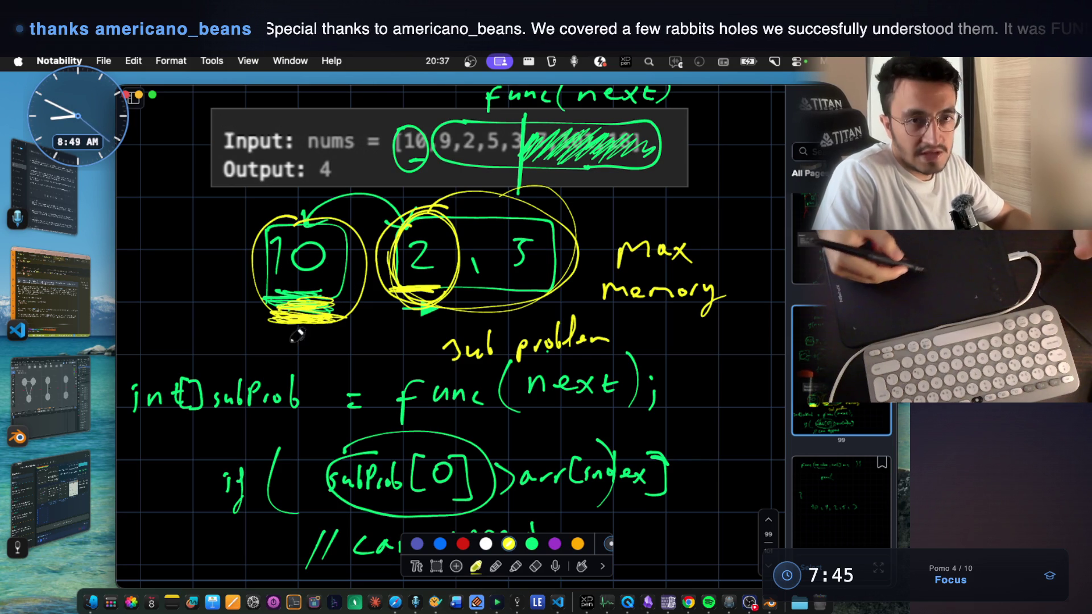
mouse_move(594, 227)
left_mouse_down()
mouse_move(597, 307)
mouse_move(744, 319)
mouse_move(604, 316)
left_mouse_up()
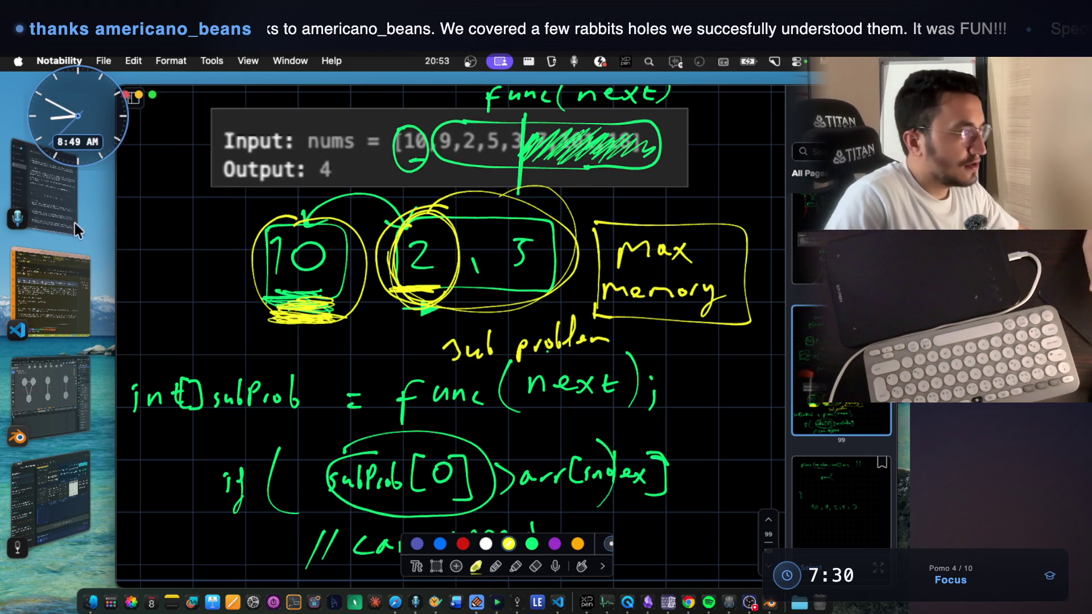
left_click(43, 272)
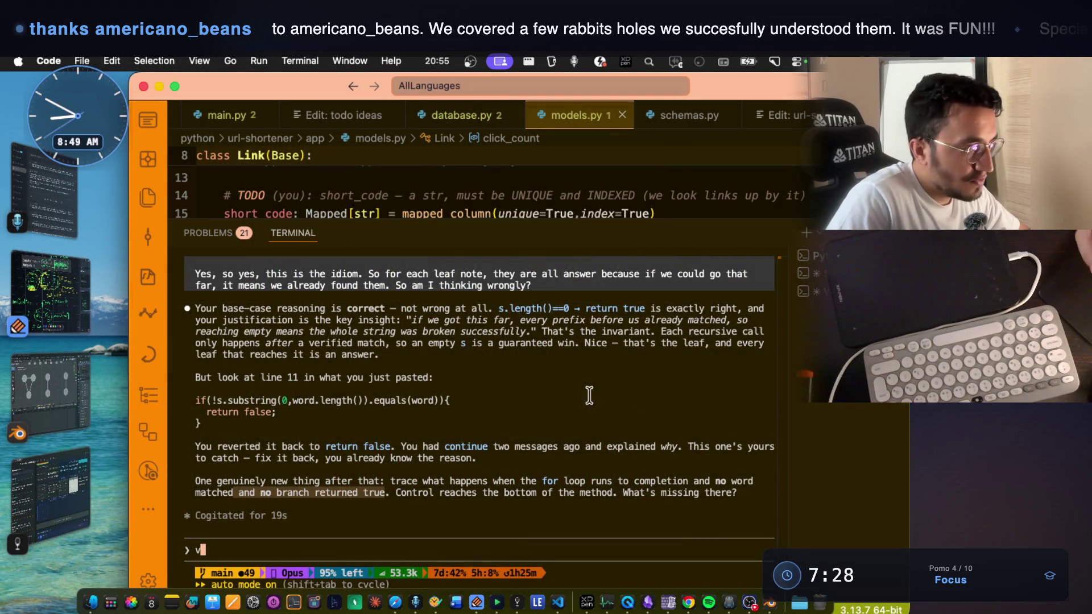
- Hide the Explorer sidebar and send Claude Code a request to wrap up and remember struggled topics
key("super+v")
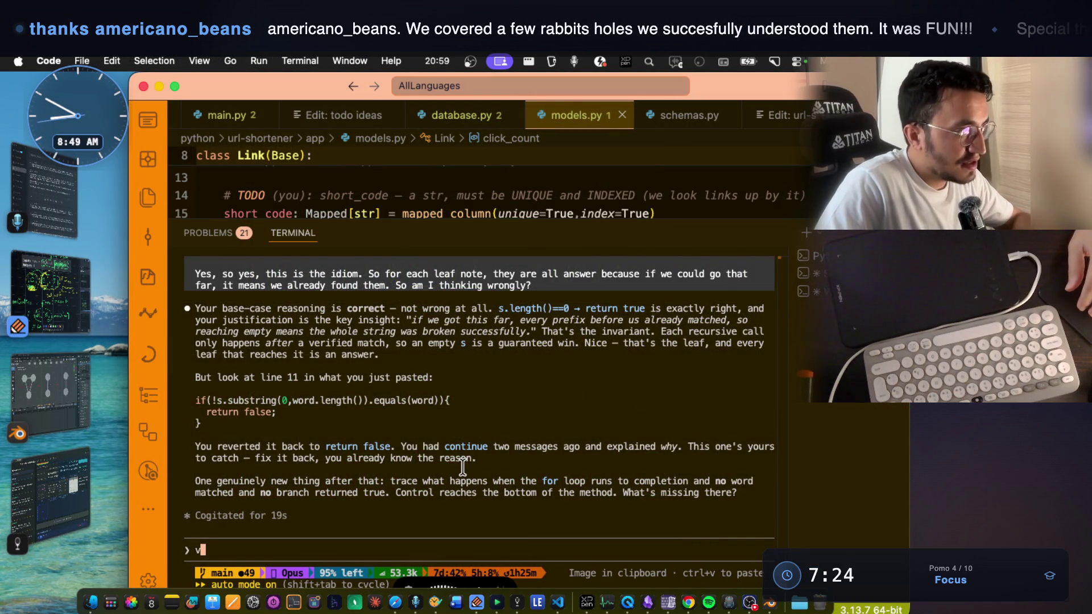
scroll(462, 467, "up", 3)
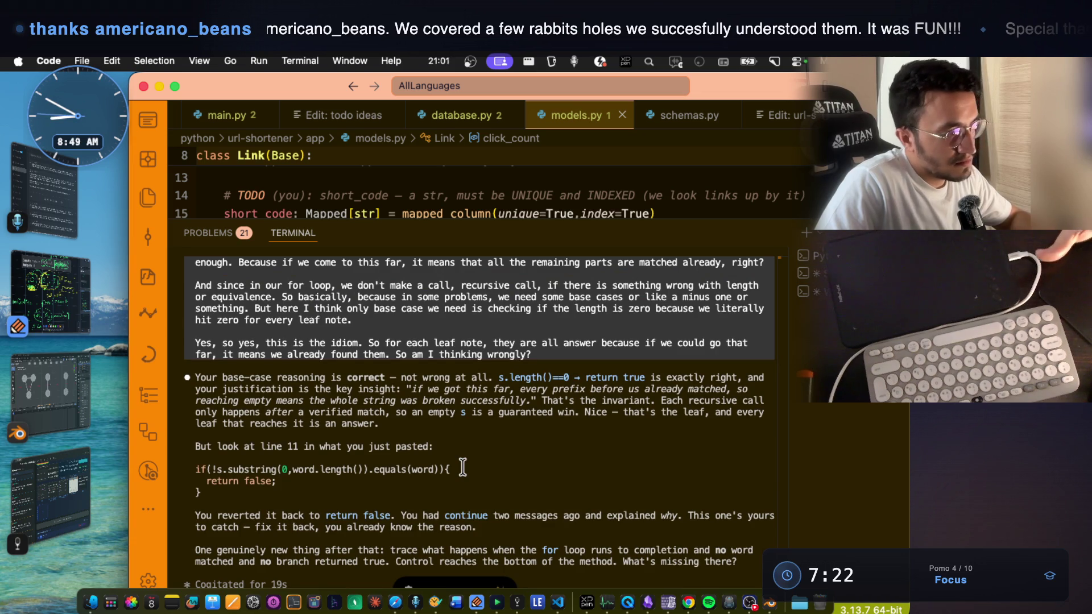
scroll(462, 467, "down", 3)
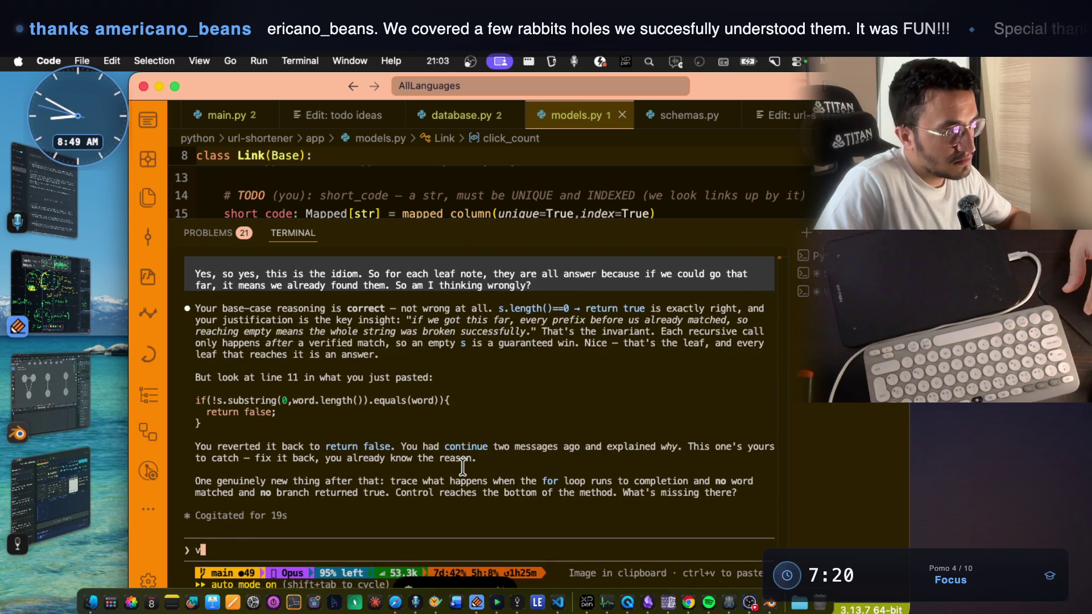
scroll(462, 466, "up", 5)
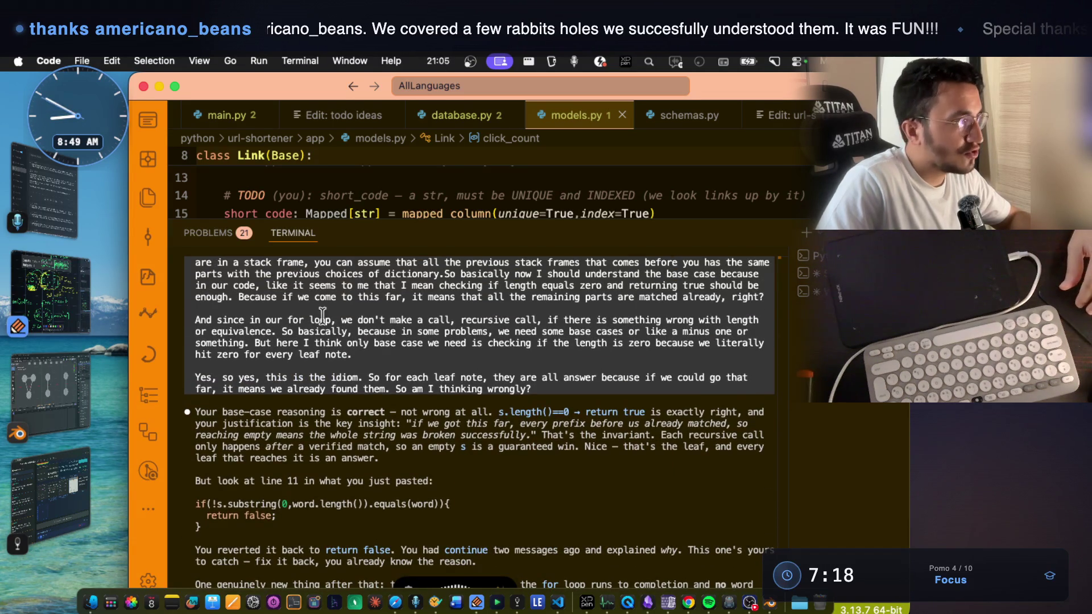
left_click(155, 204)
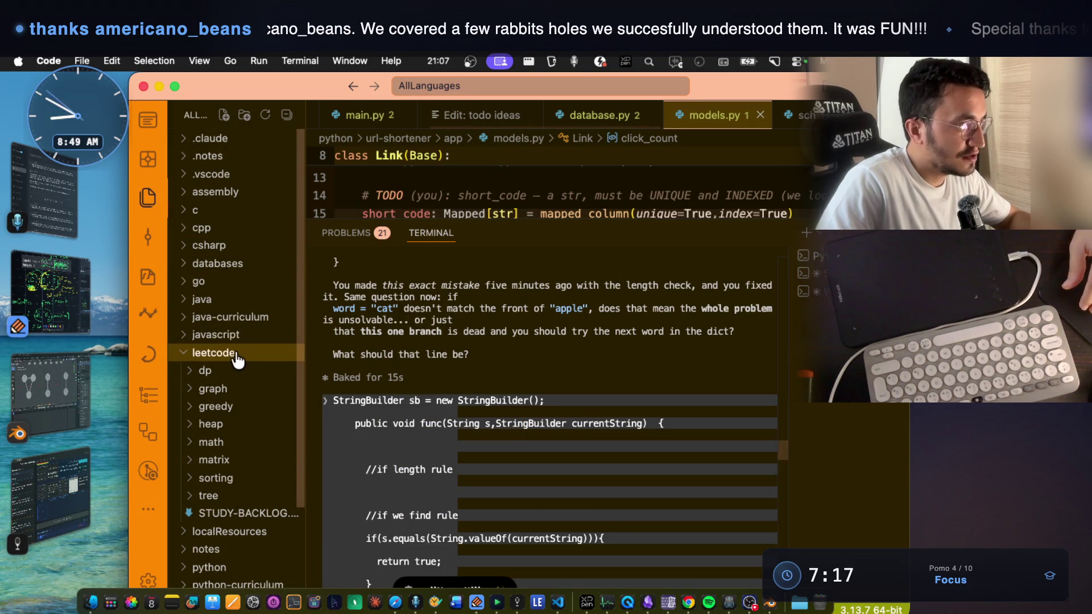
scroll(237, 360, "down", 1)
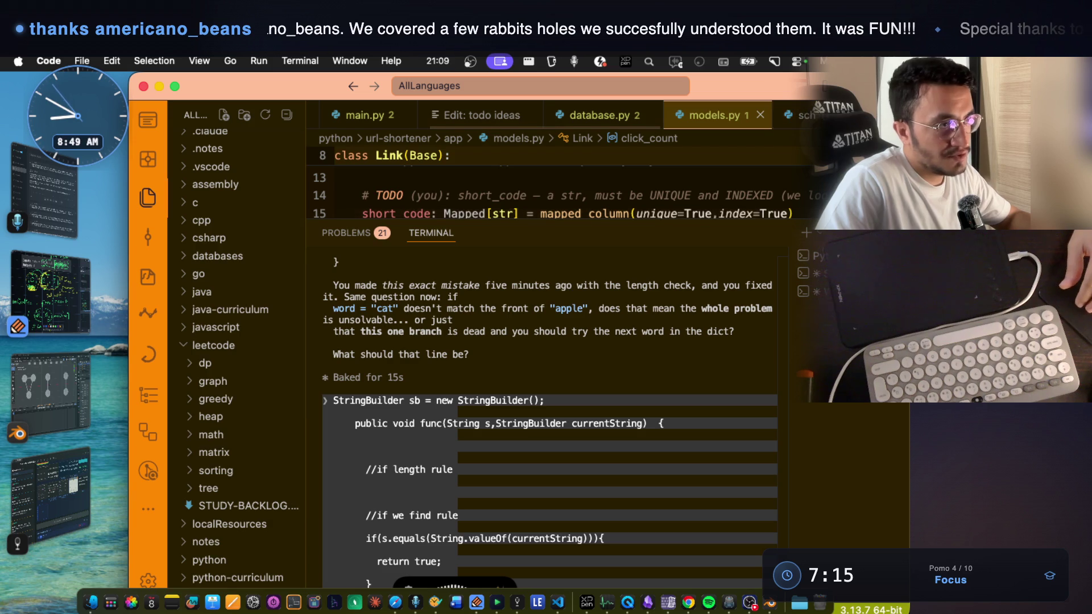
key("super+b")
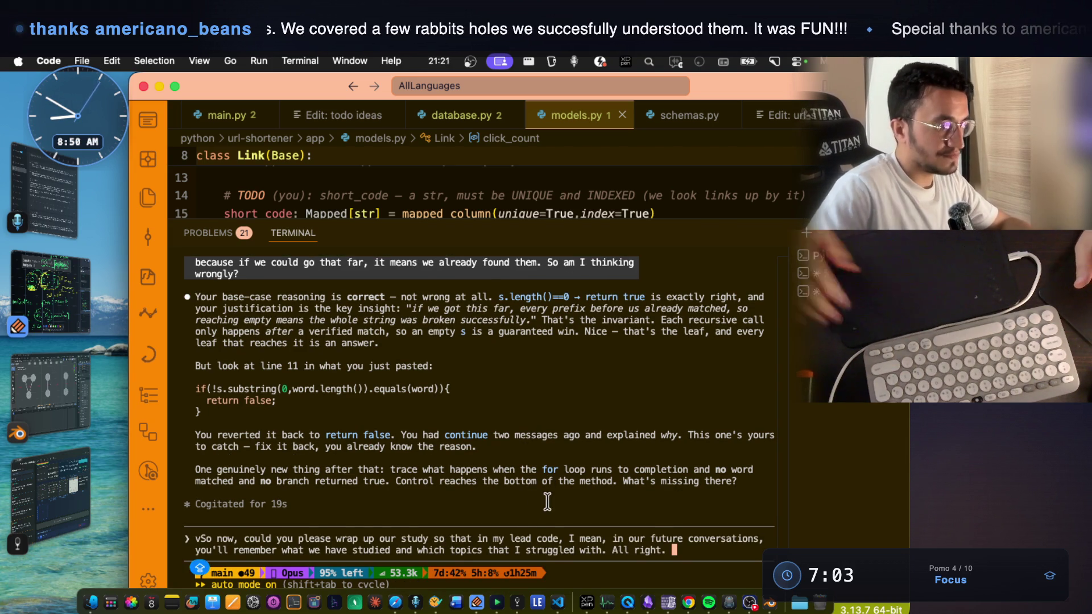
key("Return")
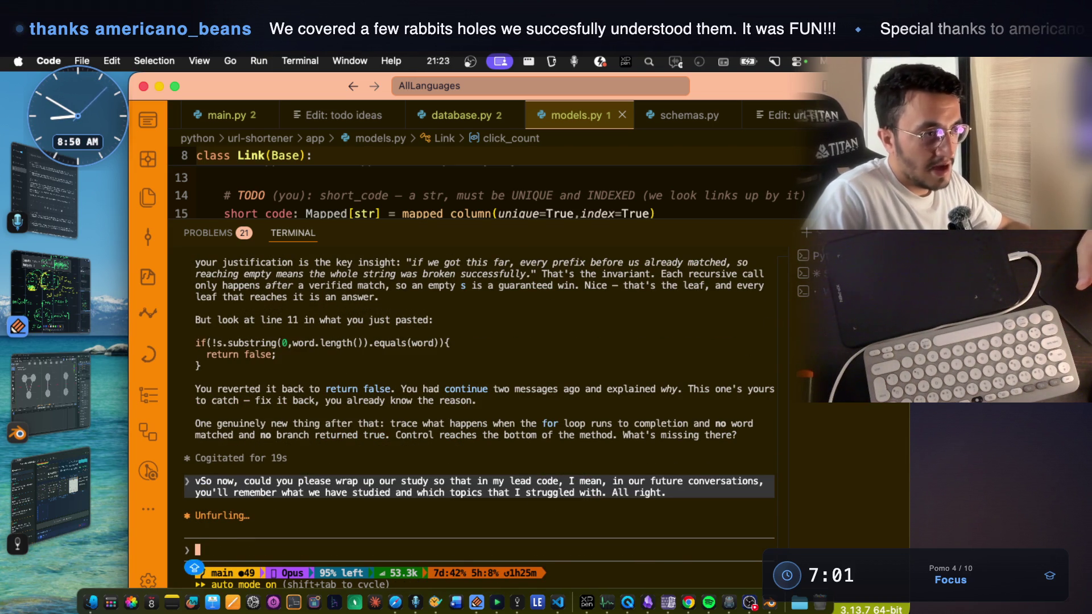
- Launch Claude Code with the claude command in a new terminal
left_click(806, 233)
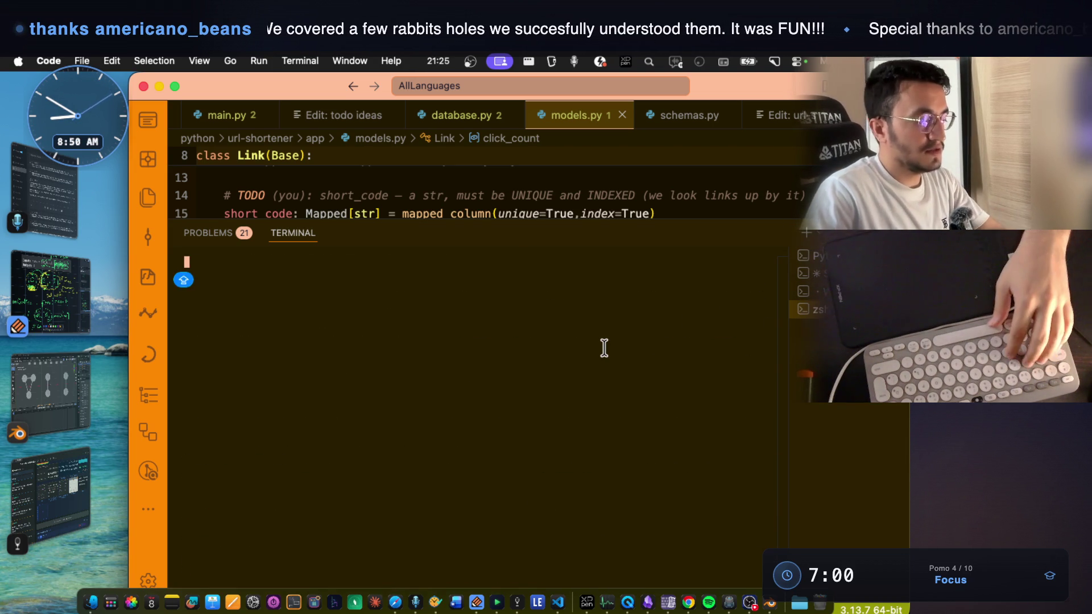
type("CLAUDE")
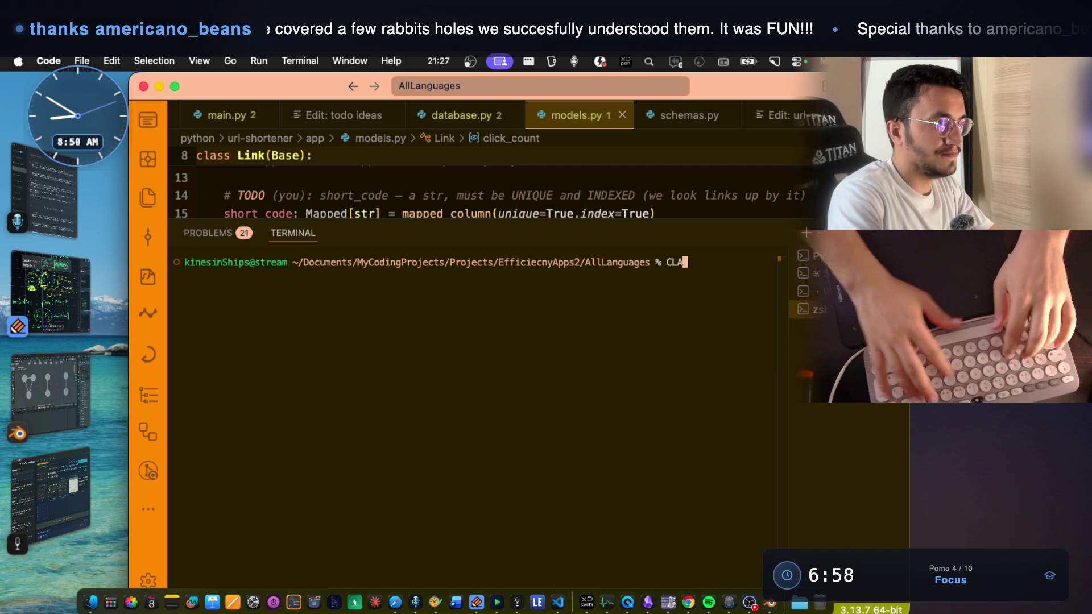
key("BackSpace")
key("BackSpace")
key("BackSpace")
type("cla")
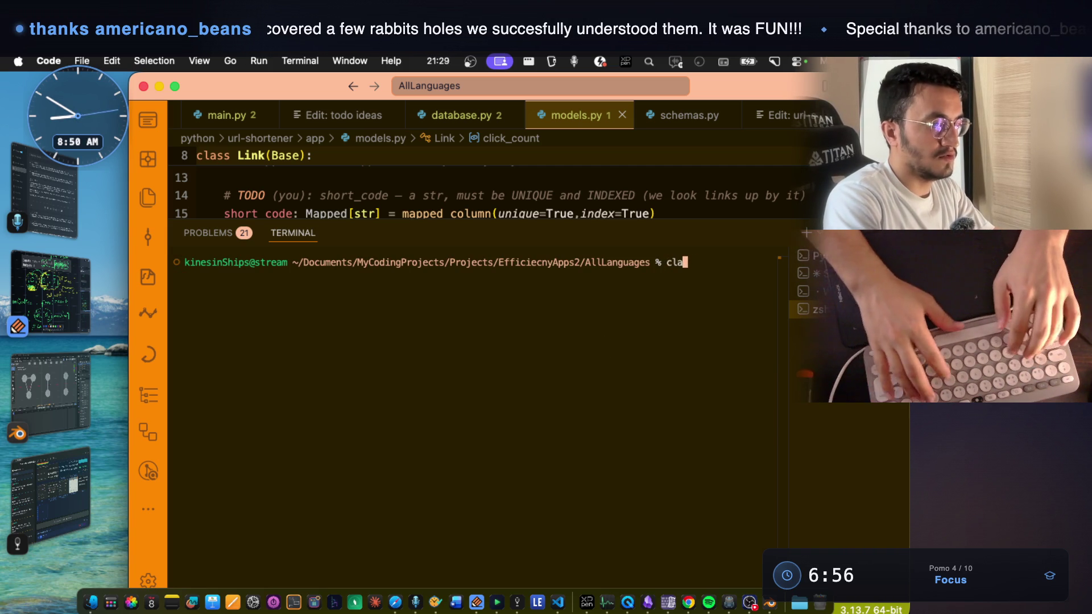
type("ude")
key("Return")
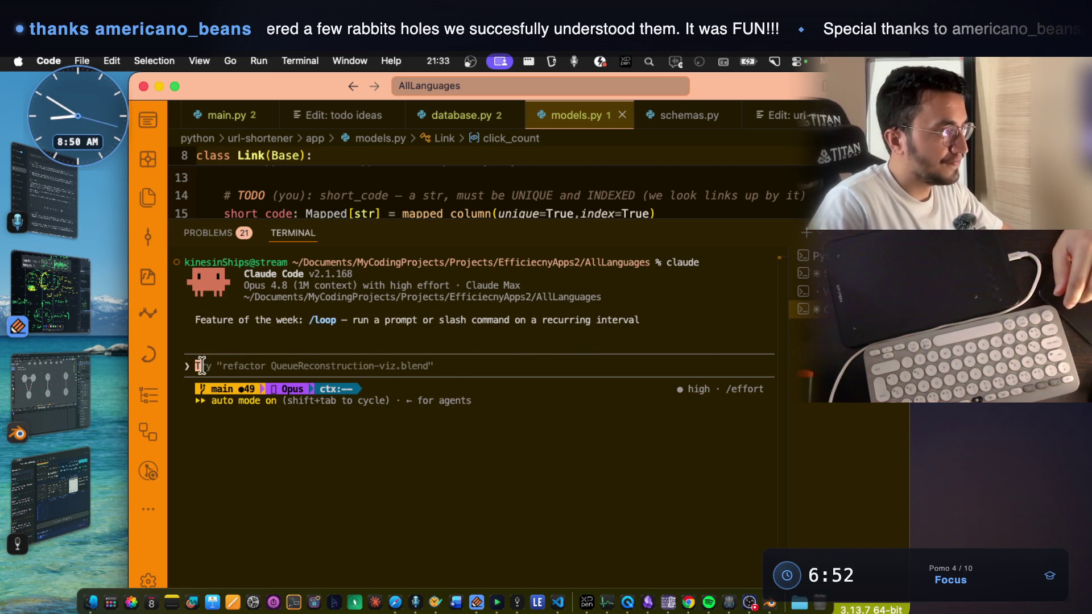
- Paste the LeetCode title into the prompt, adding ', update tutor mode-2 skill.' without sending
key("ctrl+Right")
left_click_drag(304, 197, 55, 182)
key("super+c")
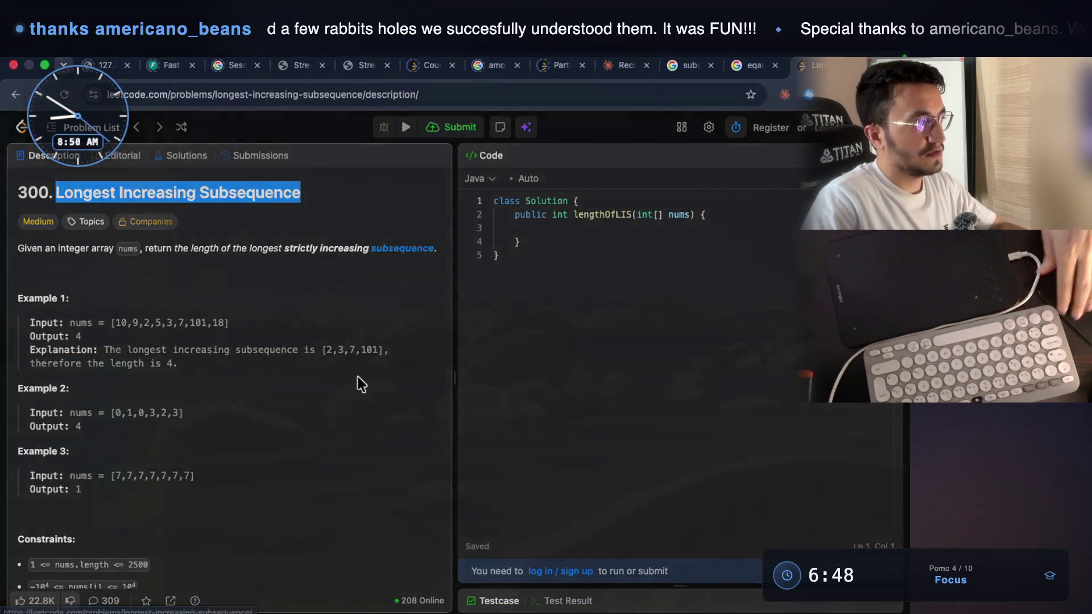
key("ctrl+Left")
type("g")
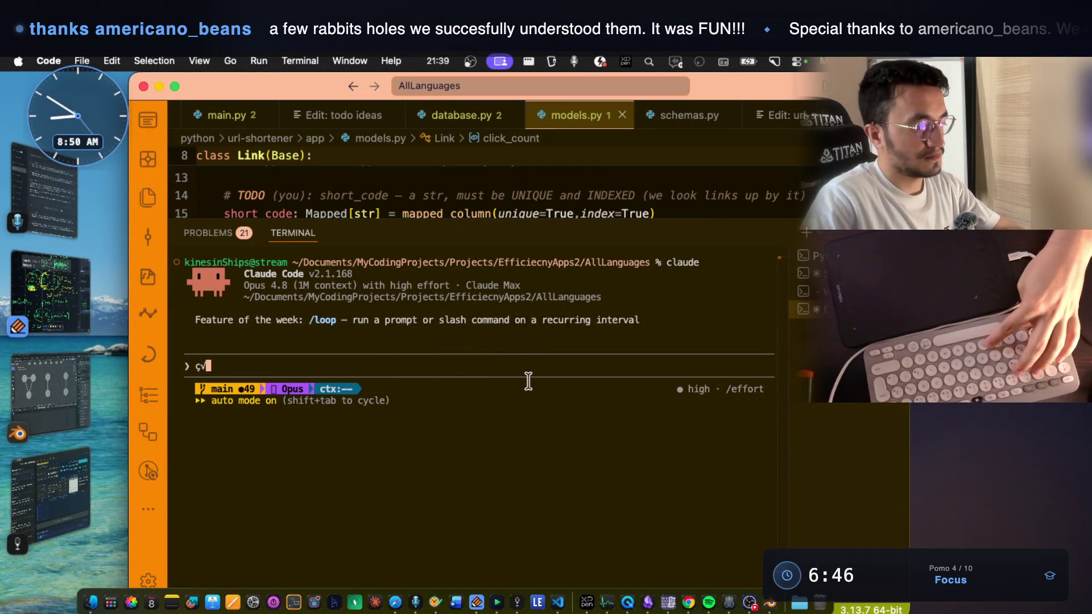
key("BackSpace")
key("BackSpace")
key("super+v")
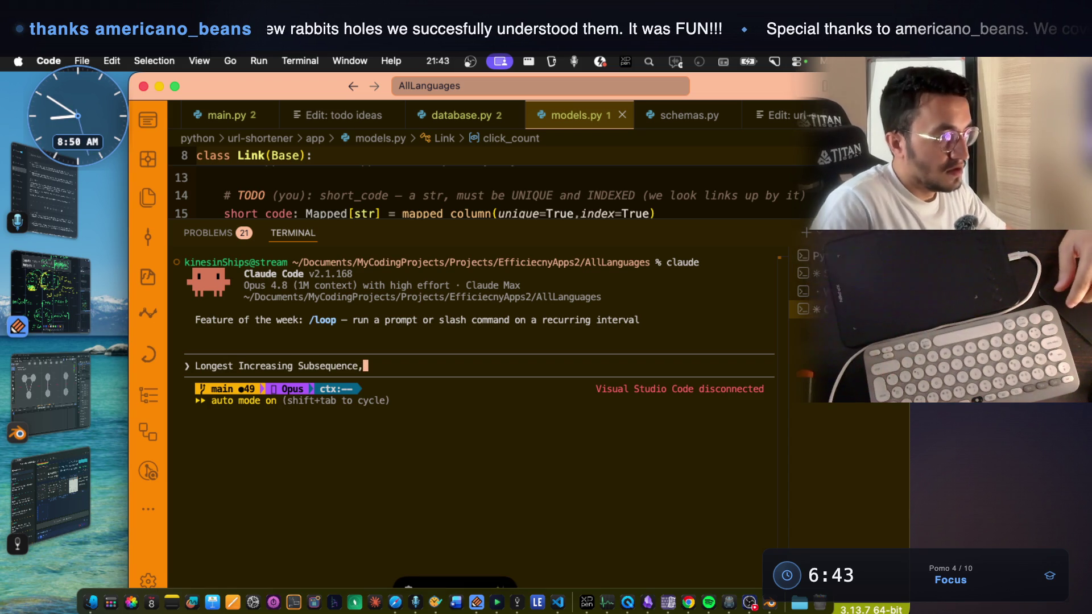
key("BackSpace")
type(", ")
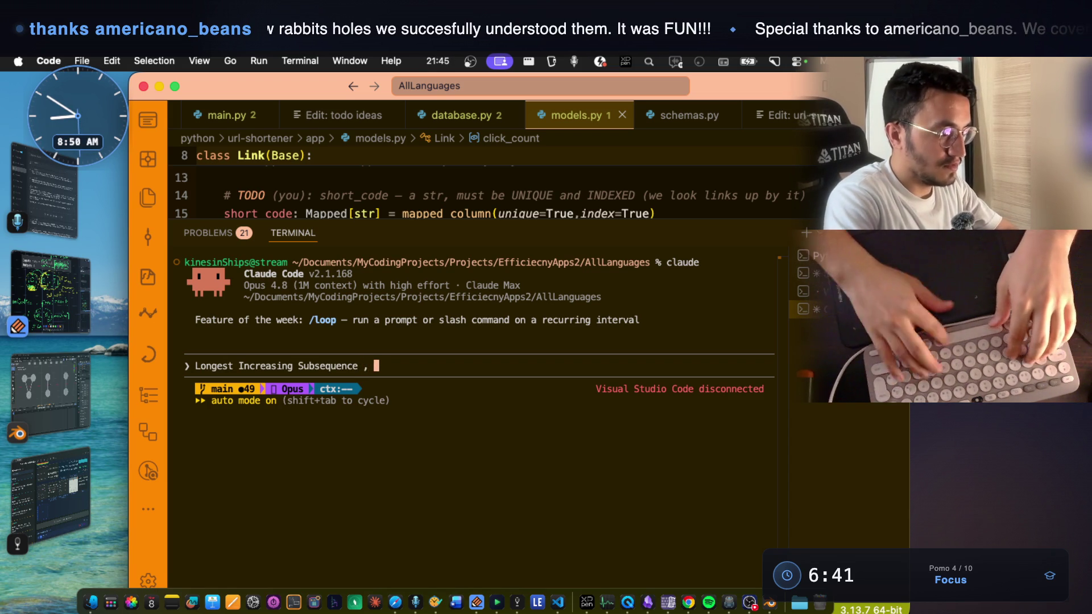
type("update tutor mode-2 ")
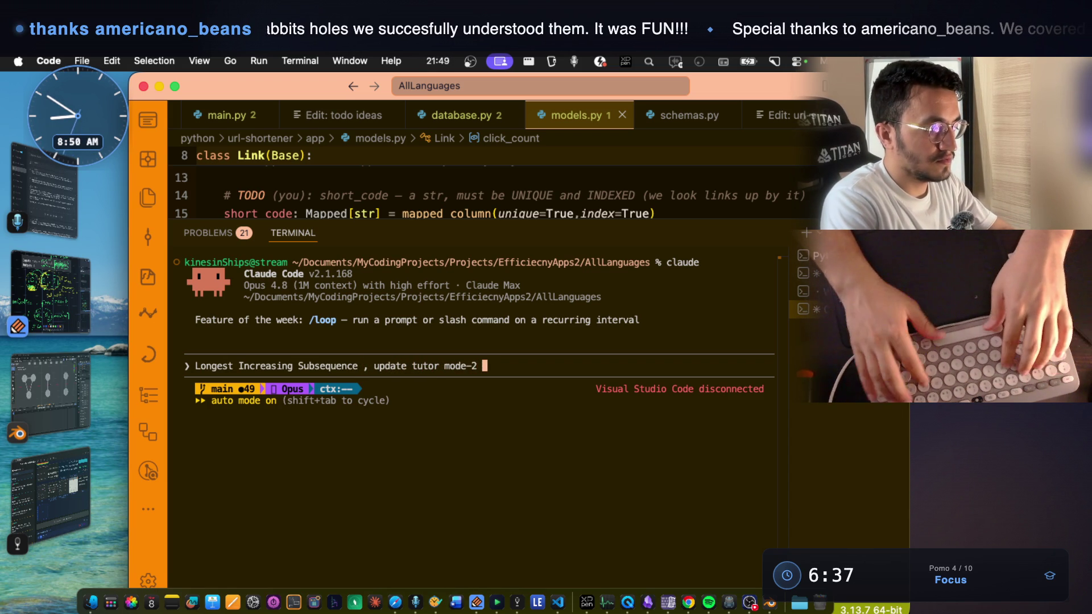
type("skill")
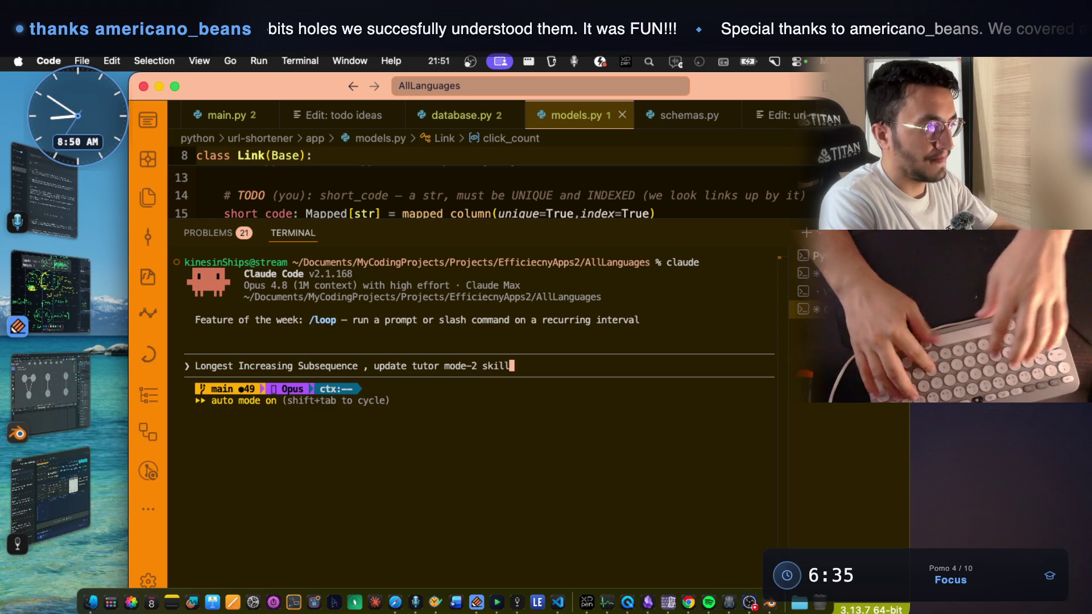
type(".")
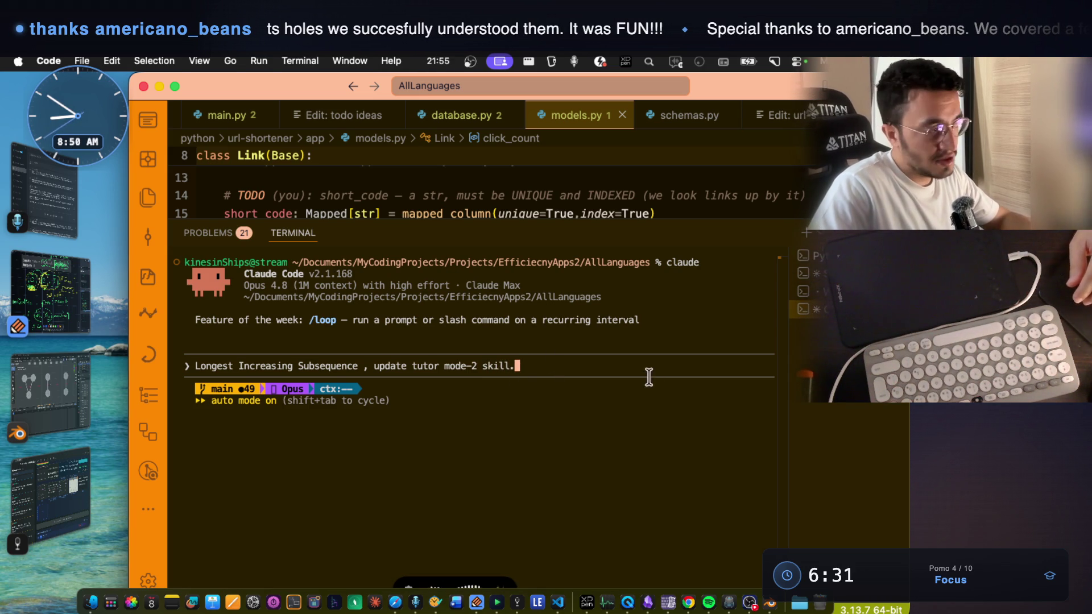
- Glance at the Notability notes, then return to the LeetCode problem page
left_click(71, 311)
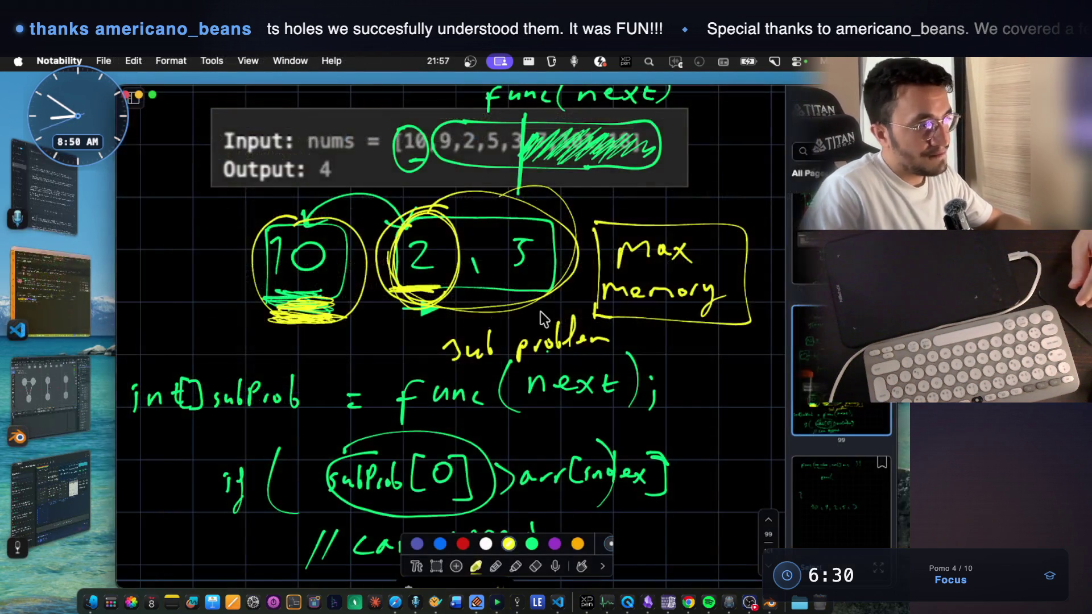
scroll(549, 304, "down", 10)
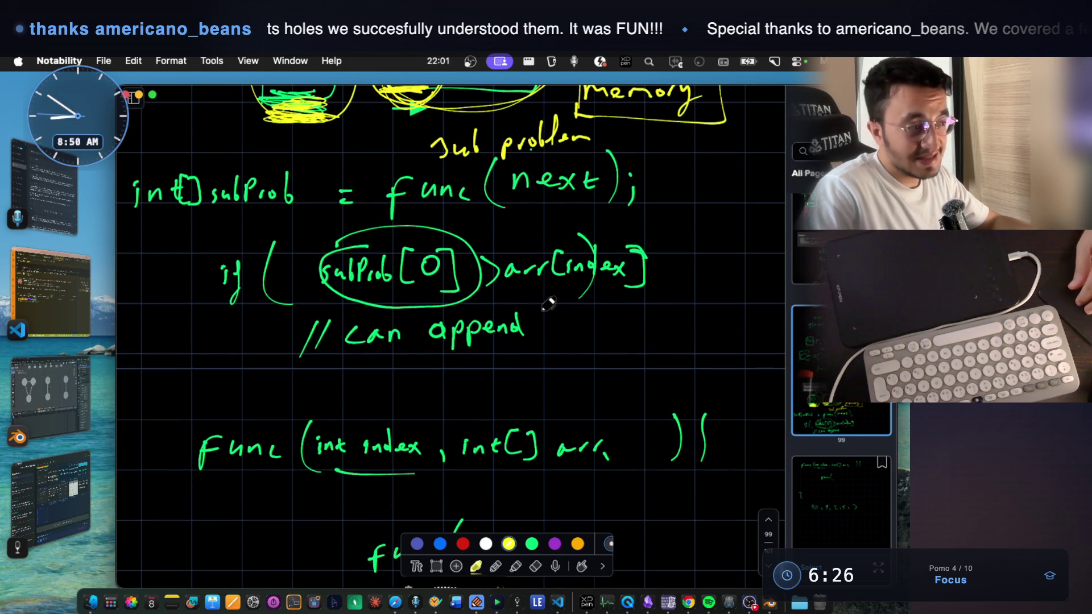
key("super+Tab")
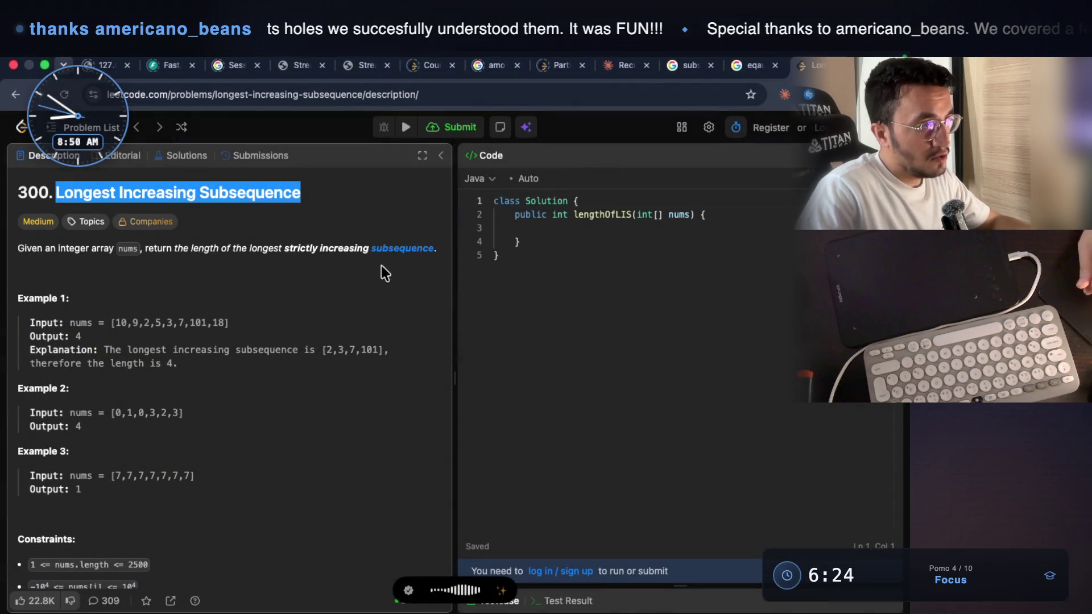
- Inspect the lengthOfLIS(int[] nums) signature in the LeetCode editor, then return to Notability
left_click(631, 241)
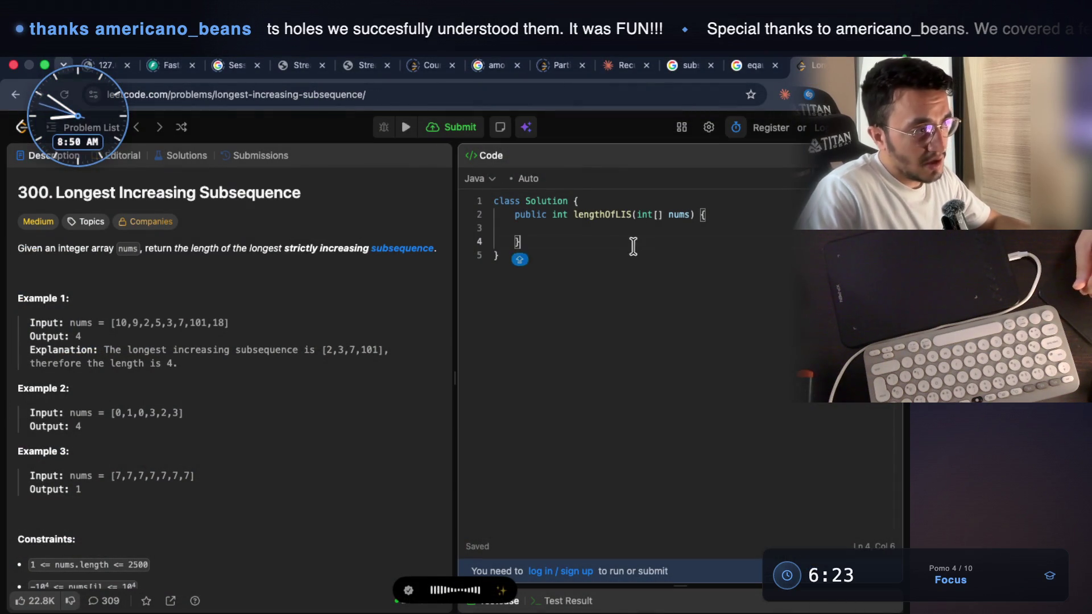
left_click(591, 215)
left_click(563, 216)
left_click(563, 219)
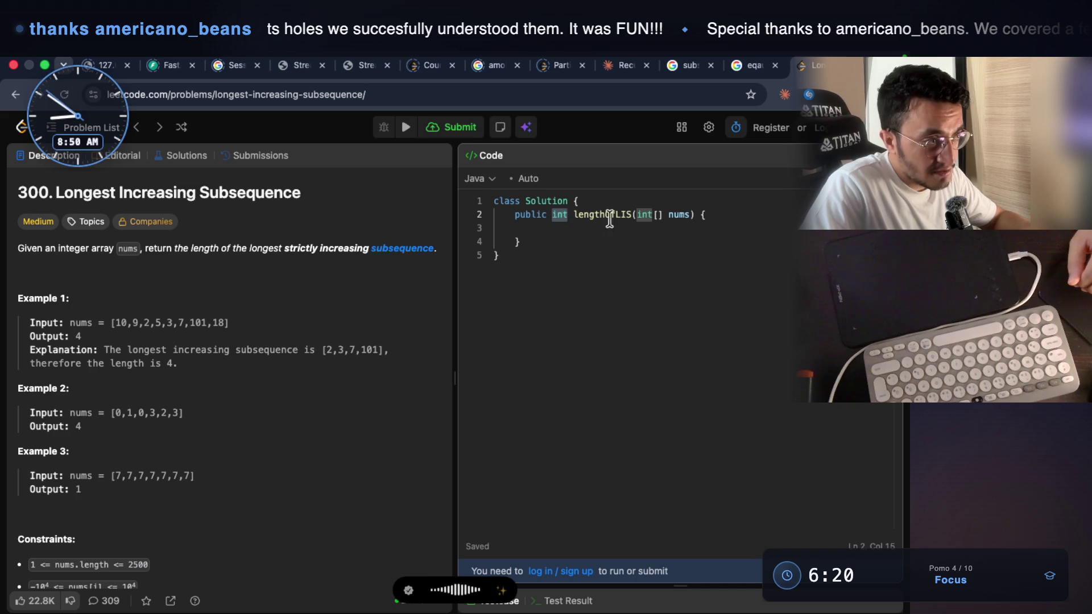
left_click_drag(698, 215, 637, 216)
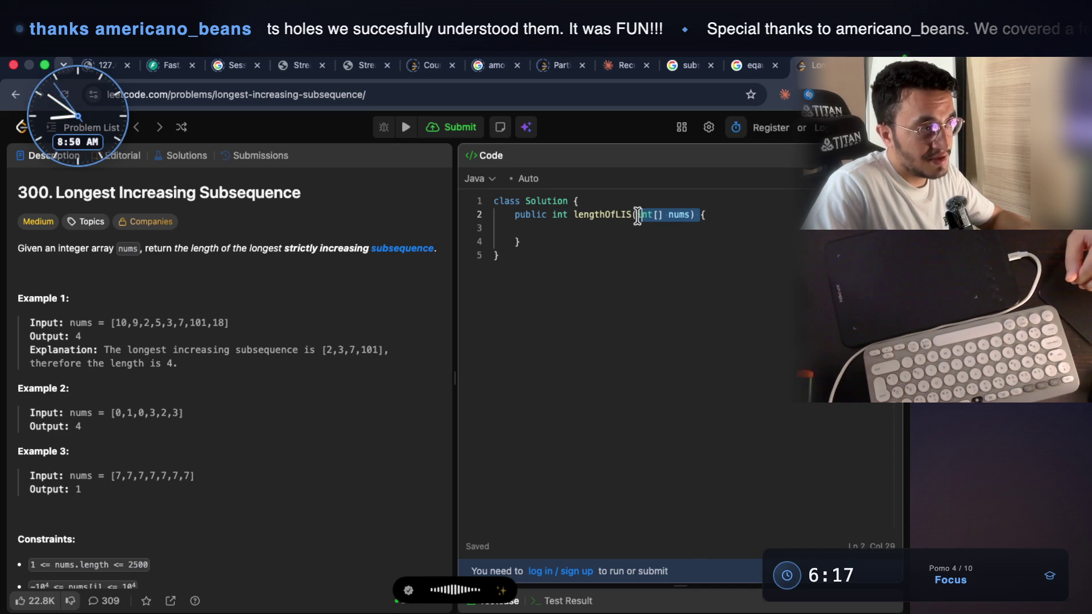
left_click(586, 236)
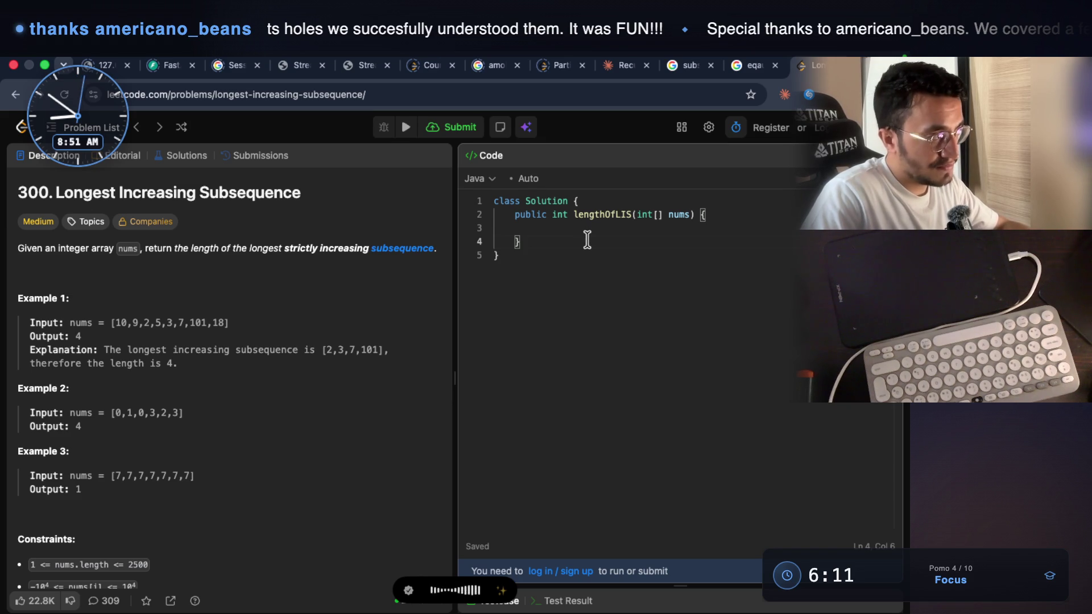
key("super+Tab")
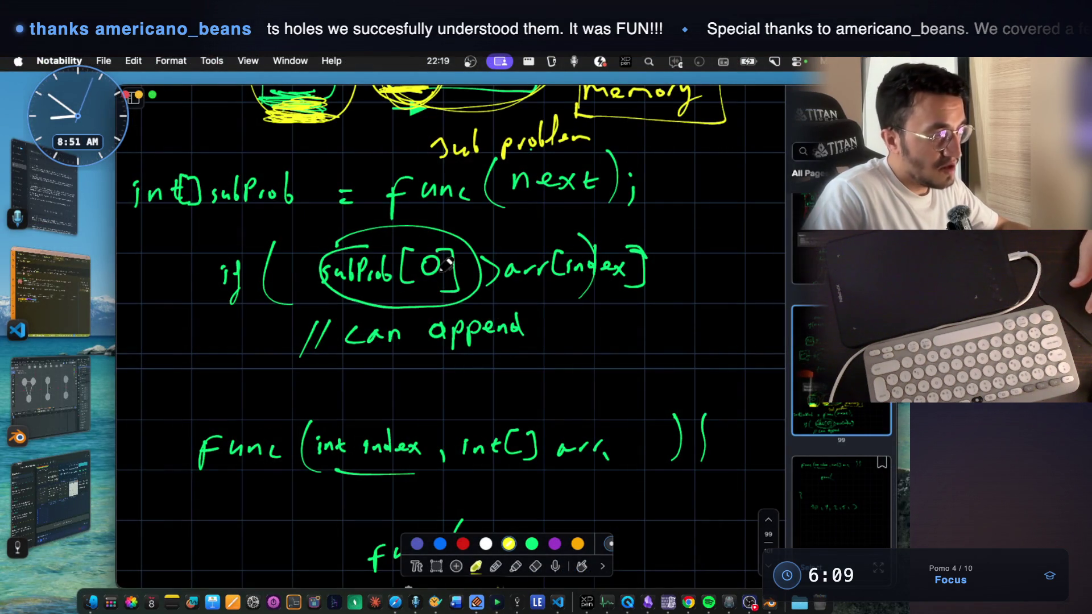
scroll(446, 263, "up", 6)
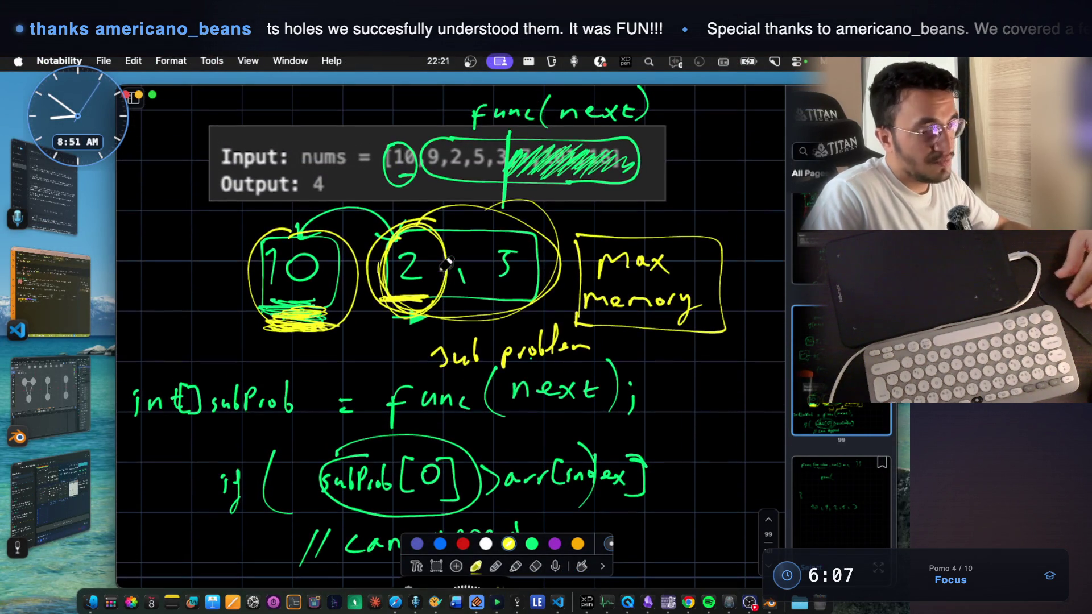
scroll(447, 212, "up", 1)
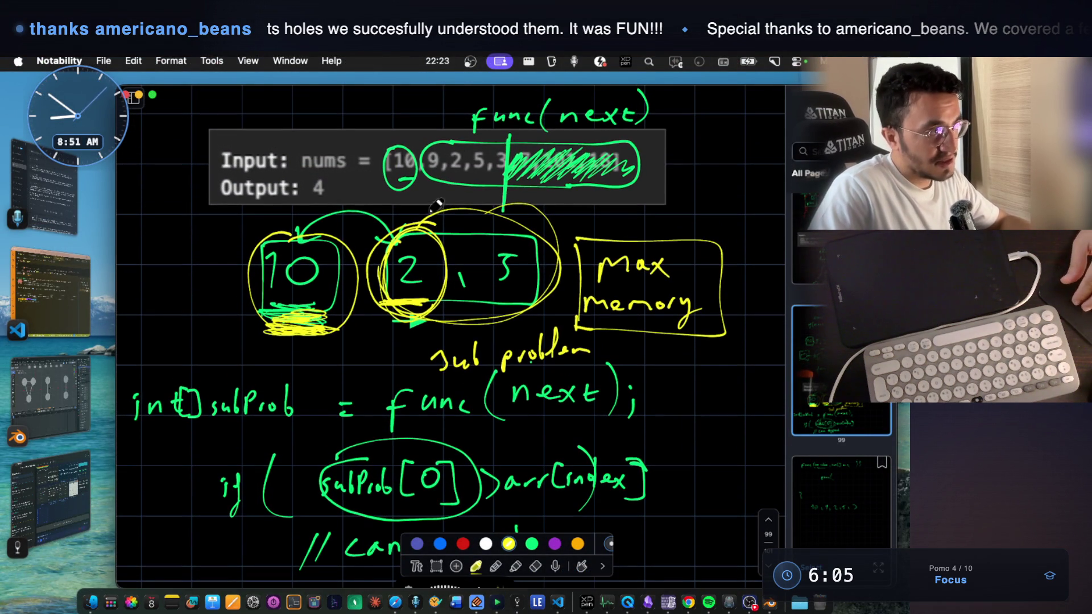
scroll(492, 114, "up", 2)
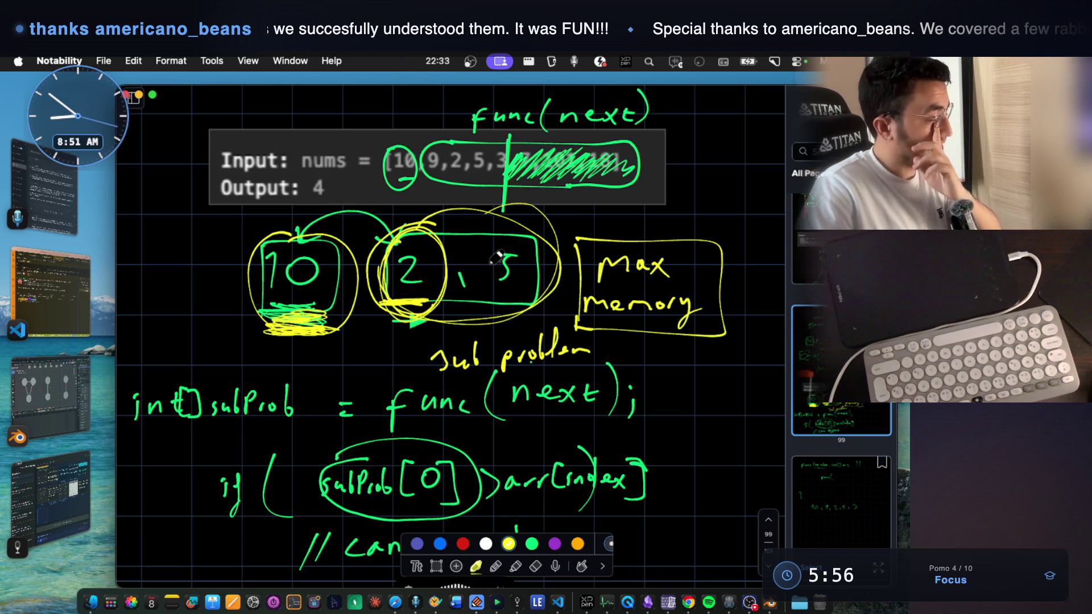
scroll(497, 258, "down", 3)
scroll(496, 259, "down", 10)
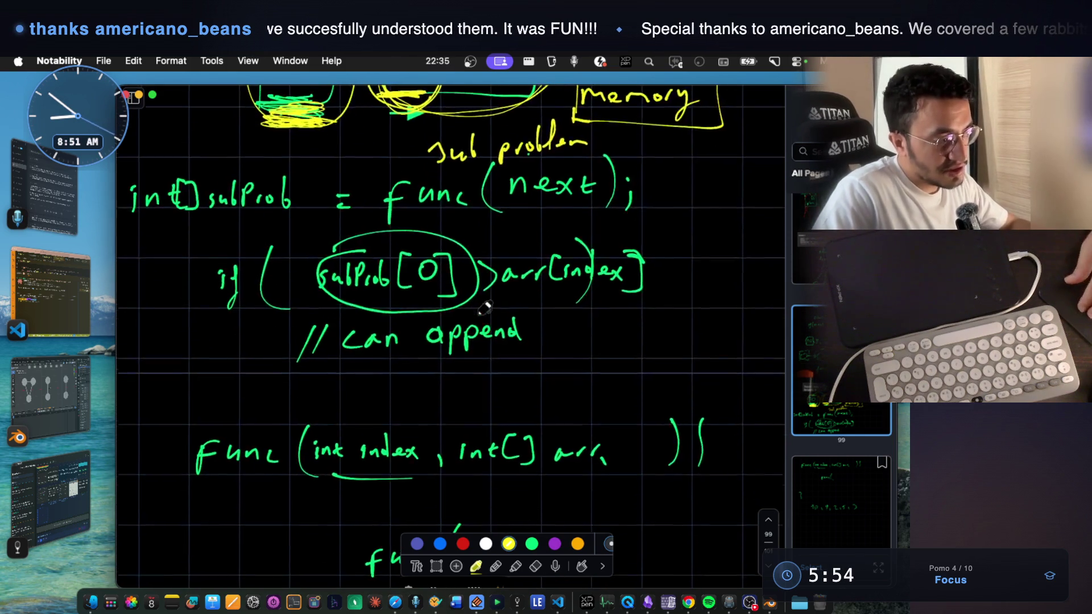
scroll(481, 311, "up", 9)
scroll(482, 311, "up", 2)
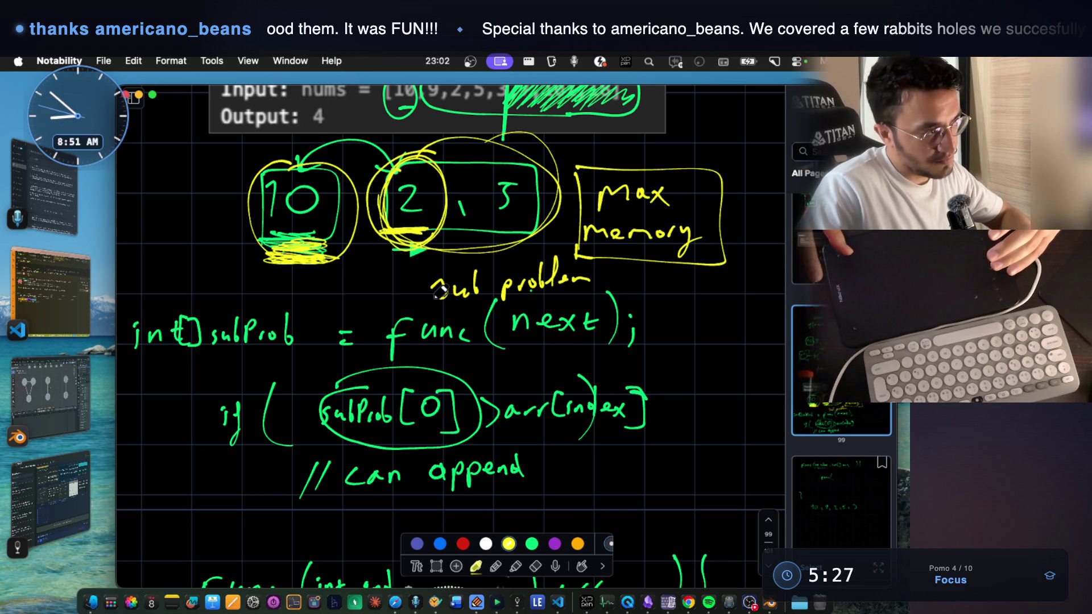
scroll(379, 325, "up", 3)
scroll(380, 325, "up", 1)
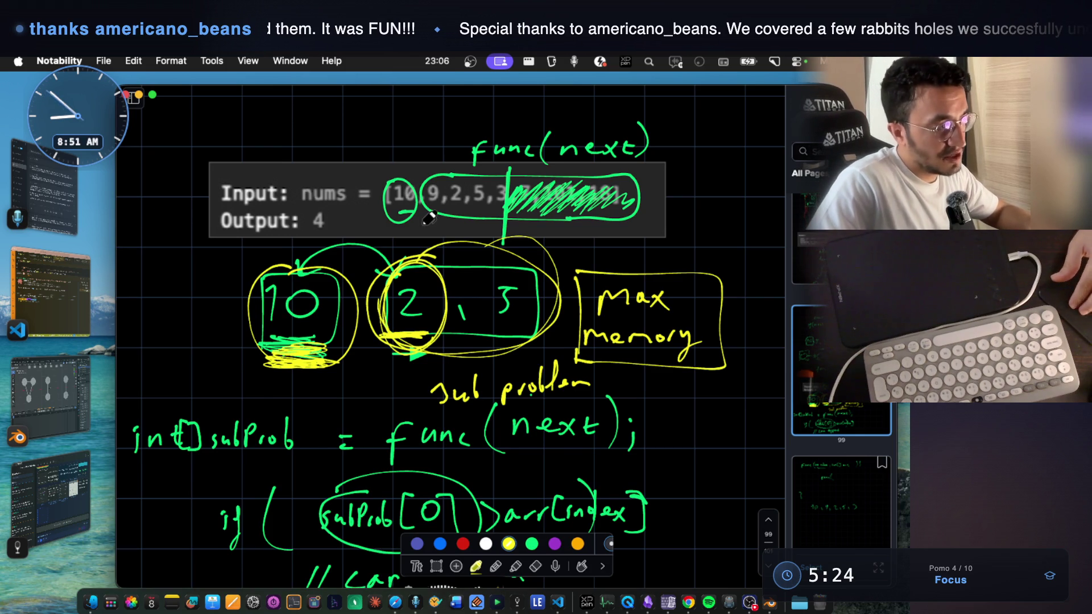
- Thicken the yellow scribble under the boxed 10
scroll(429, 218, "down", 1)
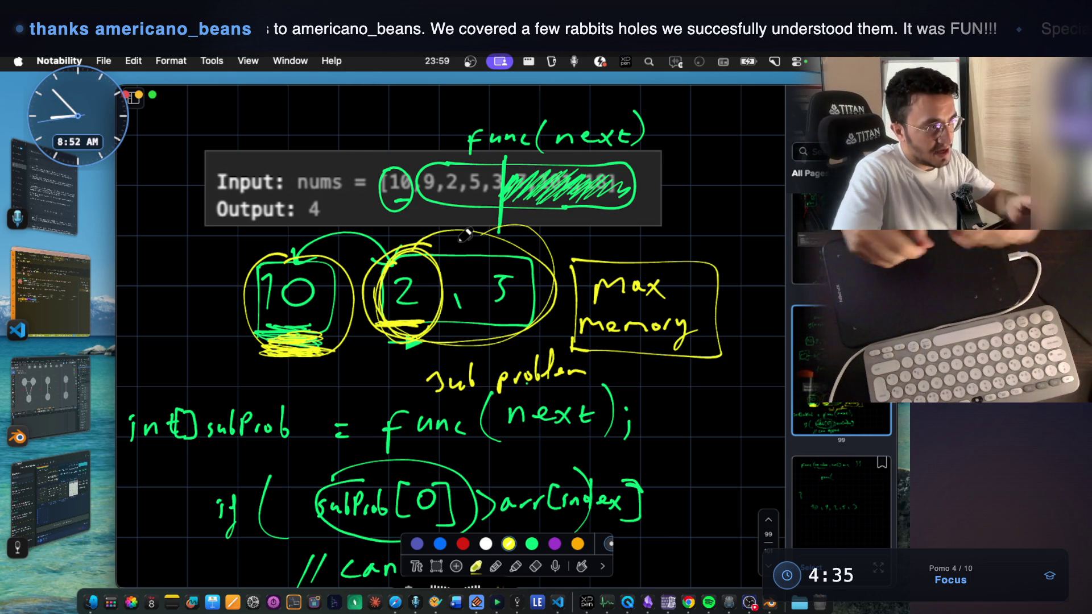
mouse_move(309, 344)
left_mouse_down()
mouse_move(293, 354)
mouse_move(315, 357)
left_mouse_up()
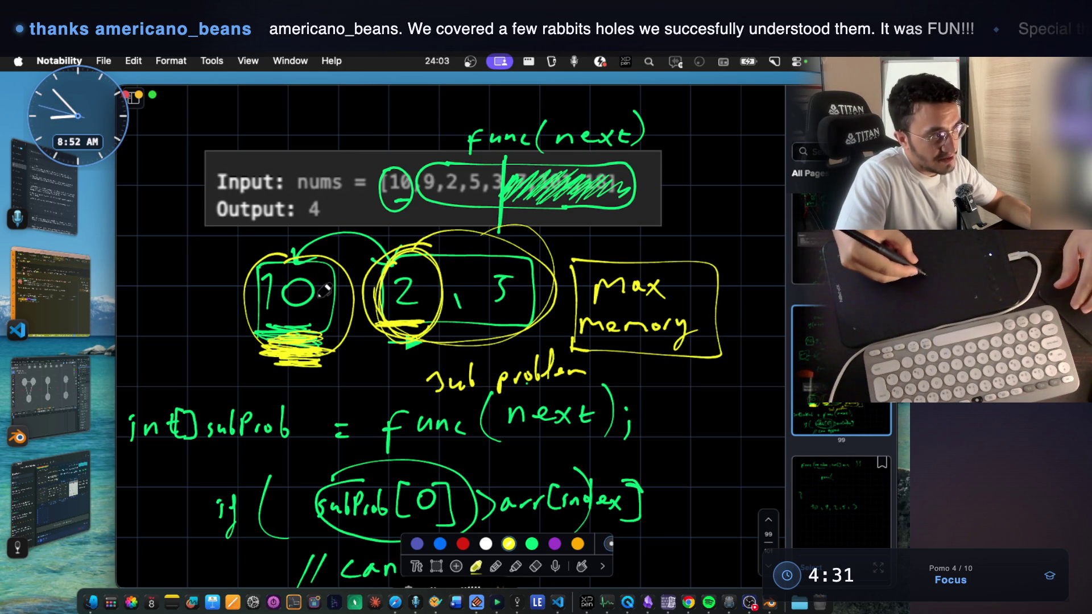
scroll(341, 341, "down", 3)
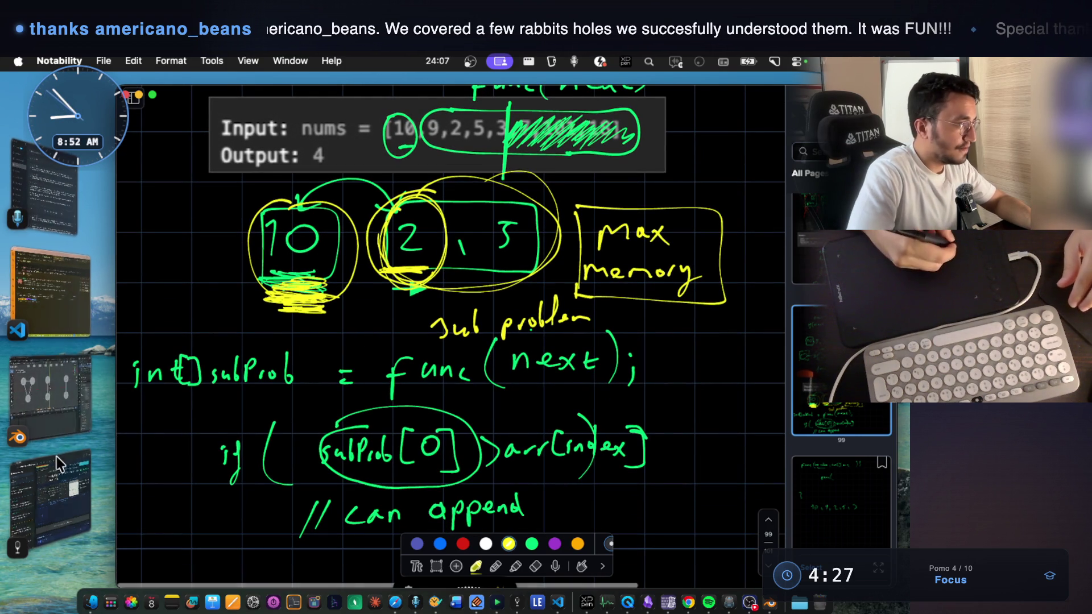
- Paste an eight-line text block into the Claude Code prompt, then return to Notability
left_click(60, 291)
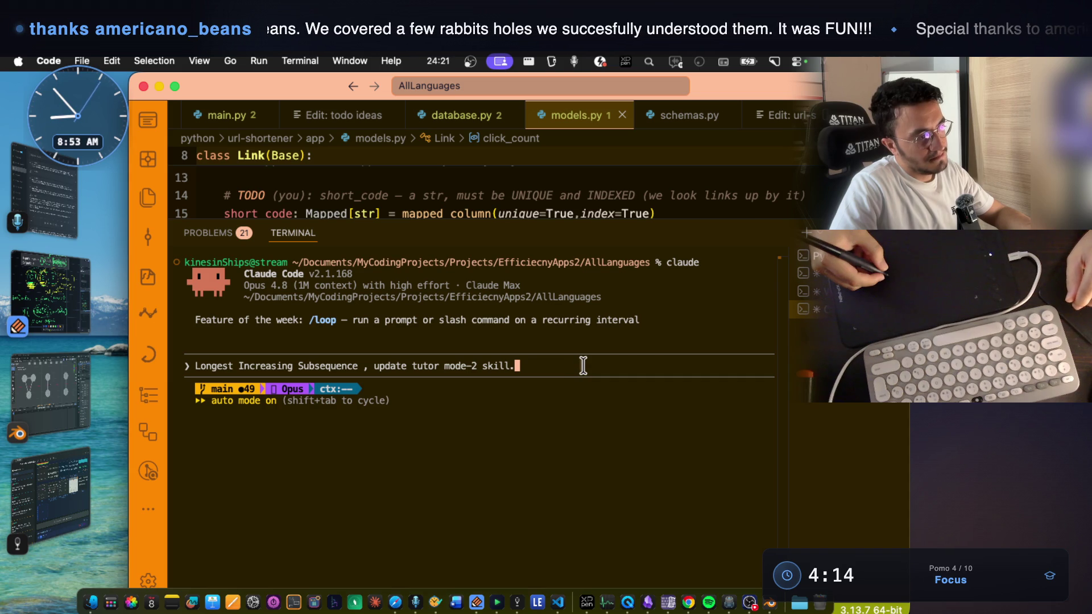
key("super+v")
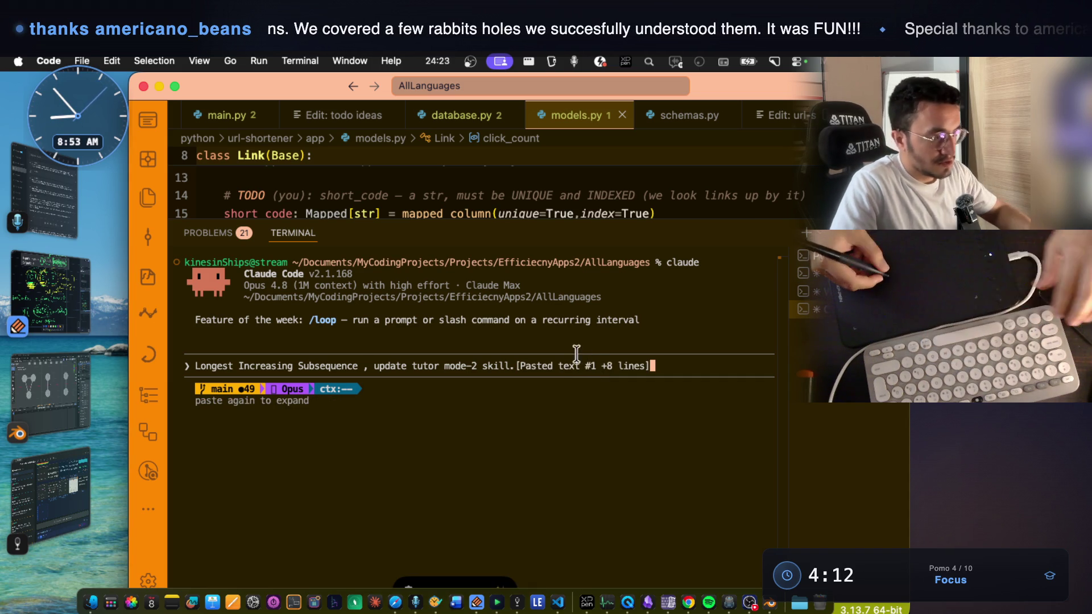
key("super+Tab")
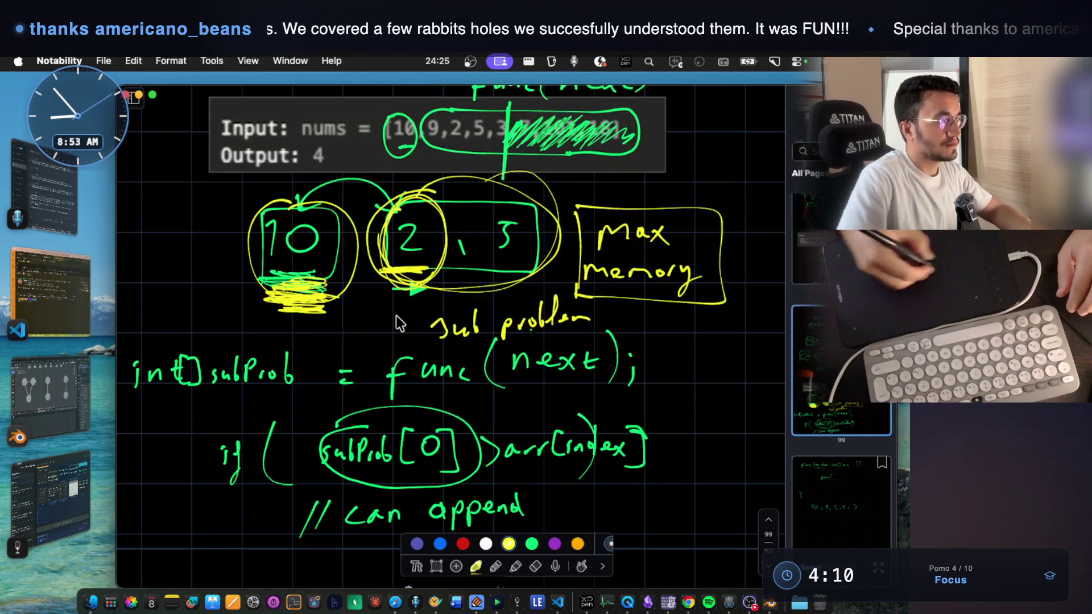
- Draw extra yellow loops around the 10 box and the 2, 3 box
scroll(488, 375, "down", 2)
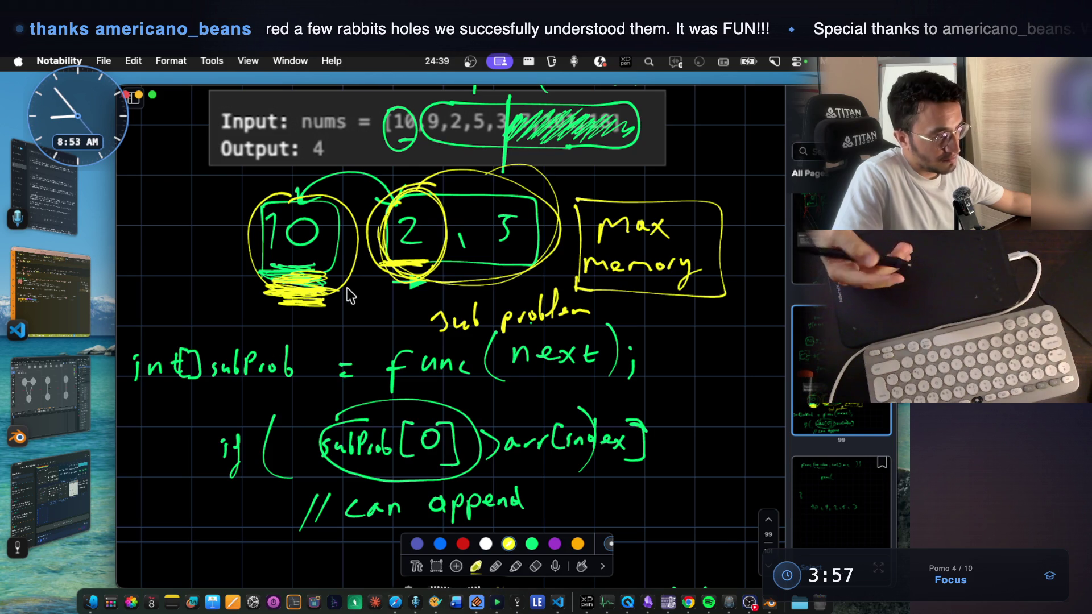
scroll(558, 454, "down", 2)
scroll(551, 425, "down", 1)
scroll(526, 364, "down", 3)
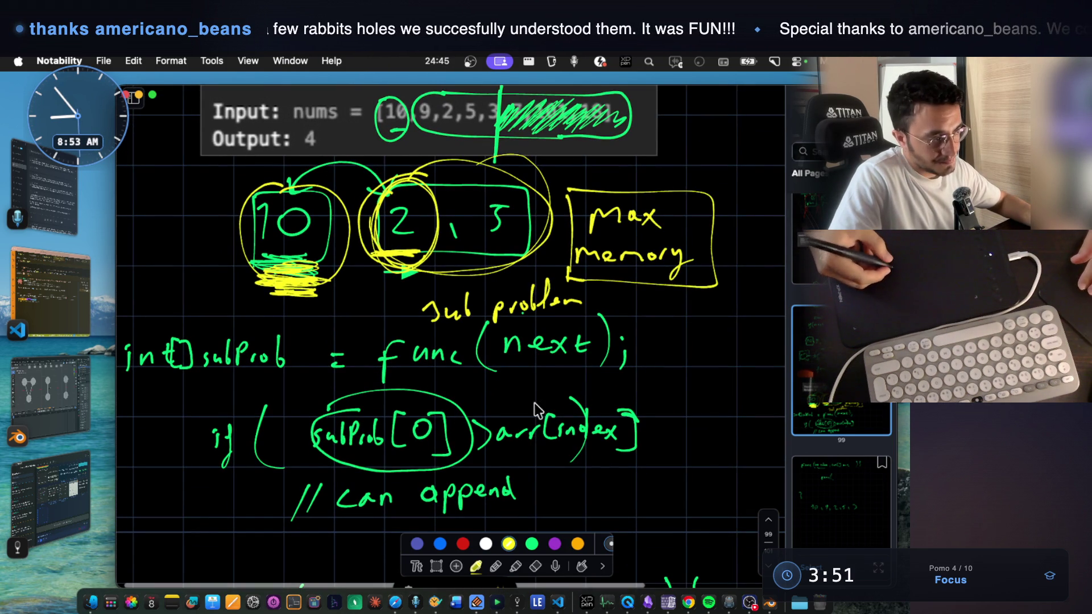
scroll(546, 432, "down", 1)
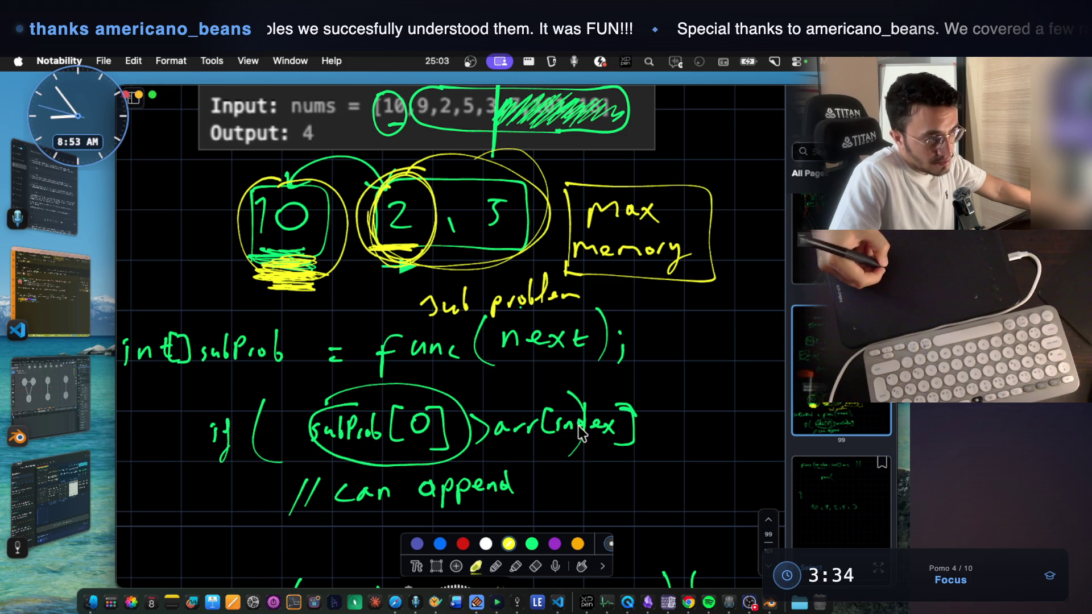
mouse_move(280, 192)
left_mouse_down()
mouse_move(259, 276)
mouse_move(236, 205)
mouse_move(301, 170)
left_mouse_up()
mouse_move(441, 277)
left_mouse_down()
mouse_move(523, 238)
mouse_move(358, 227)
mouse_move(449, 173)
left_mouse_up()
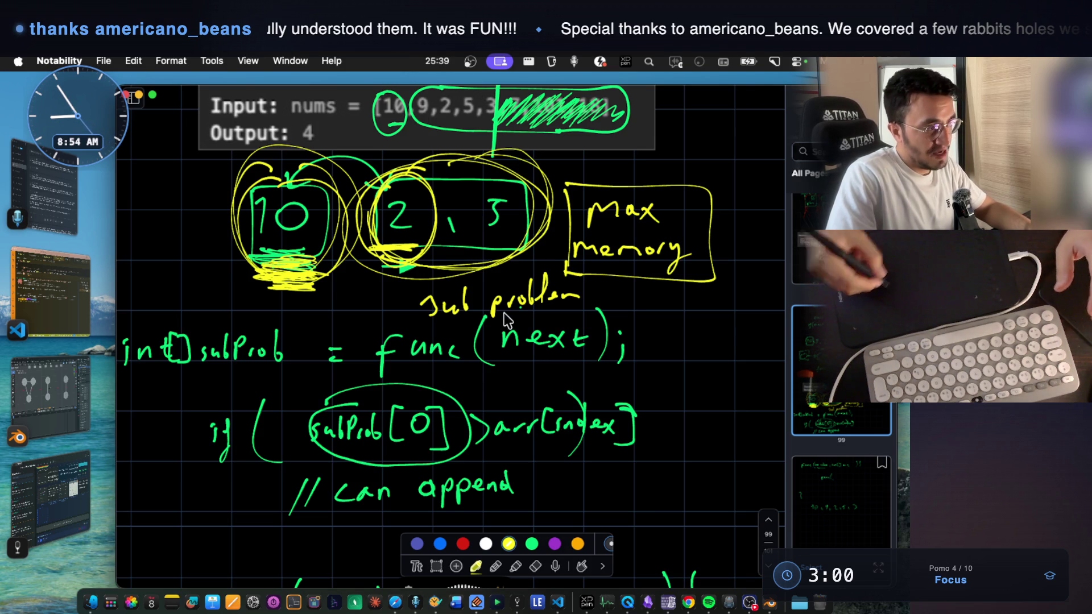
- Undo a green circle around func and start a func( call in the function body
mouse_move(407, 320)
left_mouse_down()
mouse_move(371, 351)
mouse_move(513, 377)
mouse_move(571, 311)
mouse_move(405, 320)
left_mouse_up()
key("super+z")
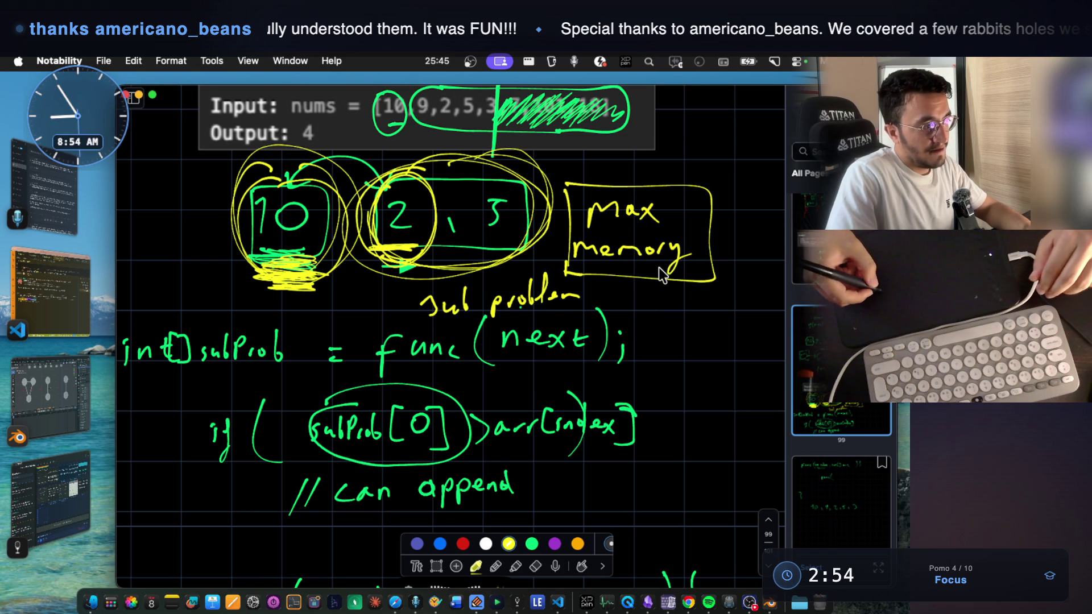
scroll(648, 306, "down", 5)
mouse_move(375, 483)
left_mouse_down()
mouse_move(401, 512)
mouse_move(437, 504)
mouse_move(469, 523)
left_mouse_up()
- In green, add a comma after index and write '= func( )' labelled 'sub problem', then switch to VS Code
scroll(643, 319, "down", 4)
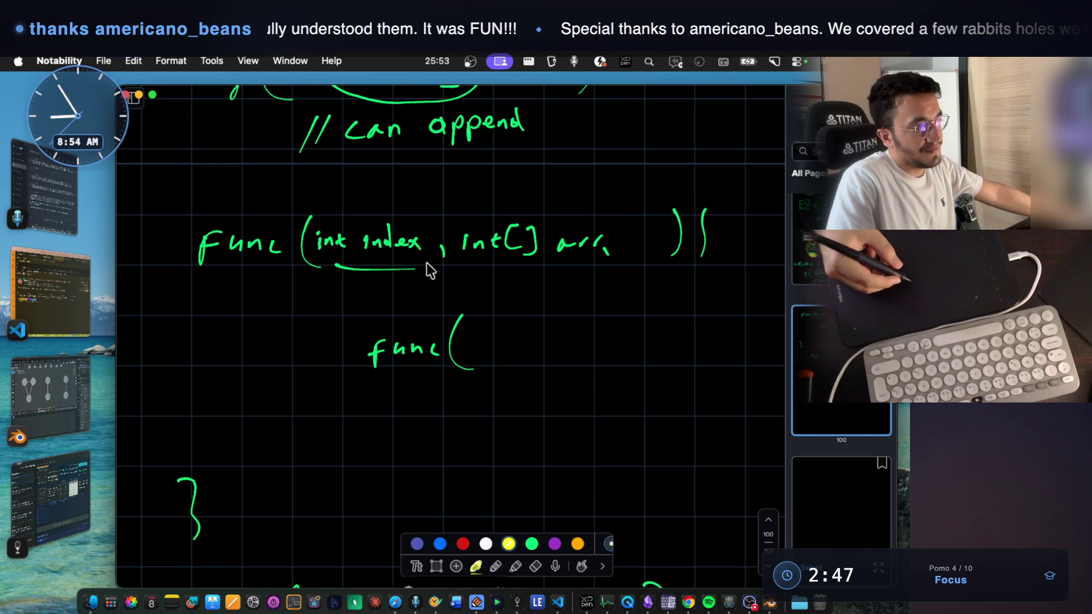
left_click_drag(443, 243, 442, 257)
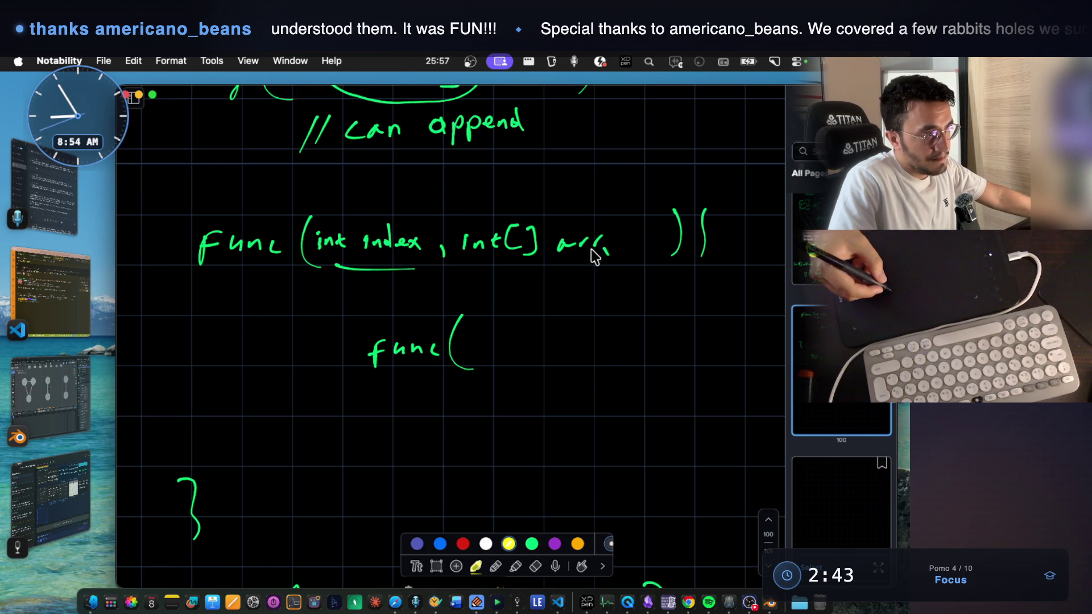
left_click(531, 544)
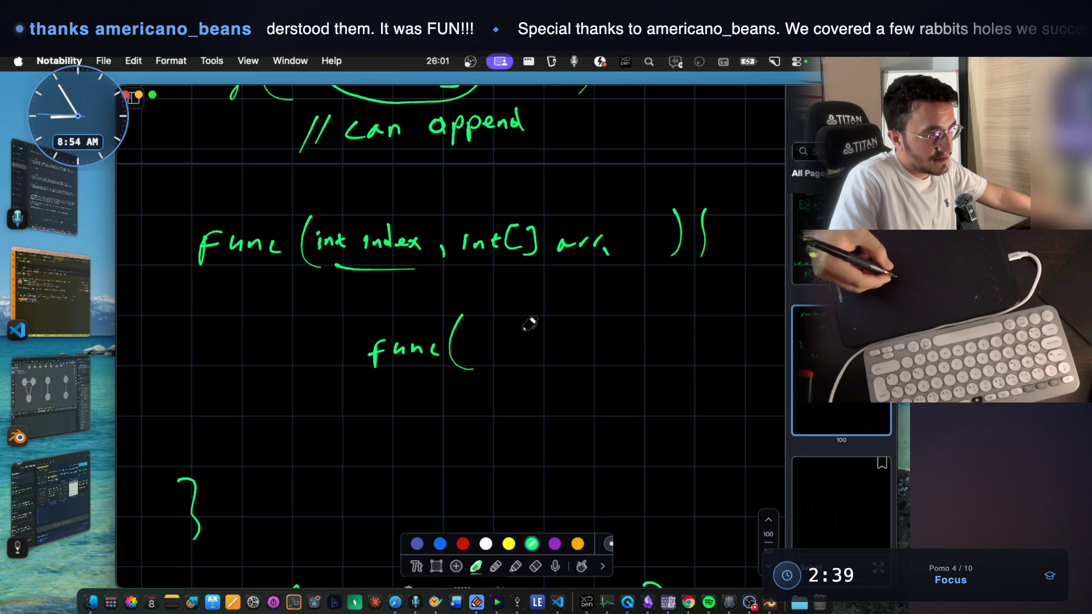
left_click_drag(589, 311, 597, 369)
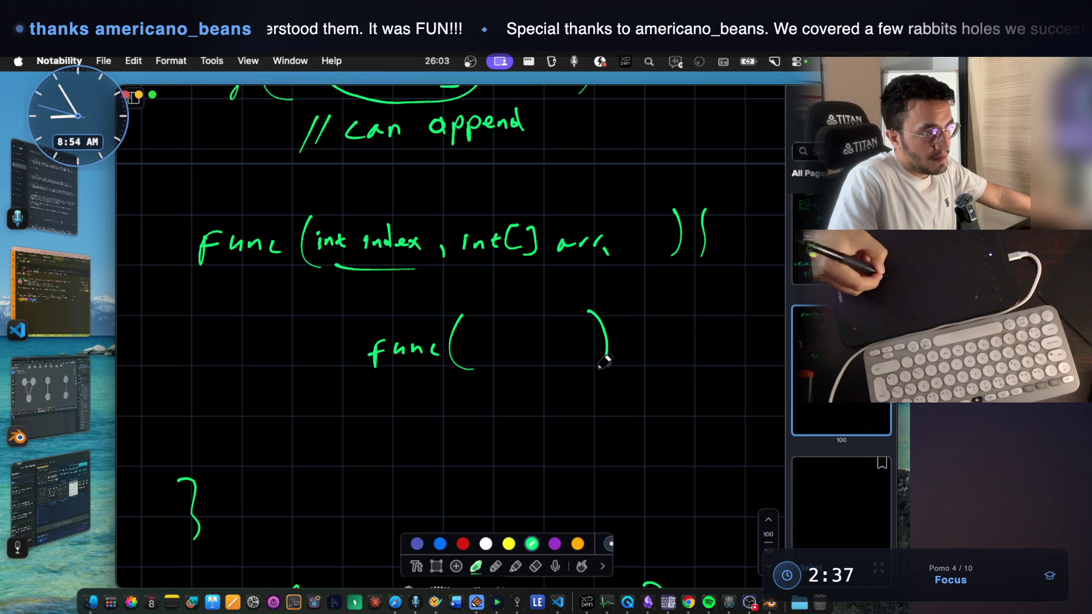
mouse_move(412, 382)
left_mouse_down()
mouse_move(397, 410)
mouse_move(567, 396)
left_mouse_up()
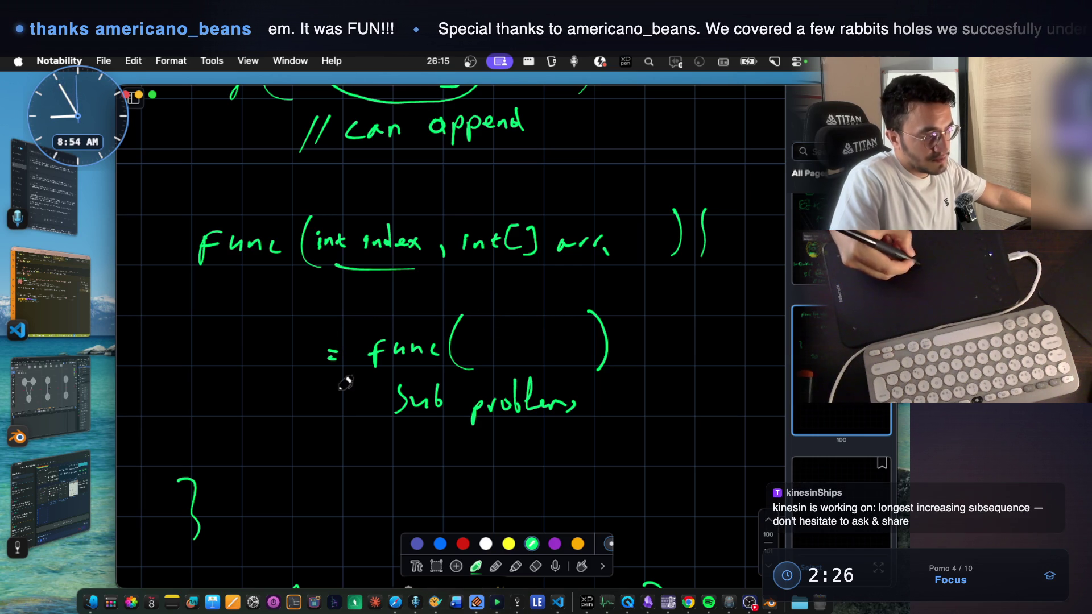
scroll(474, 404, "up", 8)
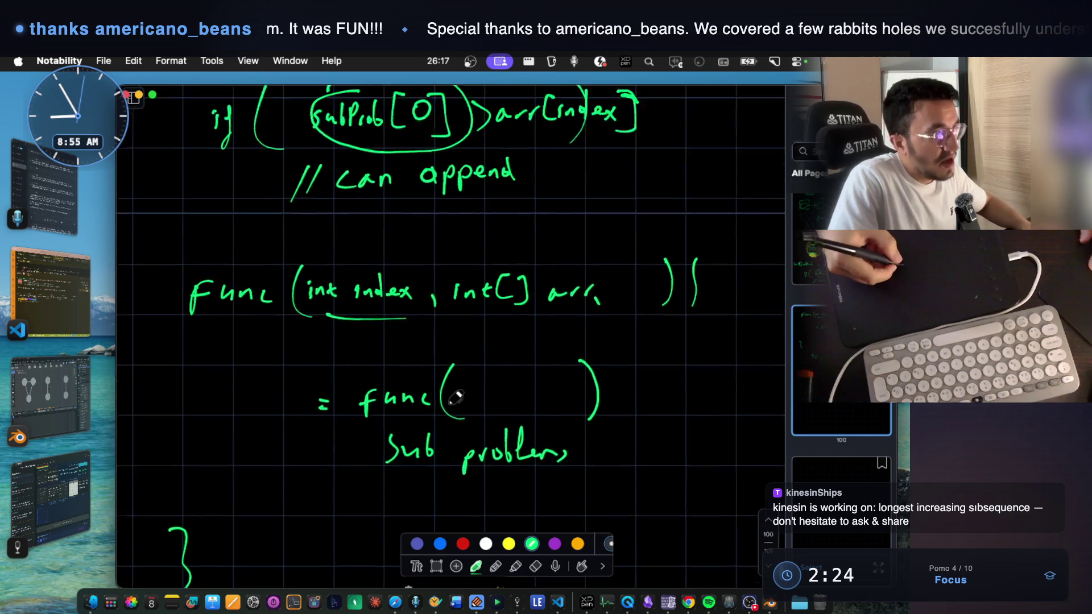
scroll(406, 274, "down", 4)
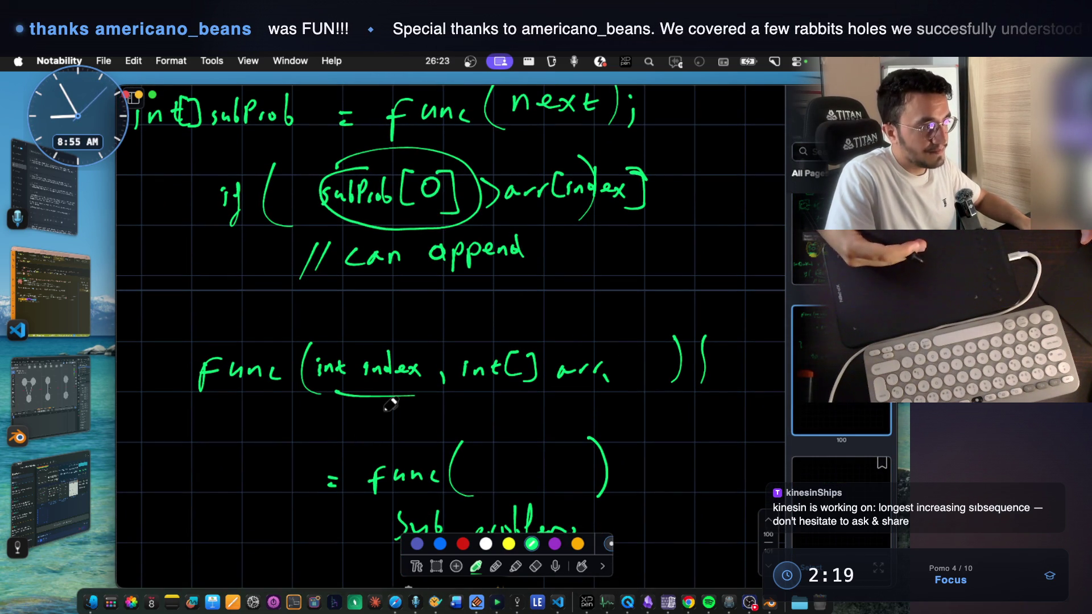
scroll(390, 402, "down", 1)
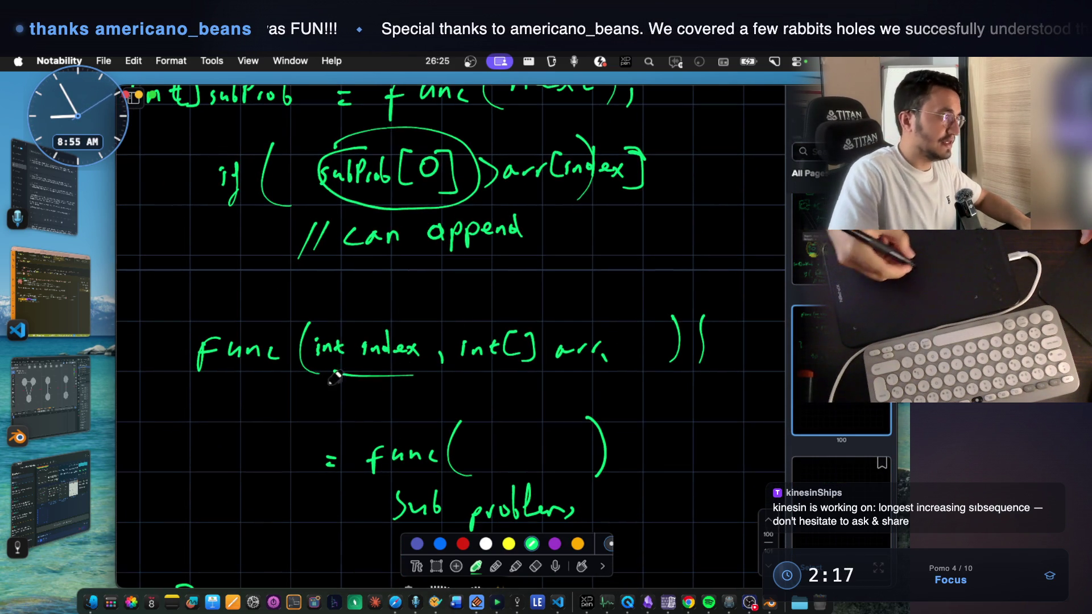
key("super+Tab")
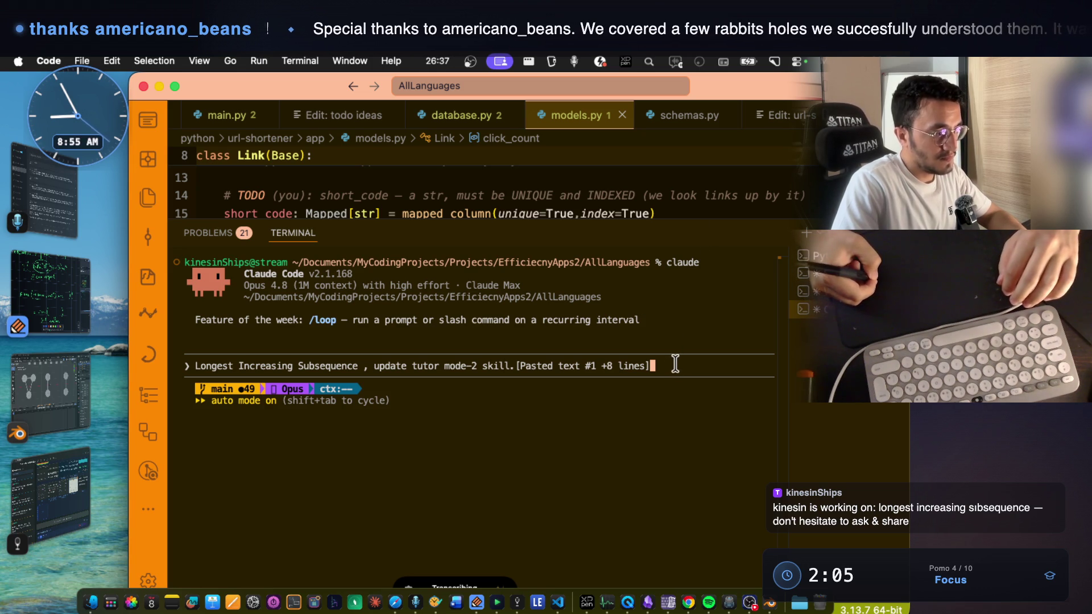
- Paste and submit the LIS explanation to Claude Code, then highlight its note about editing the skill
key("super+v")
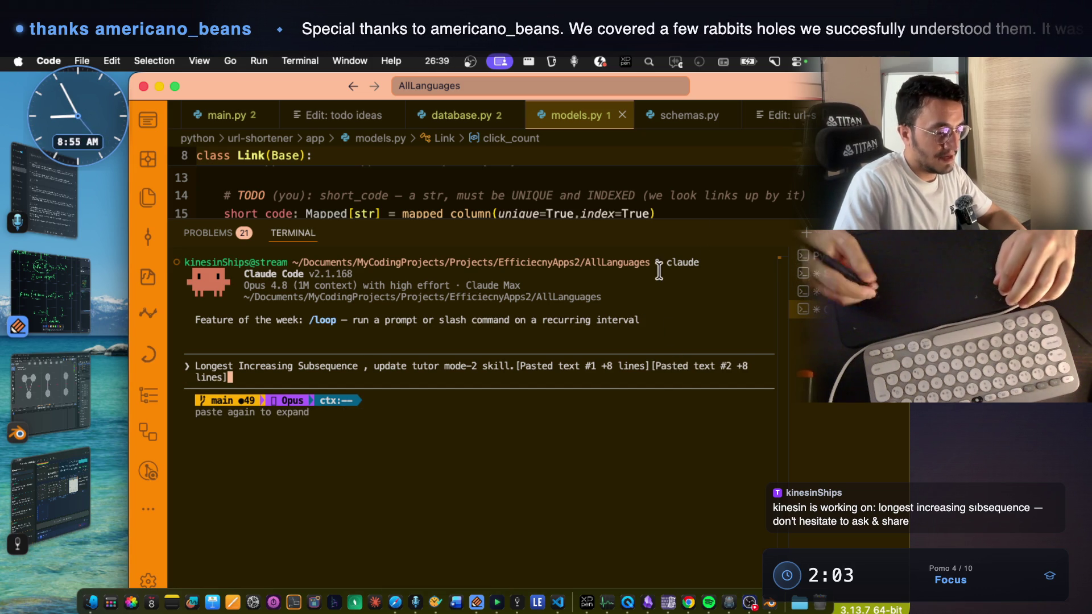
key("Return")
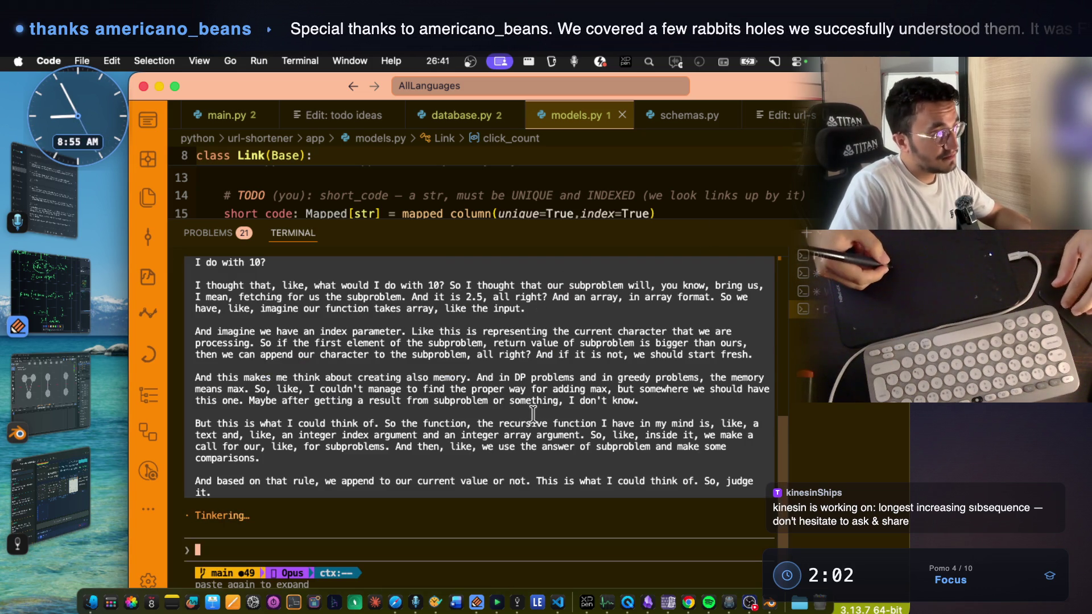
right_click(532, 398)
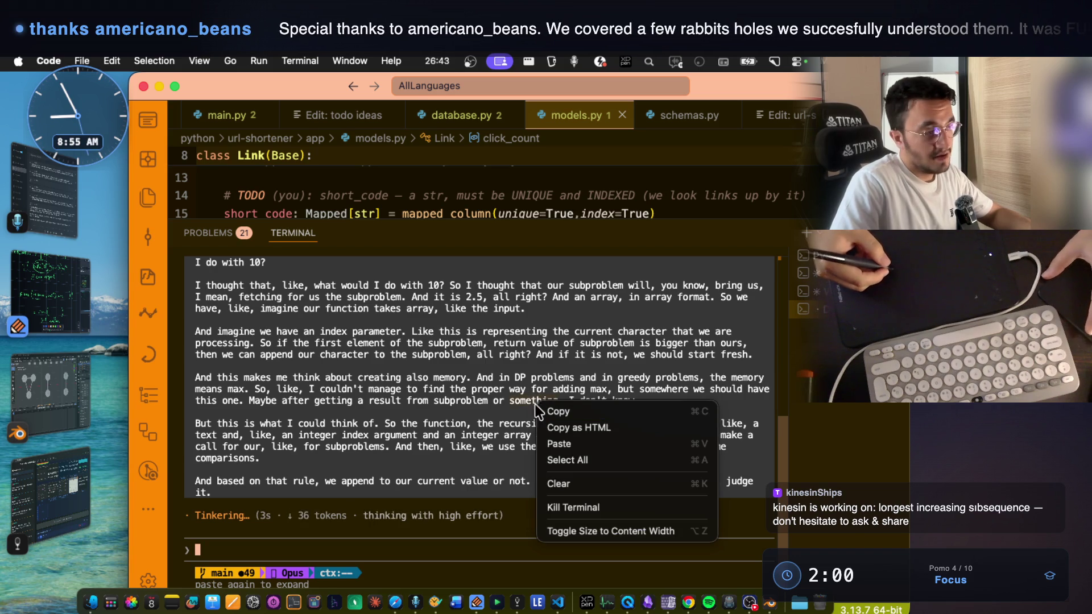
left_click(508, 435)
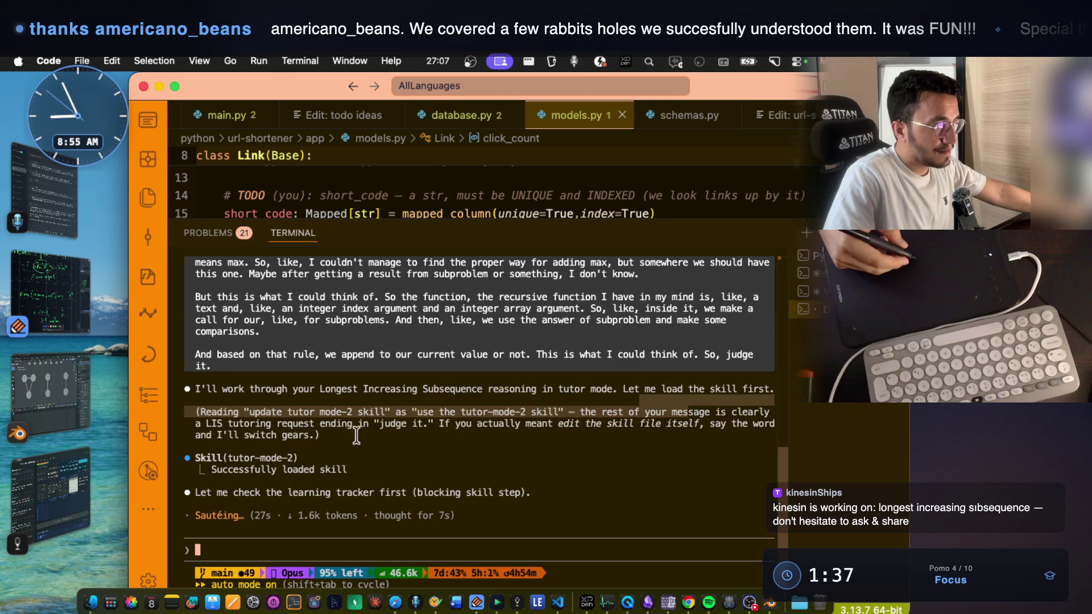
left_click_drag(438, 390, 633, 390)
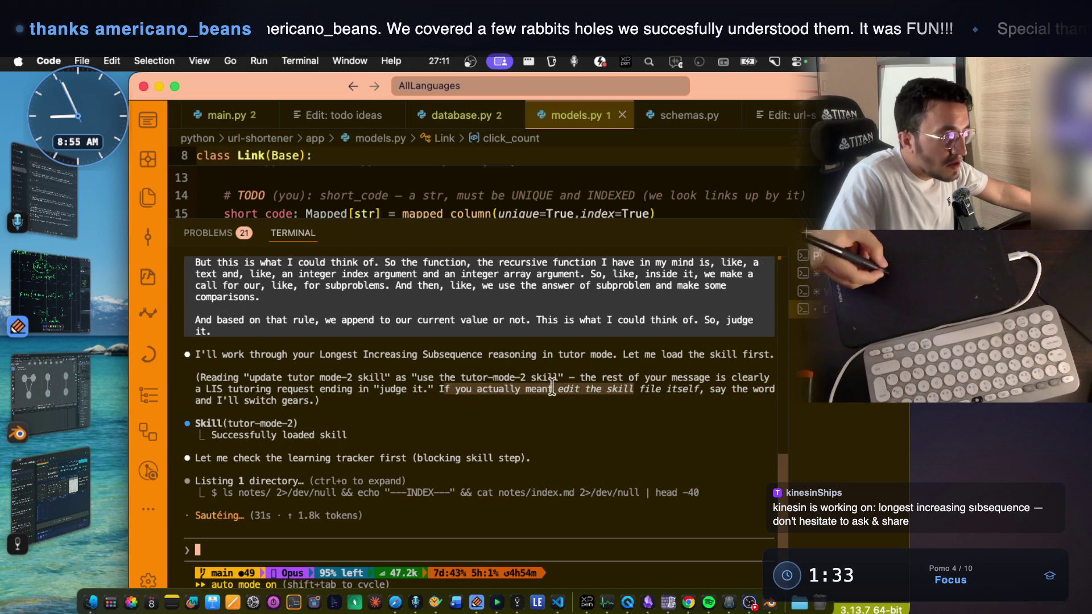
left_click_drag(526, 389, 693, 392)
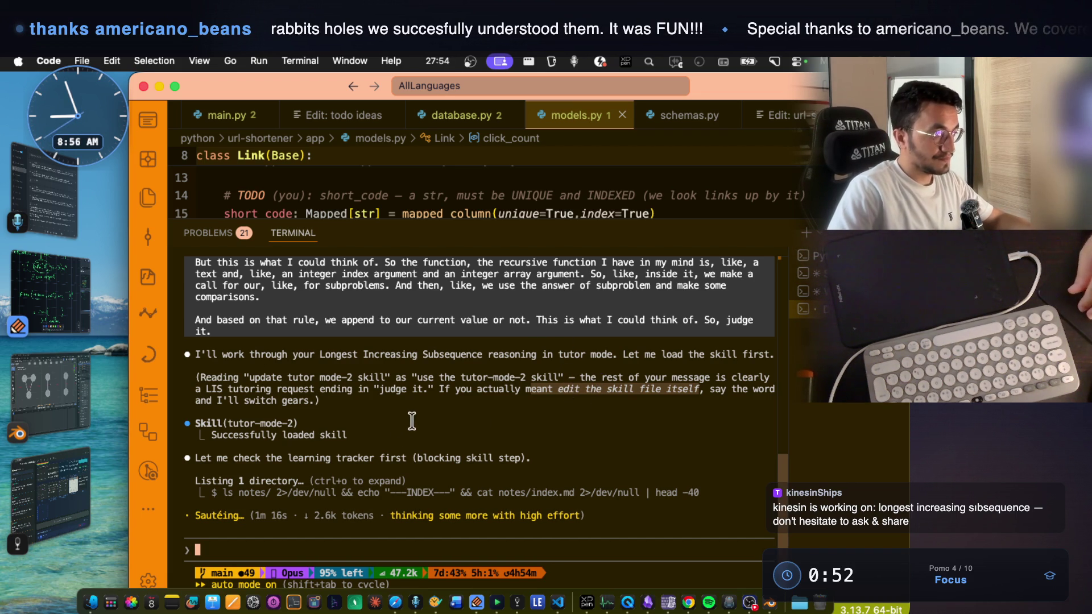
left_click(490, 398)
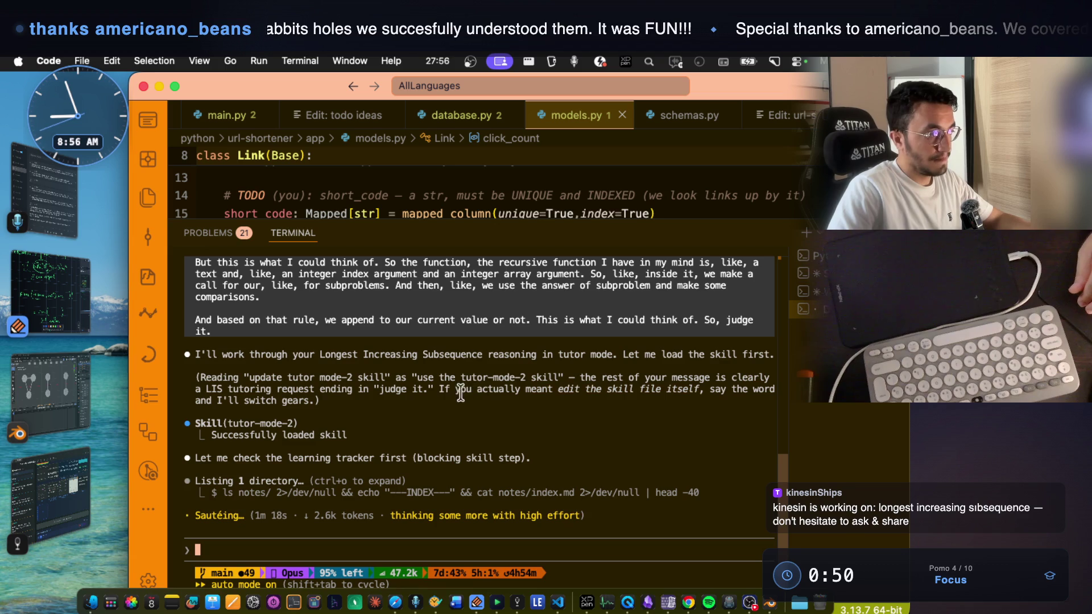
left_click_drag(438, 391, 469, 392)
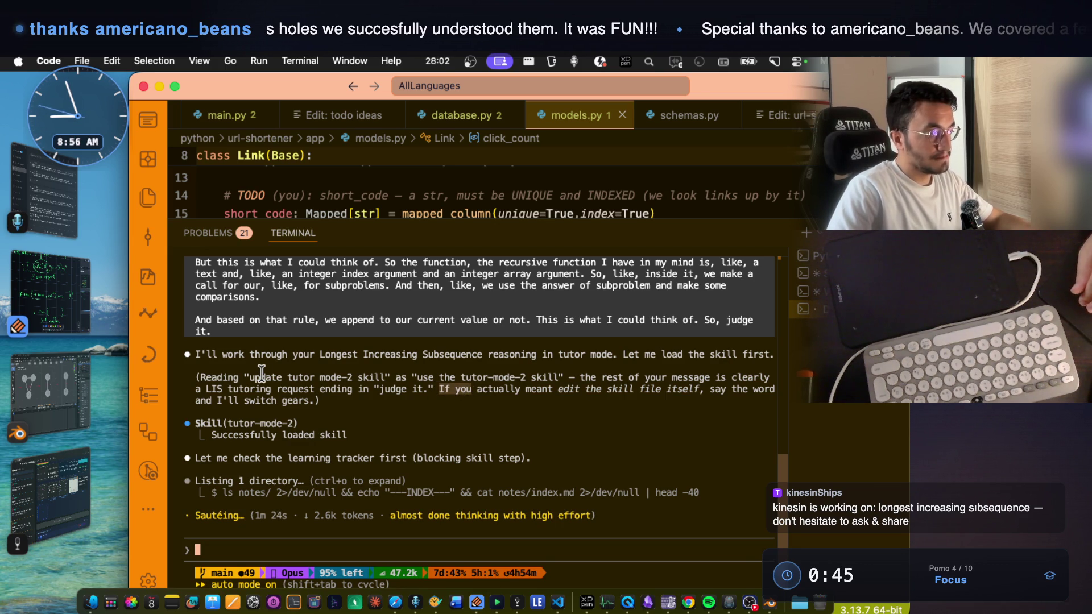
left_click(88, 312)
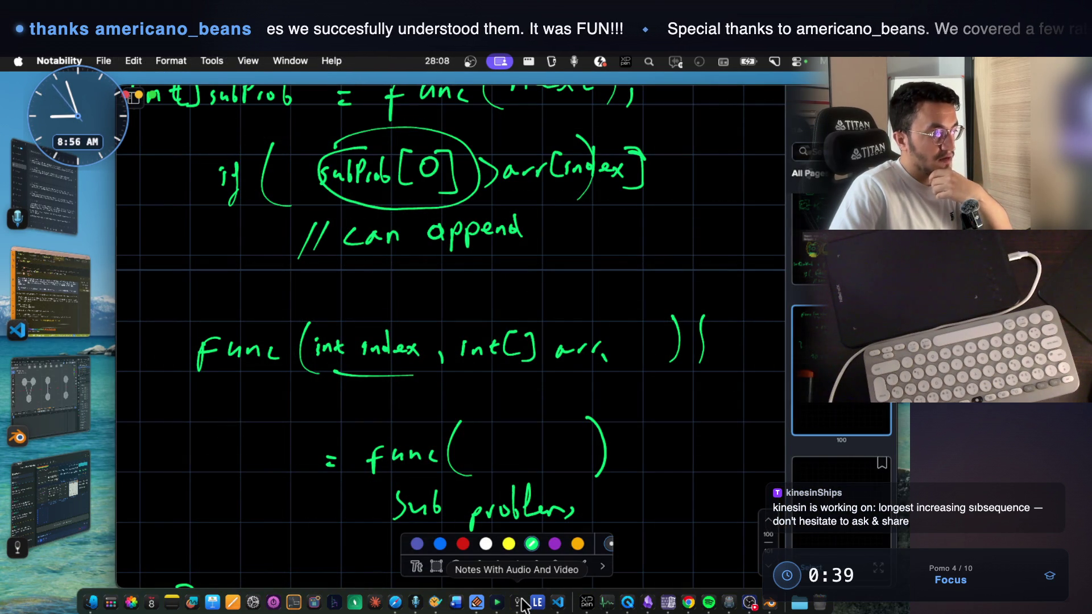
left_click(68, 299)
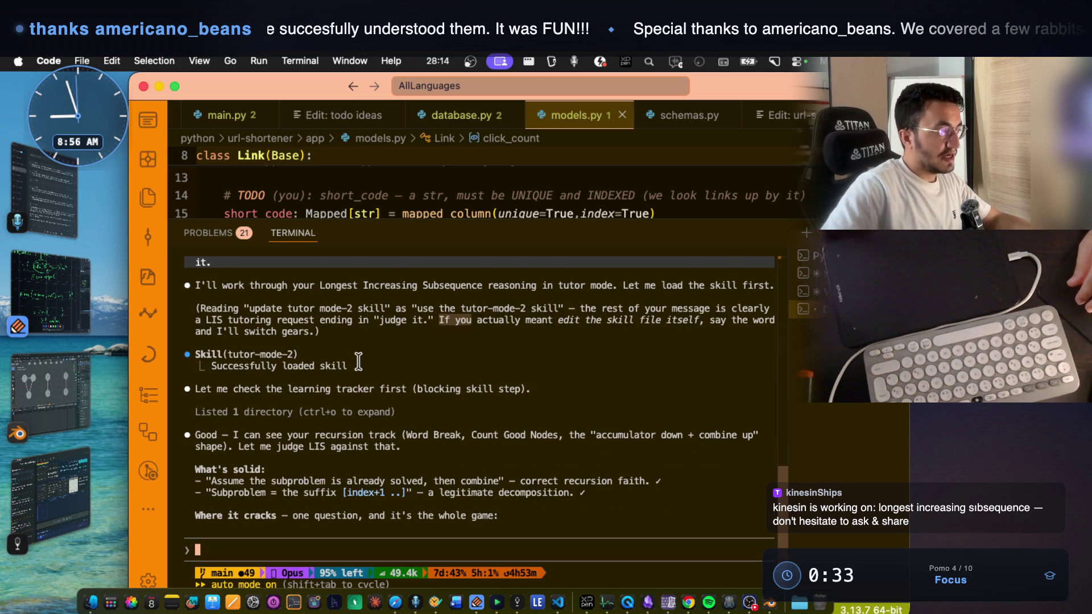
- Highlight the tutor's list of earlier recursion problems and the 'What's solid' note on recursion faith
left_click_drag(405, 424, 682, 423)
left_click(317, 401)
left_click_drag(317, 401, 404, 401)
mouse_move(227, 388)
left_mouse_down()
mouse_move(295, 401)
mouse_move(481, 396)
left_mouse_up()
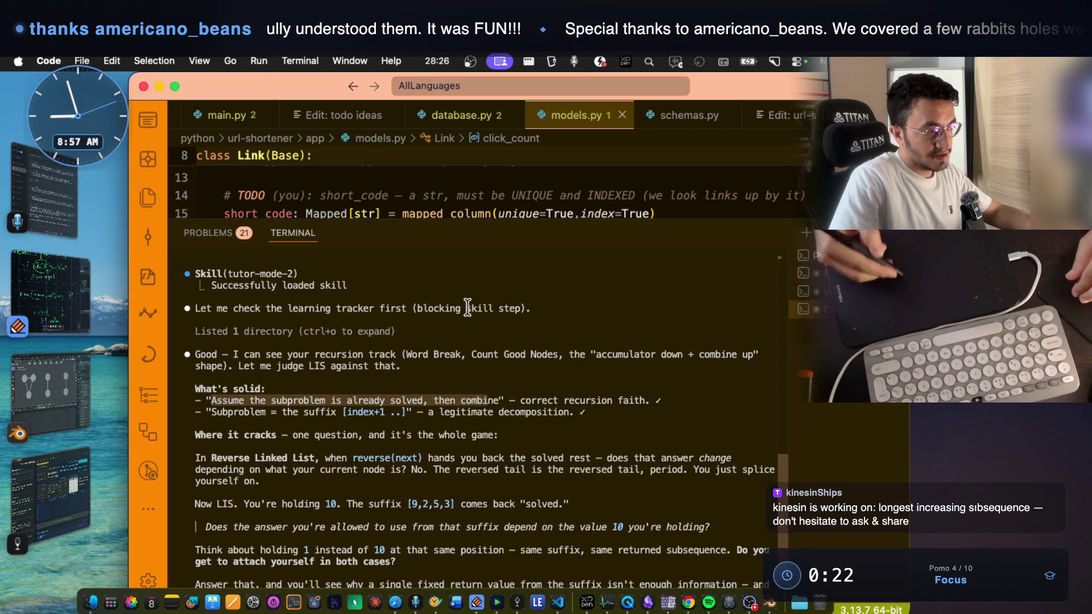
mouse_move(654, 401)
left_mouse_down()
mouse_move(514, 398)
mouse_move(671, 392)
left_mouse_up()
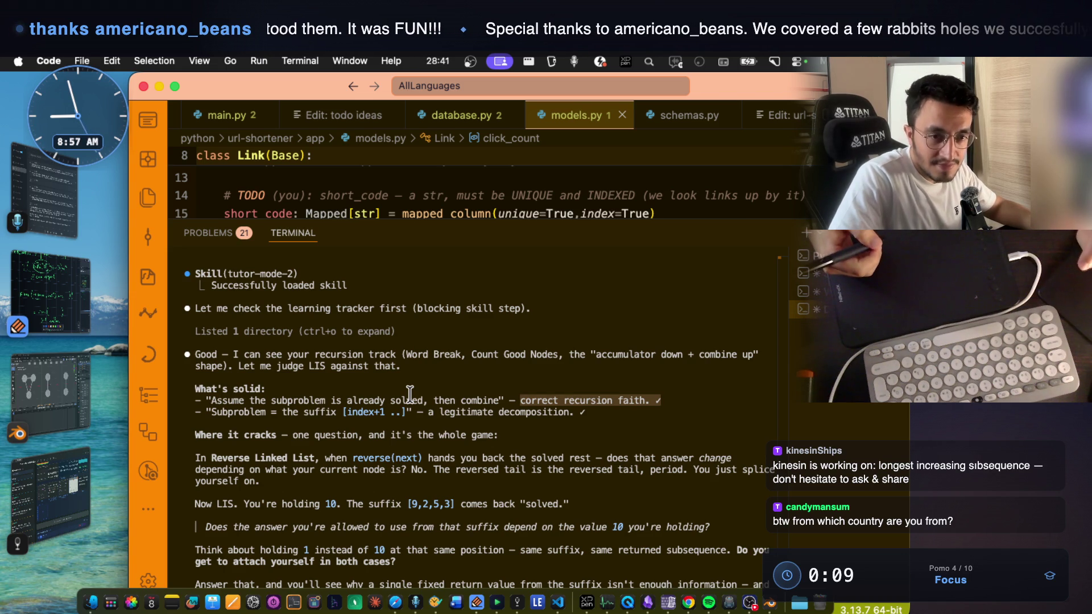
- Highlight the suffix-subproblem point, 'a legitimate decomposition', and the 'Where it cracks' Reverse Linked List example
scroll(380, 375, "down", 2)
left_click_drag(210, 388, 342, 390)
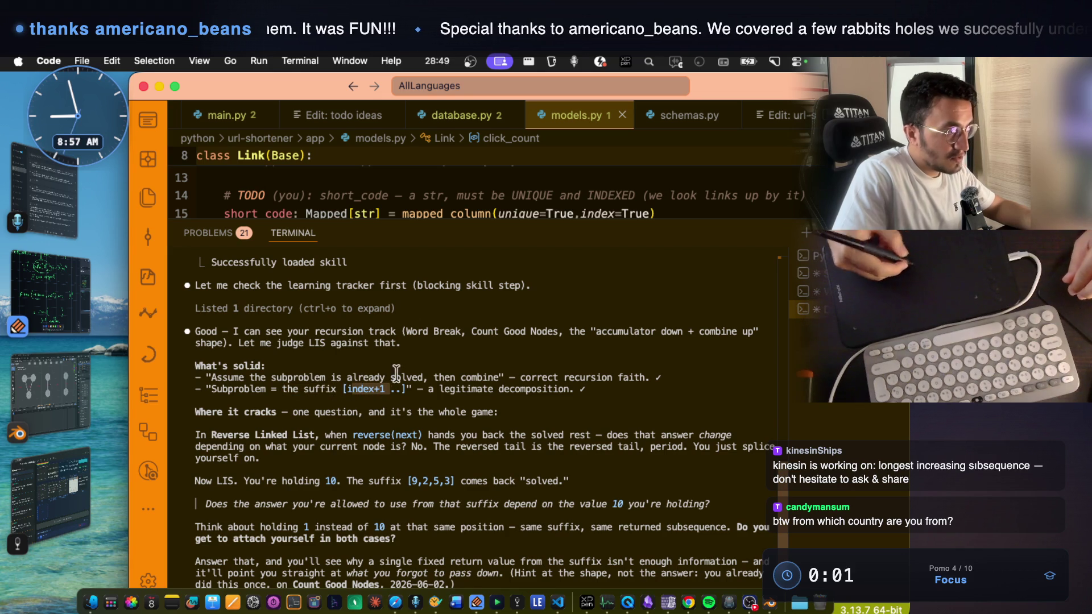
left_click_drag(429, 390, 567, 396)
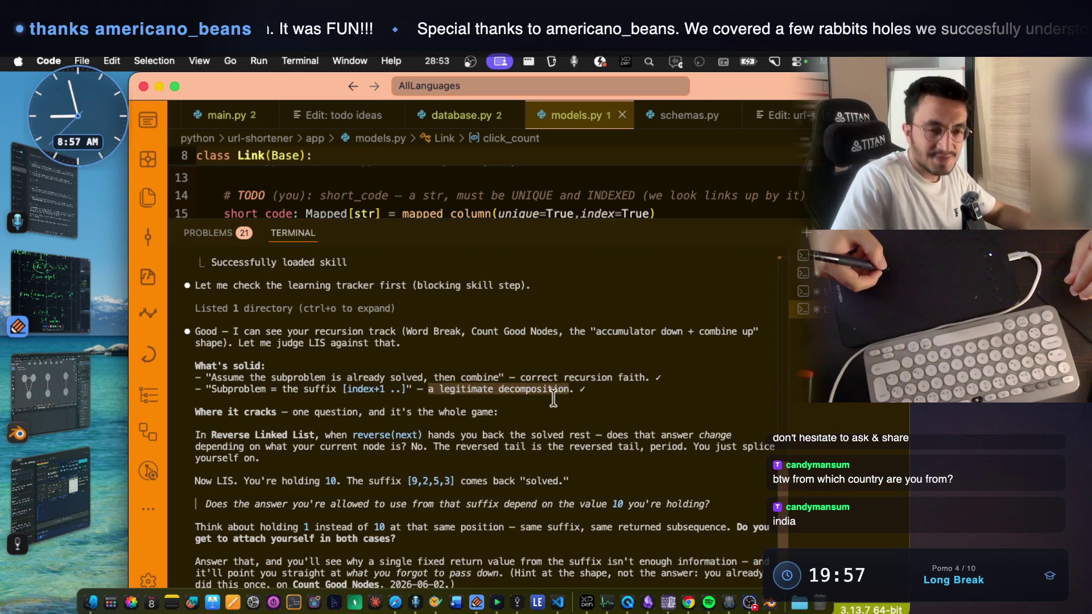
left_click(529, 393)
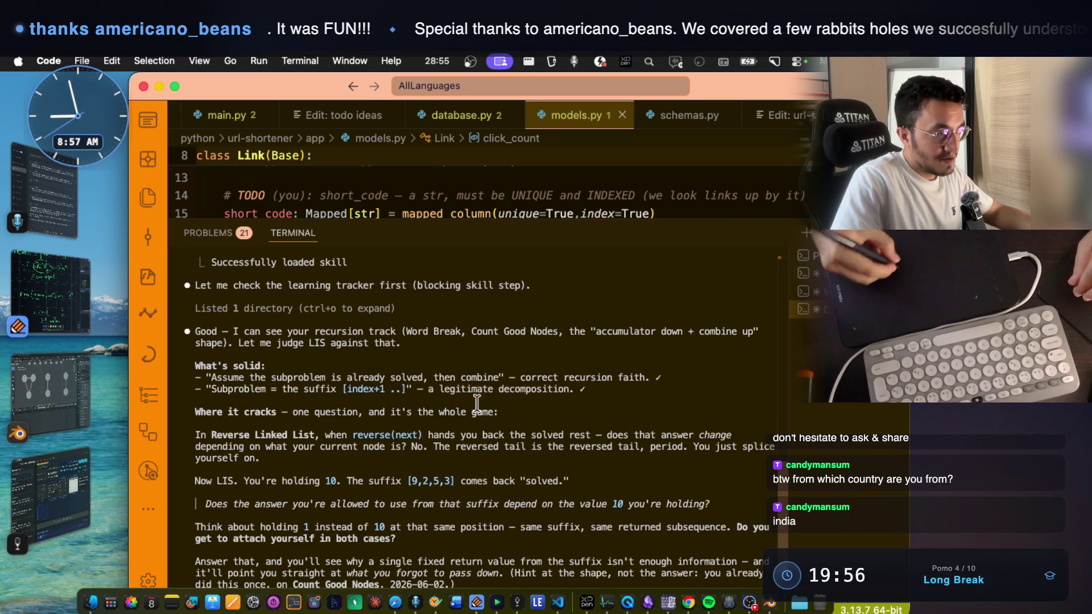
left_click_drag(428, 390, 560, 390)
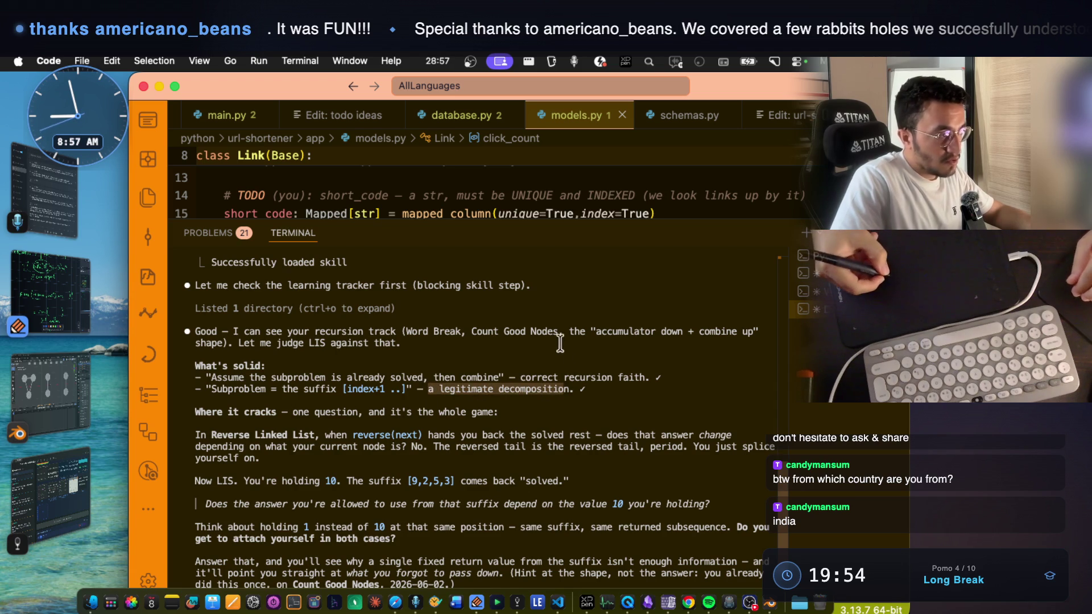
scroll(551, 348, "down", 1)
right_click(251, 413)
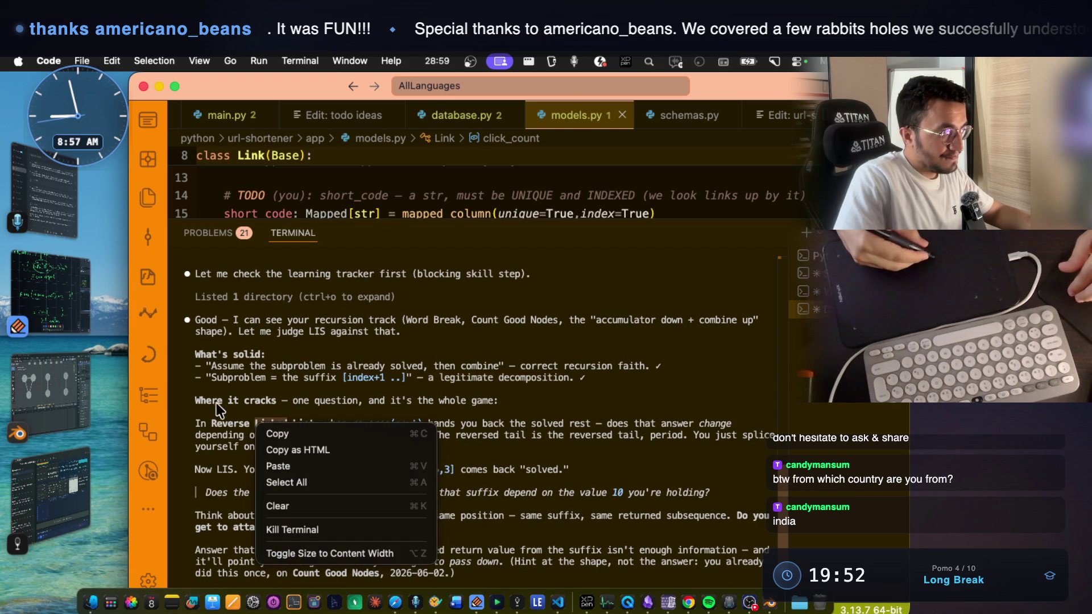
mouse_move(193, 401)
left_mouse_down()
mouse_move(272, 390)
mouse_move(358, 400)
mouse_move(348, 377)
mouse_move(380, 401)
mouse_move(482, 400)
left_mouse_up()
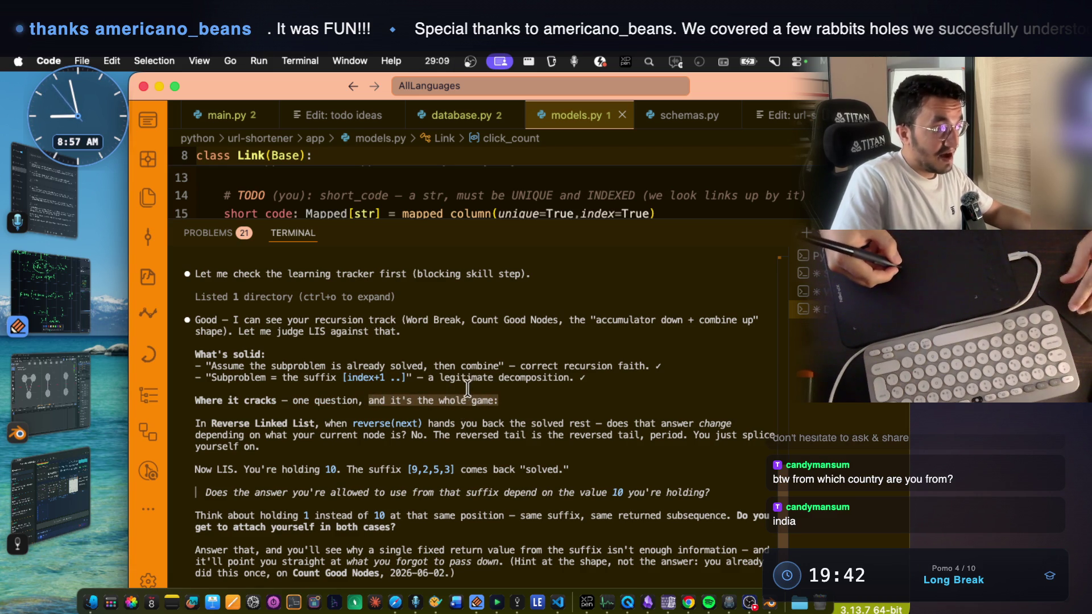
mouse_move(204, 378)
left_mouse_down()
mouse_move(588, 378)
mouse_move(193, 377)
left_mouse_up()
- Highlight the Reverse Linked List explanation and the 'Now LIS, you're holding' lead-in
left_click_drag(606, 377, 732, 377)
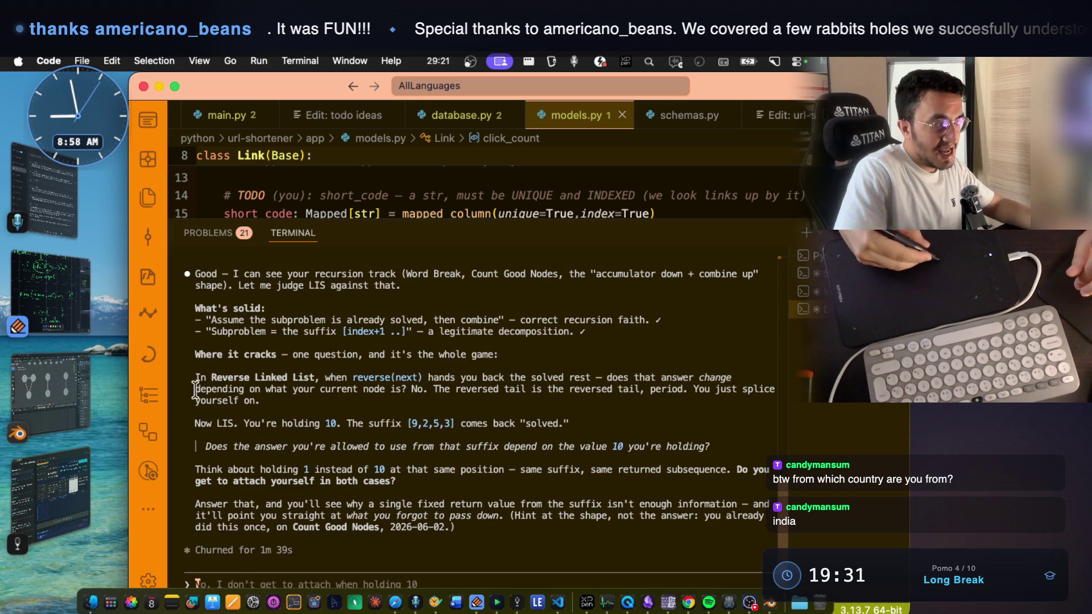
triple_click(245, 393)
left_click_drag(195, 389, 403, 392)
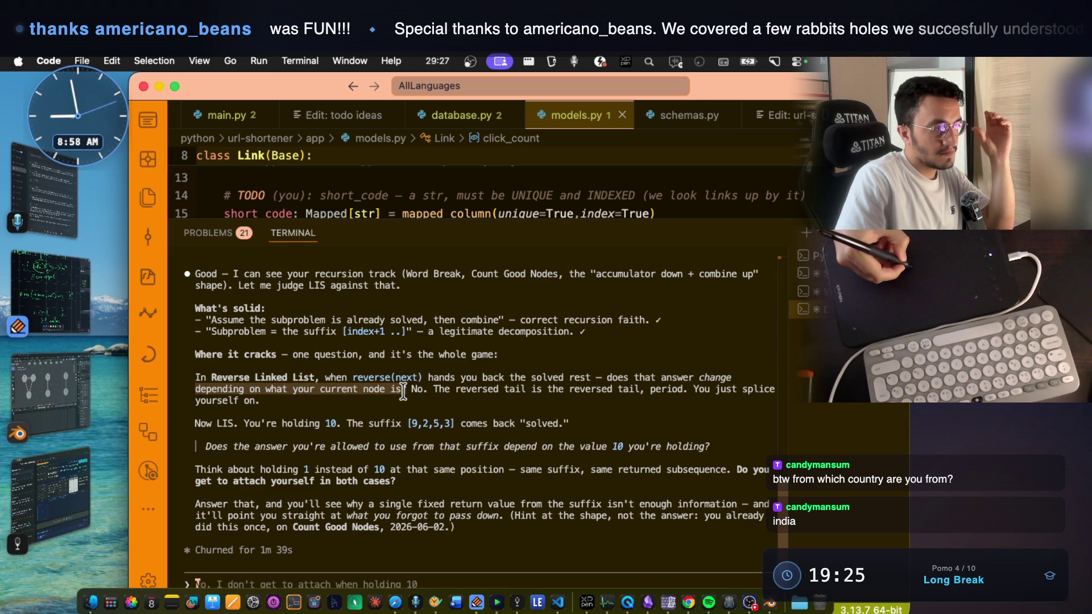
left_click_drag(433, 391, 673, 389)
left_click(641, 367)
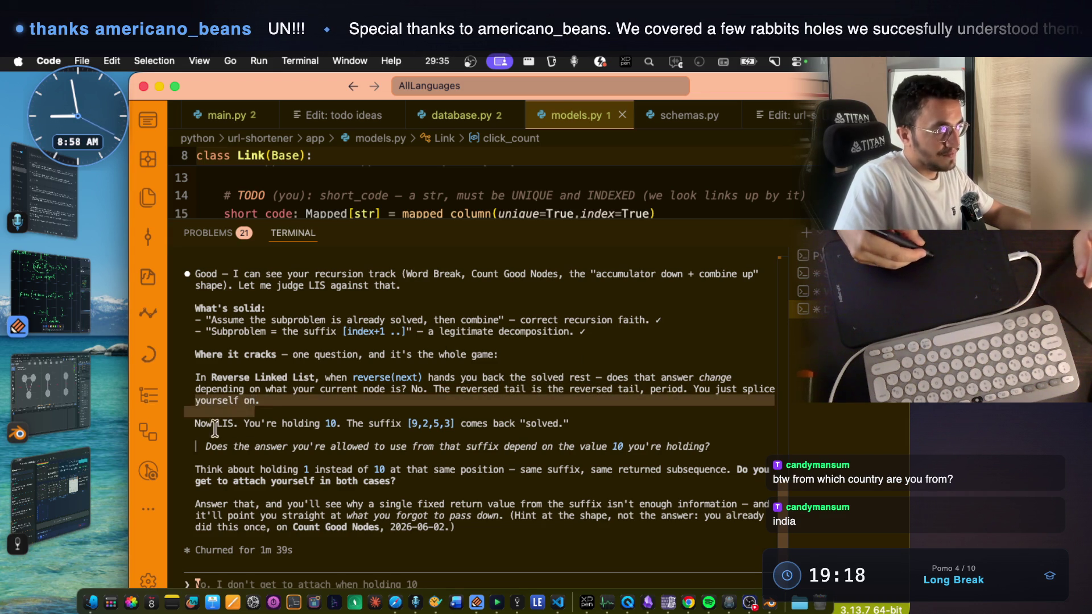
left_click_drag(194, 424, 224, 427)
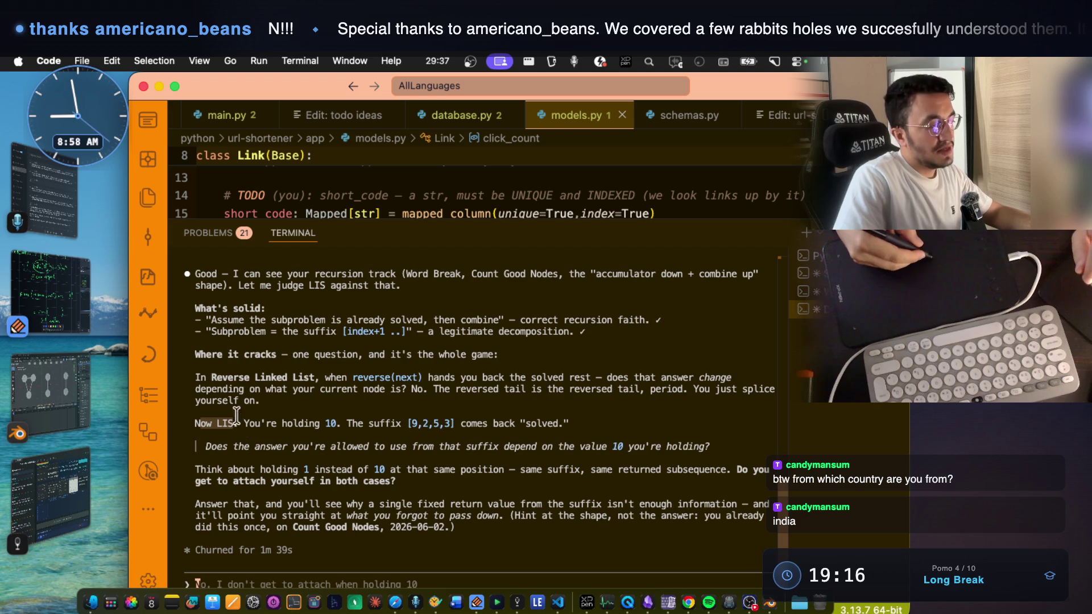
left_click_drag(245, 423, 453, 421)
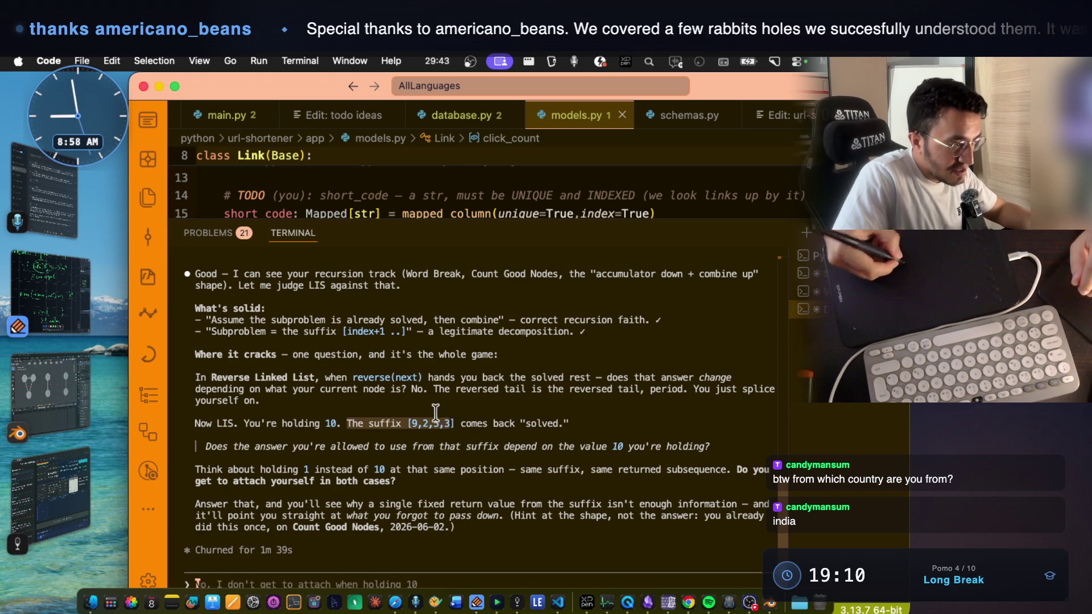
left_click(528, 421)
- Highlight the question about which suffix answer you may use with the held value 10
left_click_drag(249, 446, 343, 441)
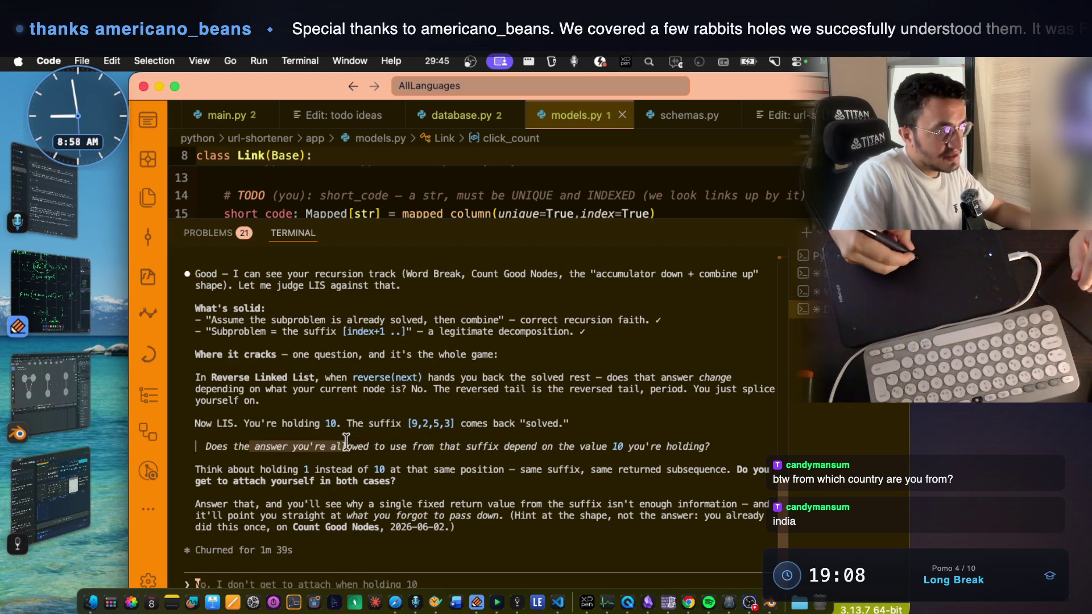
left_click(370, 447)
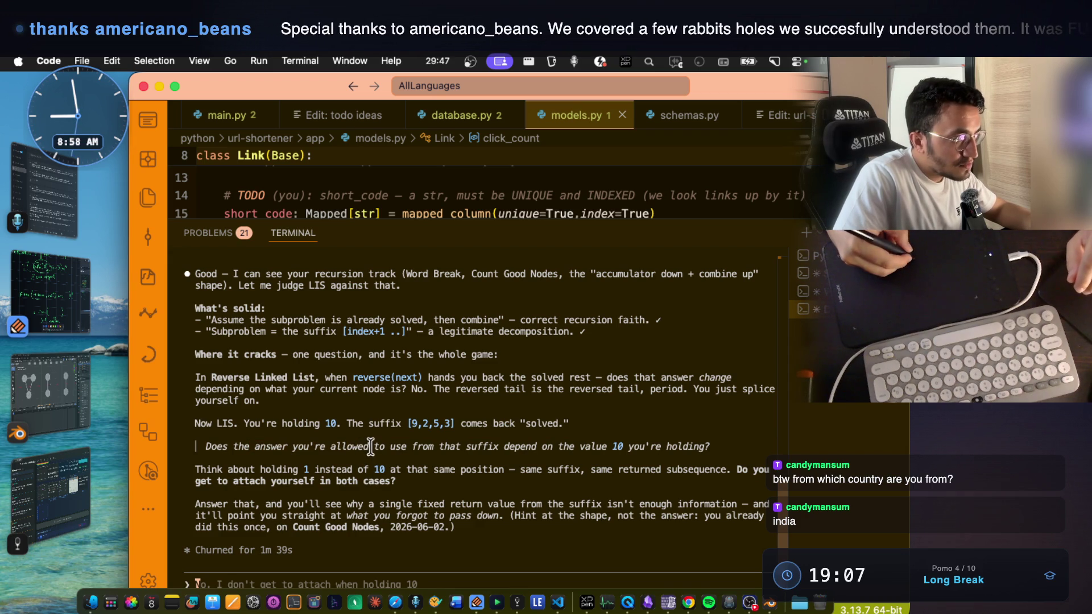
left_click_drag(374, 446, 402, 447)
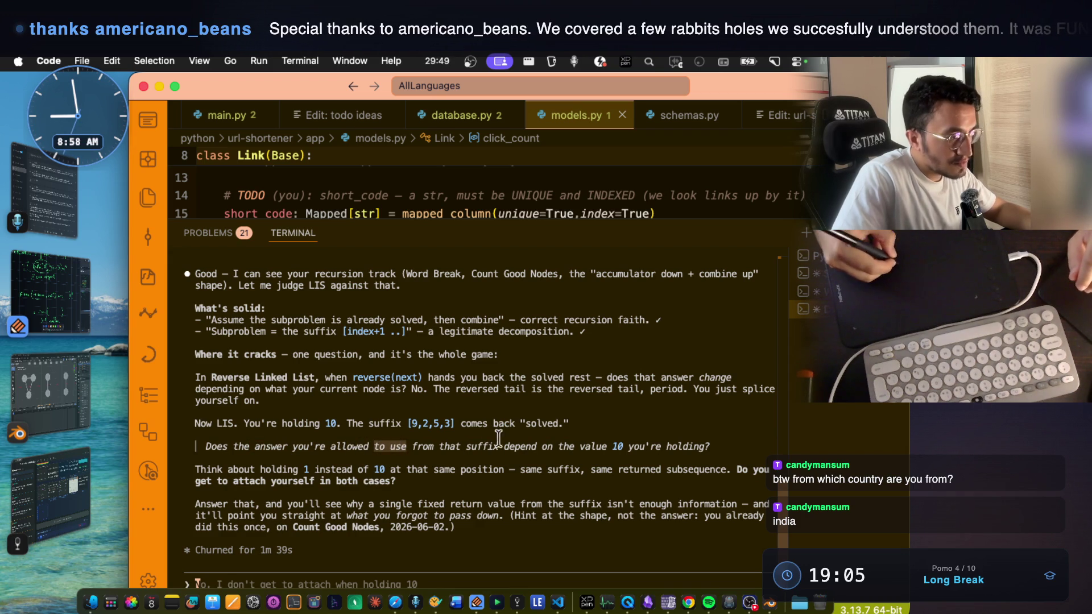
left_click_drag(560, 446, 614, 446)
left_click_drag(717, 447, 207, 446)
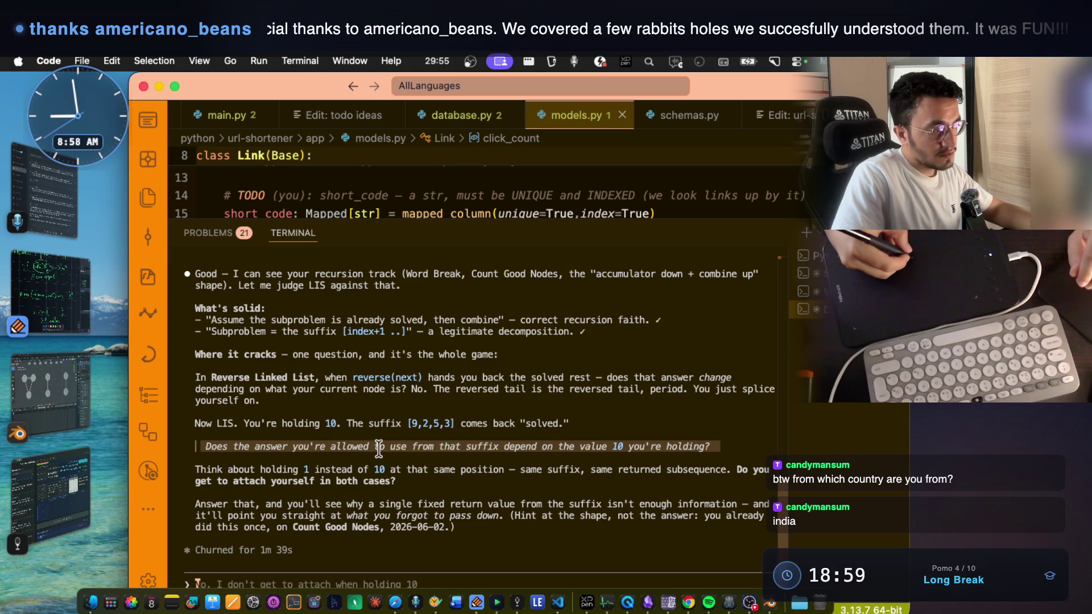
left_click(414, 447)
left_click_drag(501, 446, 233, 446)
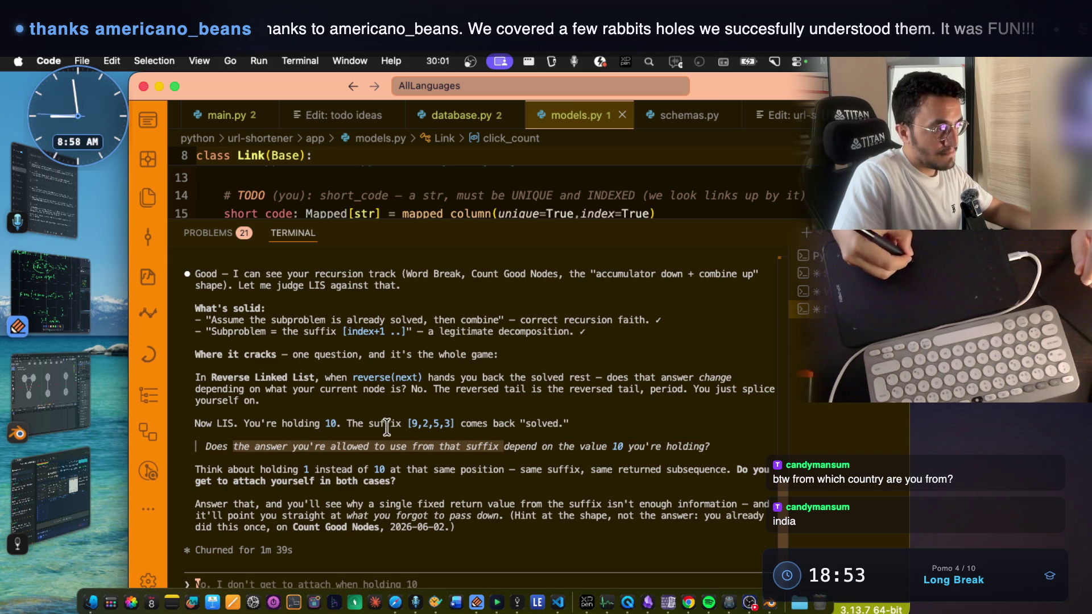
left_click_drag(541, 446, 705, 446)
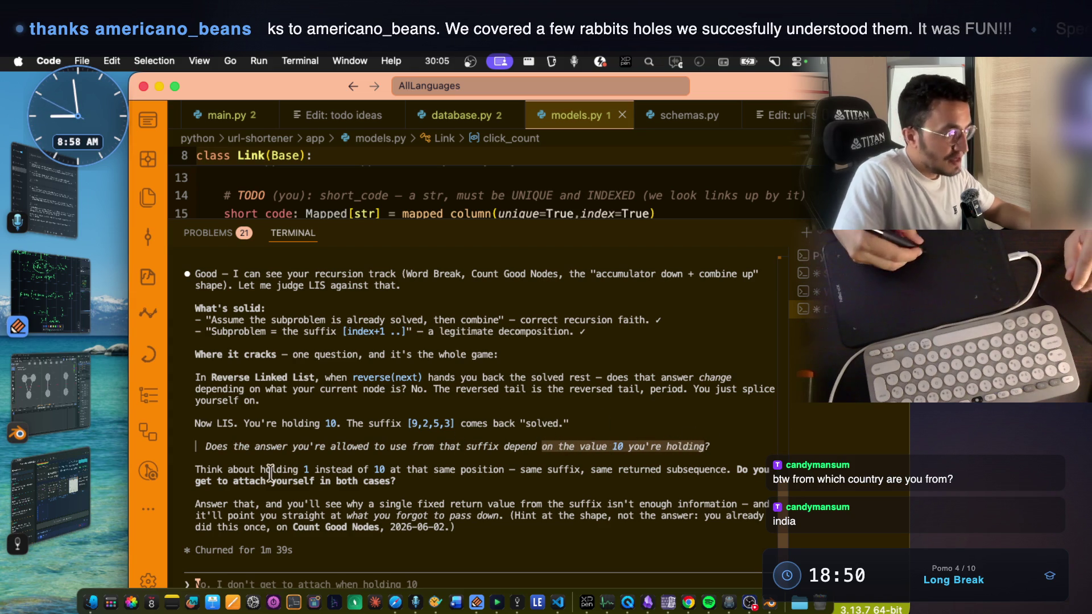
- Highlight the suffix [9,2,5,3], 'same returned subsequence' and 'get to attach yourself in both cases'
mouse_move(227, 469)
left_mouse_down()
mouse_move(378, 455)
mouse_move(584, 469)
left_mouse_up()
left_click_drag(407, 423, 455, 423)
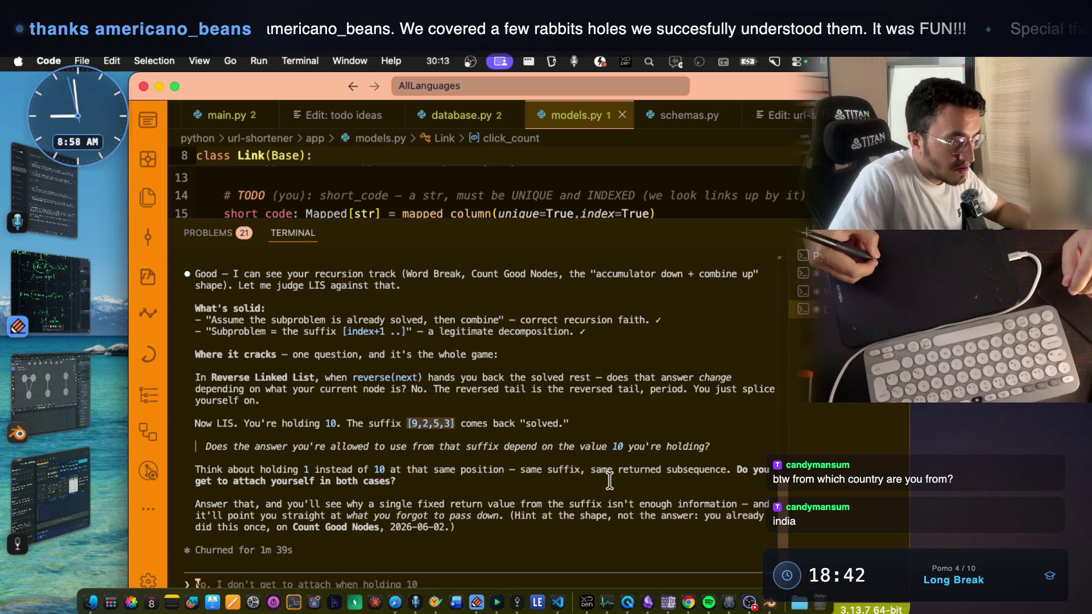
left_click_drag(590, 469, 712, 469)
left_click_drag(195, 480, 396, 481)
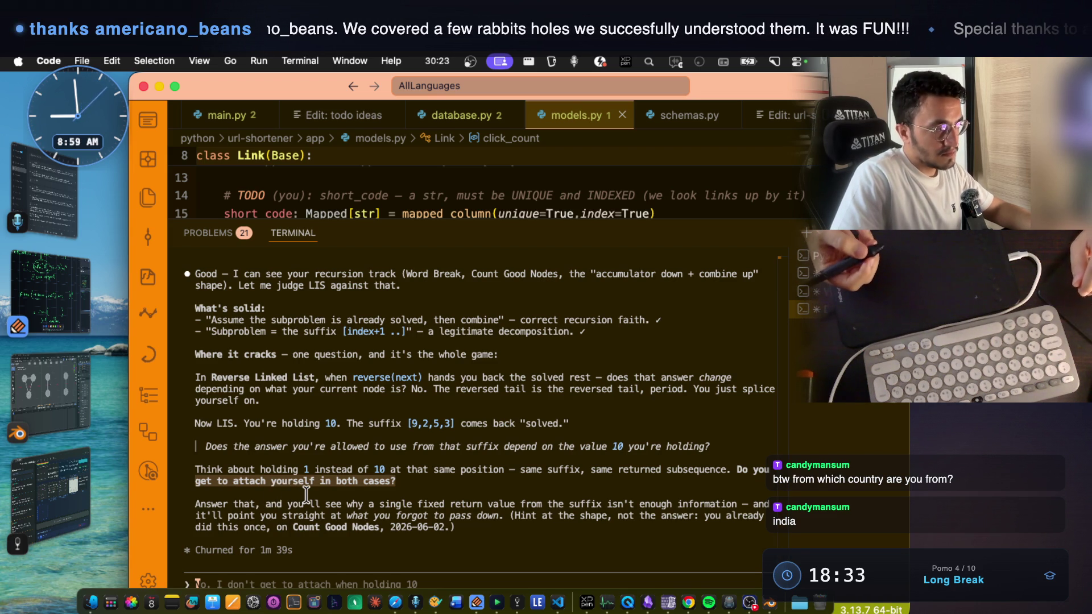
left_click_drag(320, 423, 341, 423)
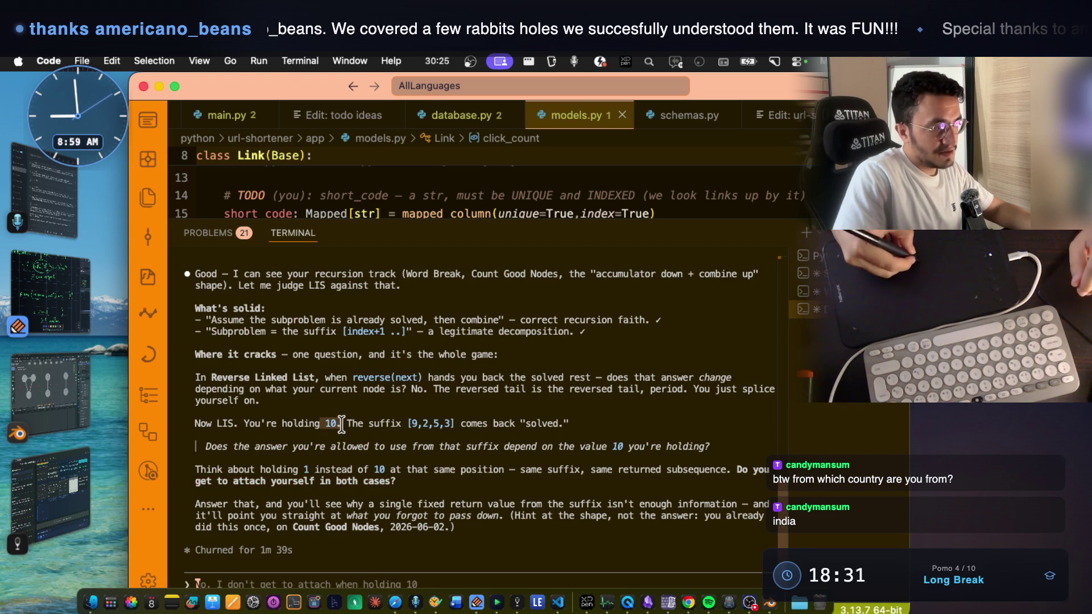
- Highlight the 'you'll see why' hint about return value, information, and why one fixed return fails
mouse_move(241, 503)
left_mouse_down()
mouse_move(318, 515)
mouse_move(363, 504)
mouse_move(348, 504)
mouse_move(557, 509)
mouse_move(512, 515)
mouse_move(709, 501)
left_mouse_up()
left_click(509, 504)
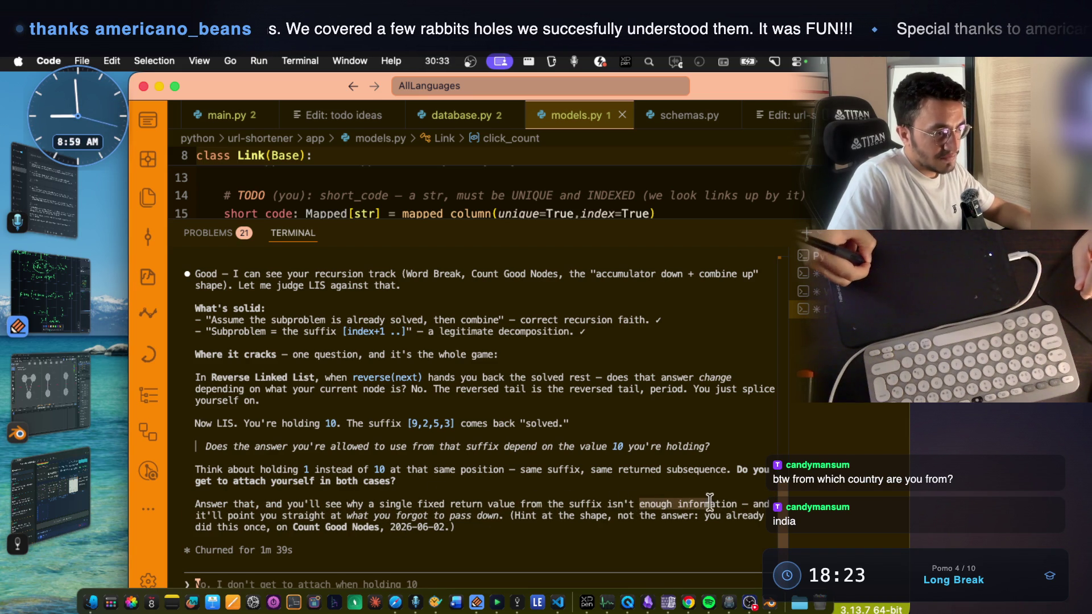
left_click_drag(289, 504, 369, 503)
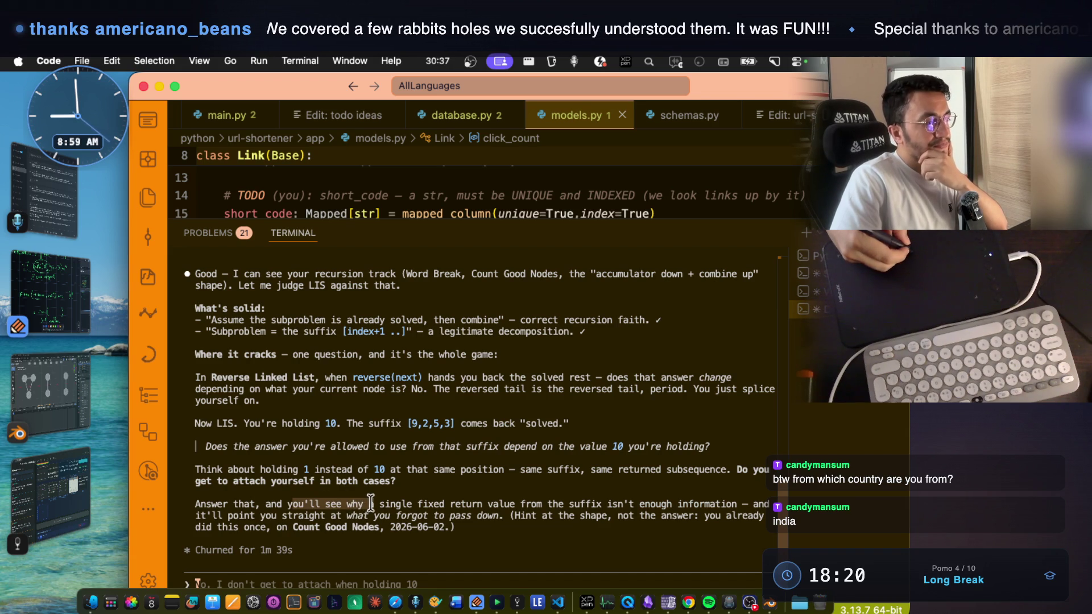
left_click_drag(439, 504, 487, 502)
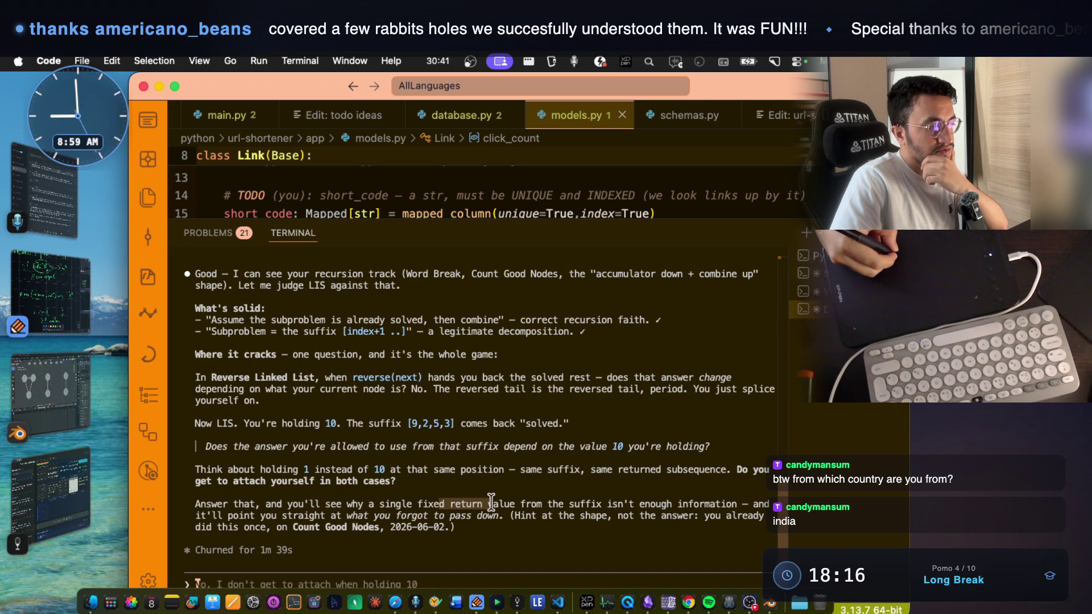
left_click_drag(494, 502, 722, 503)
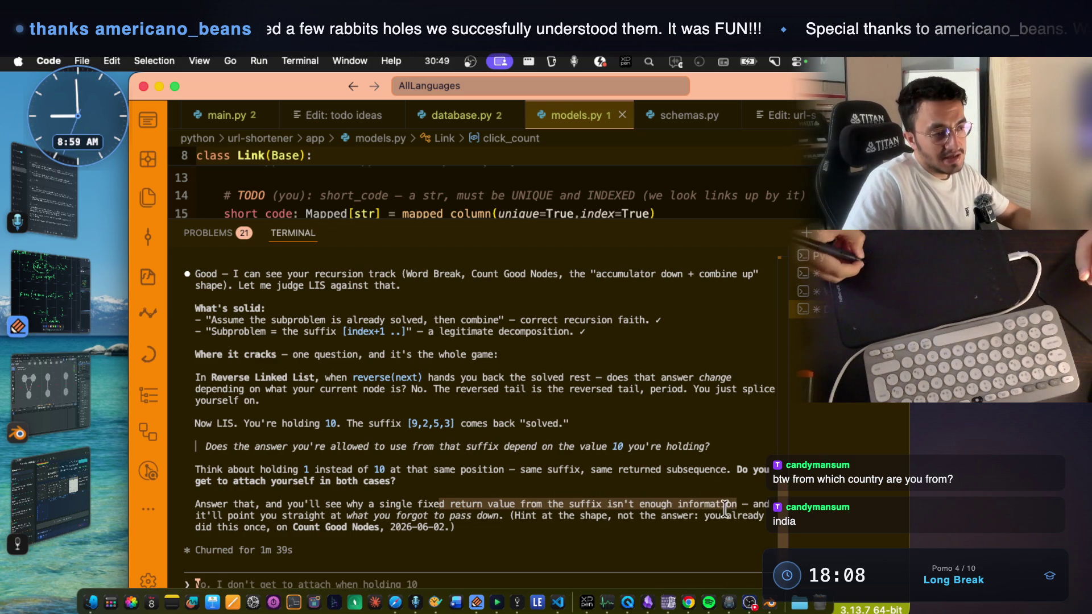
left_click(739, 504)
left_click_drag(739, 504, 679, 507)
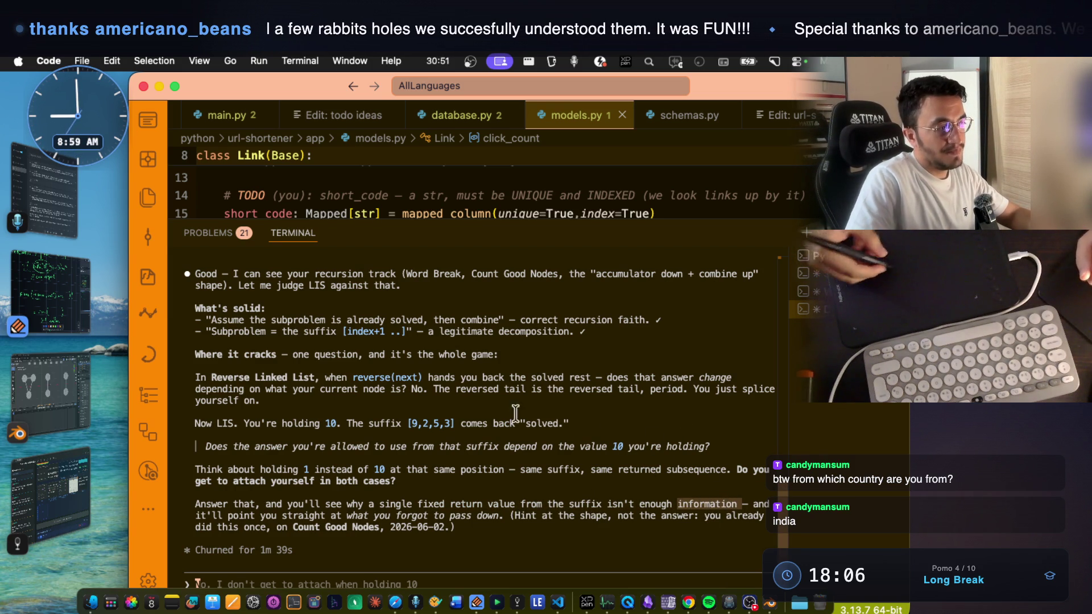
left_click_drag(407, 423, 455, 423)
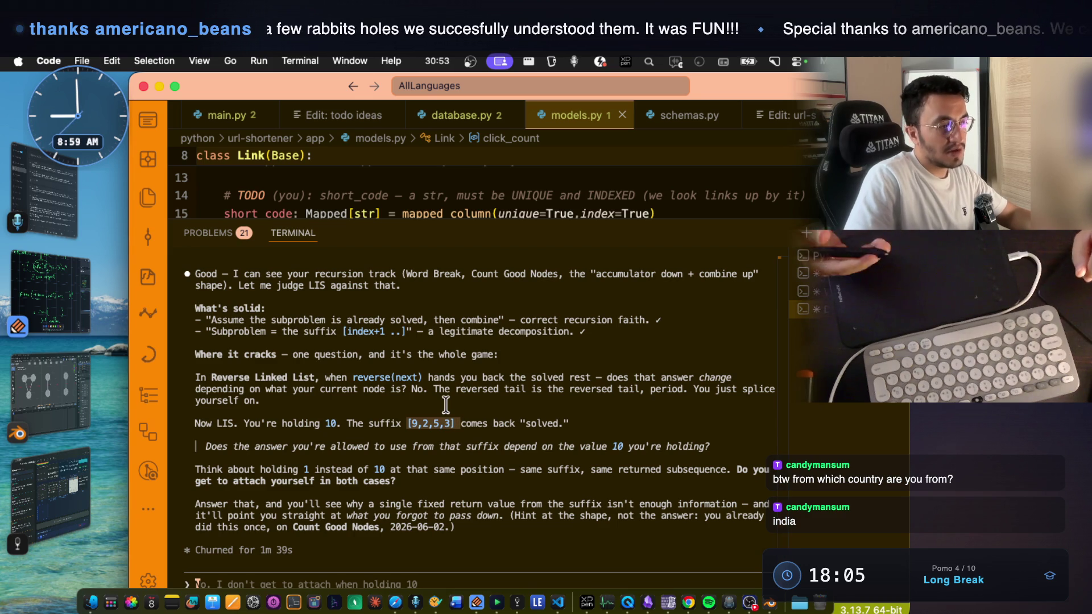
left_click_drag(678, 503, 740, 500)
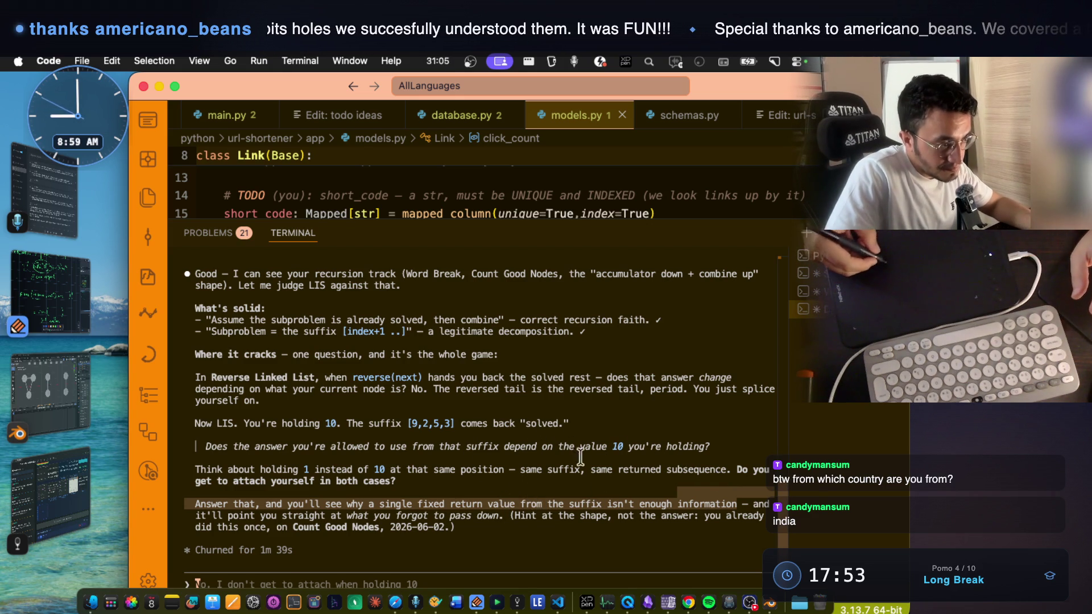
left_click(703, 502)
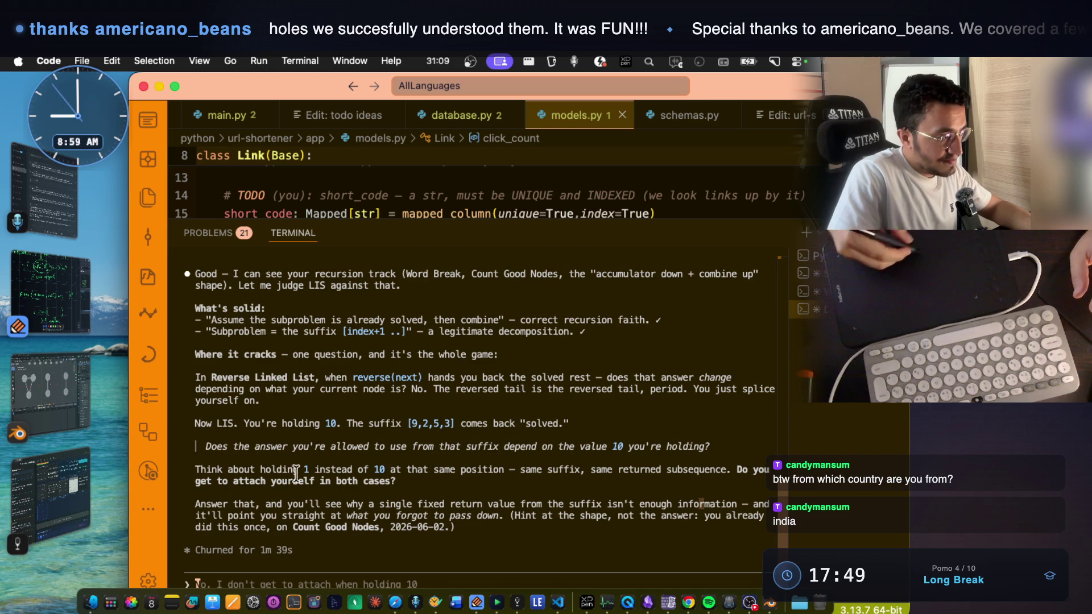
left_click_drag(194, 515, 494, 517)
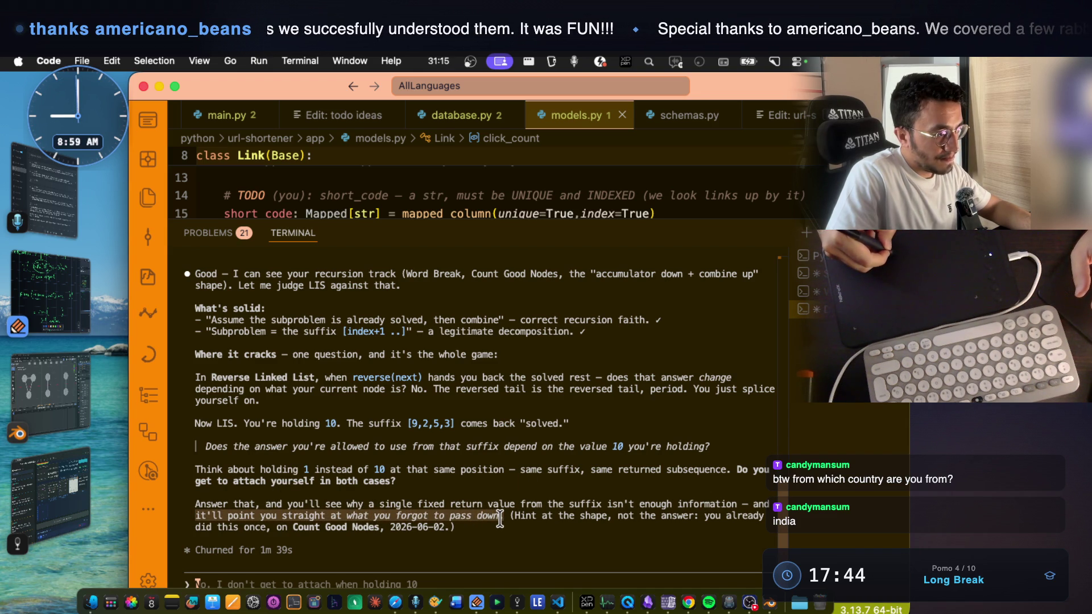
- Enter '.' at the prompt, then highlight the hint about what to pass down and Count Good Nodes
type(".")
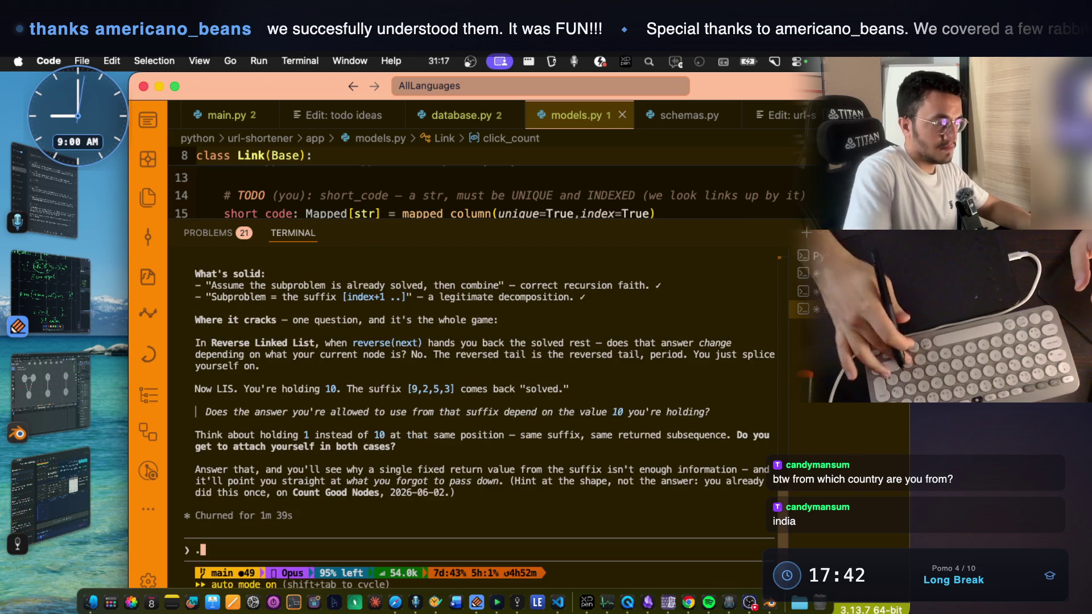
left_click_drag(228, 481, 471, 480)
left_click_drag(503, 483, 450, 482)
left_click_drag(541, 482, 694, 481)
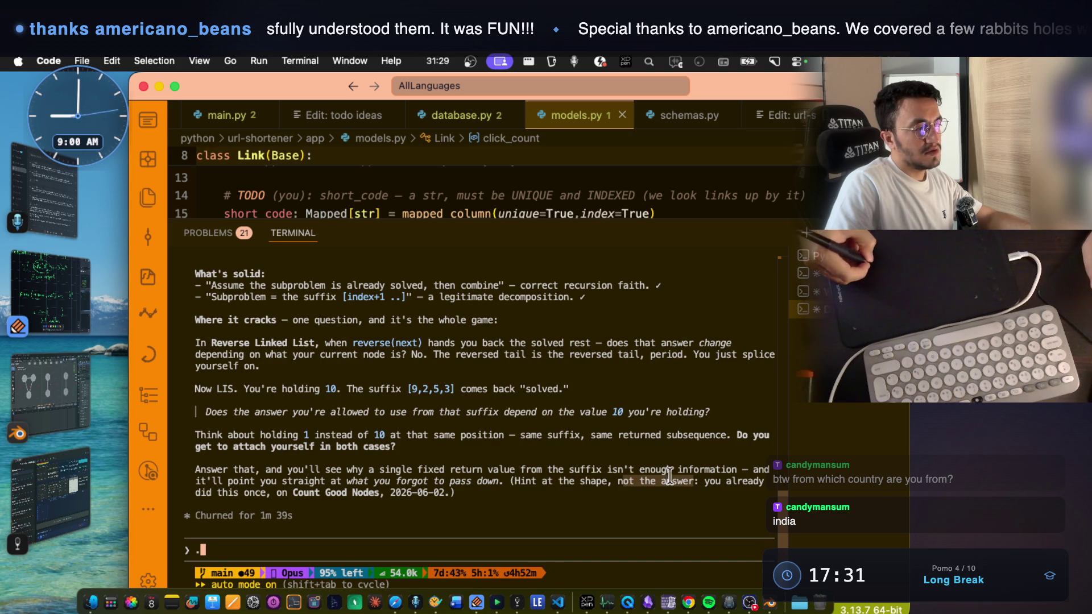
left_click_drag(218, 492, 275, 494)
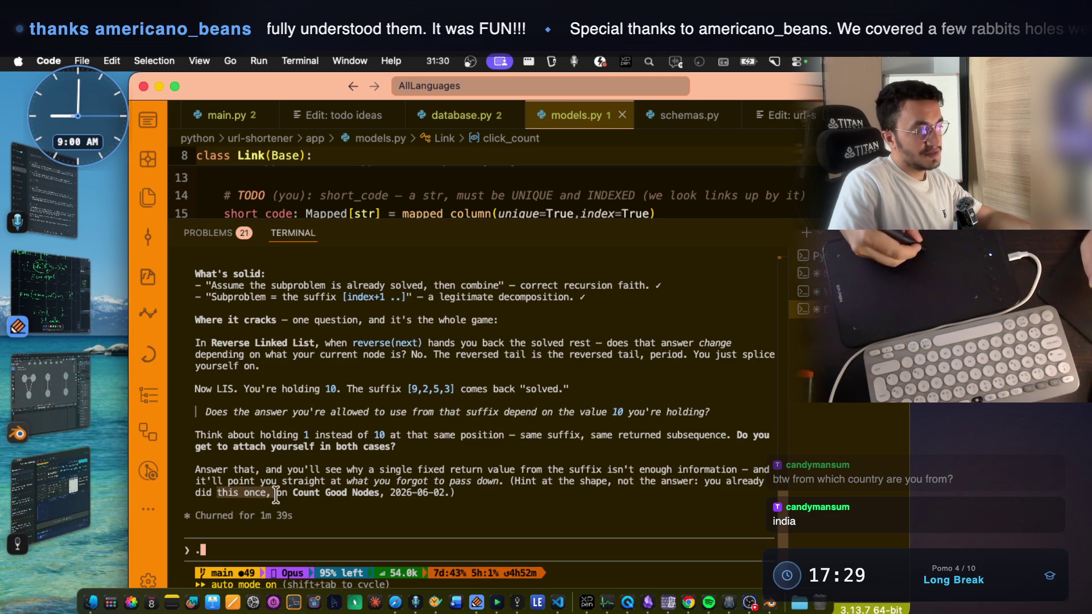
left_click(354, 494)
mouse_move(452, 492)
left_mouse_down()
mouse_move(304, 482)
mouse_move(291, 492)
mouse_move(382, 492)
left_mouse_up()
left_click(70, 282)
- Write the green func( sketch and inner func( call, undoing one stray brace stroke
scroll(386, 312, "down", 15)
mouse_move(277, 315)
left_mouse_down()
mouse_move(276, 327)
mouse_move(368, 336)
left_mouse_up()
left_click_drag(392, 307, 401, 338)
left_click_drag(448, 290, 449, 336)
left_click_drag(501, 279, 501, 357)
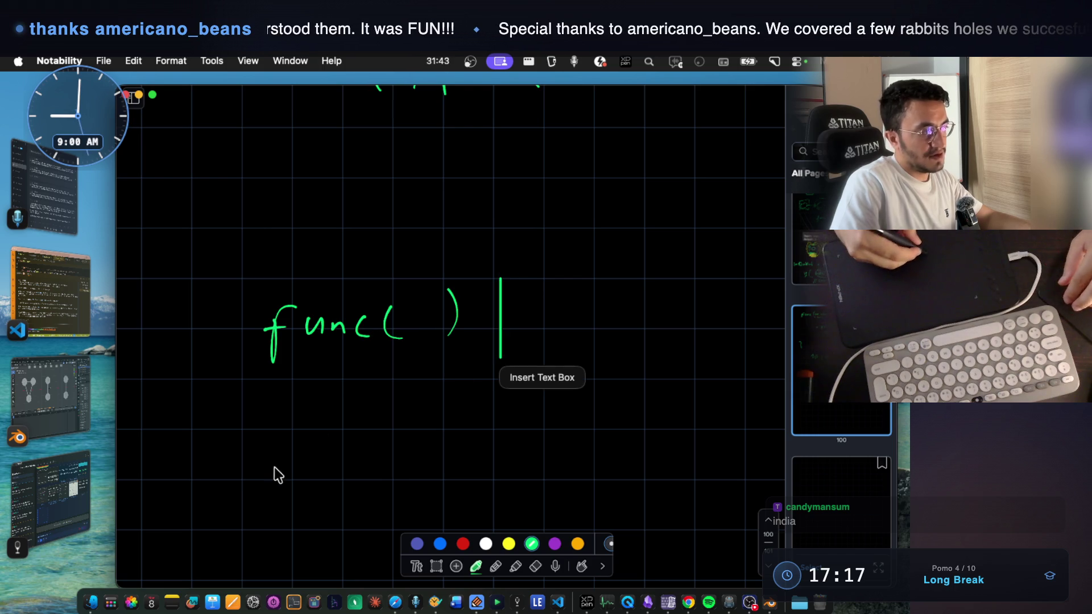
key("super+z")
left_click_drag(506, 274, 510, 353)
scroll(403, 431, "down", 5)
left_click_drag(253, 511, 270, 556)
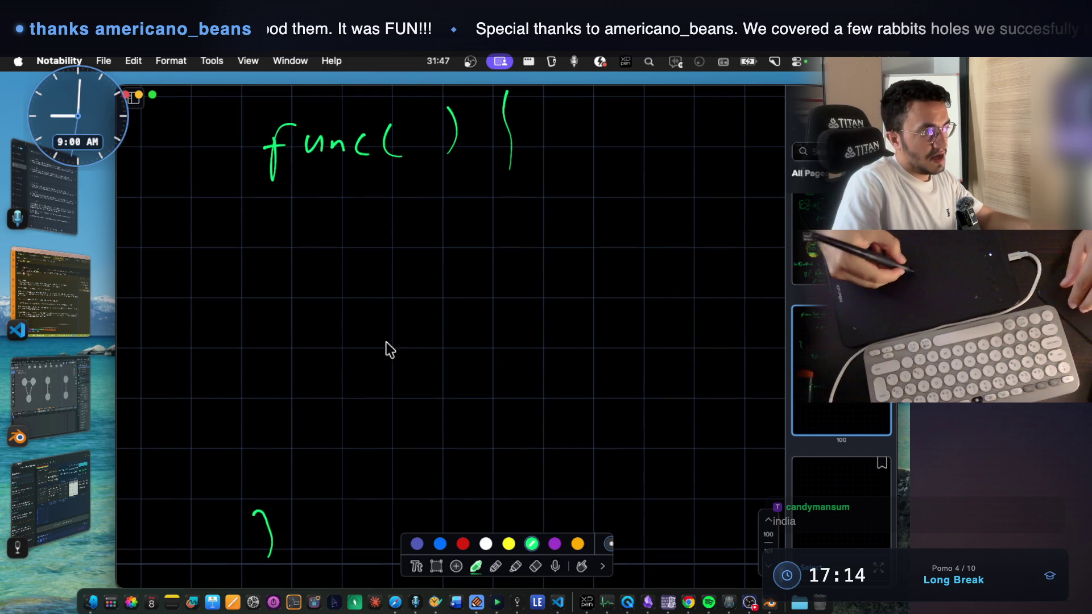
left_click_drag(344, 301, 337, 356)
left_click_drag(365, 312, 441, 326)
left_click_drag(464, 284, 458, 327)
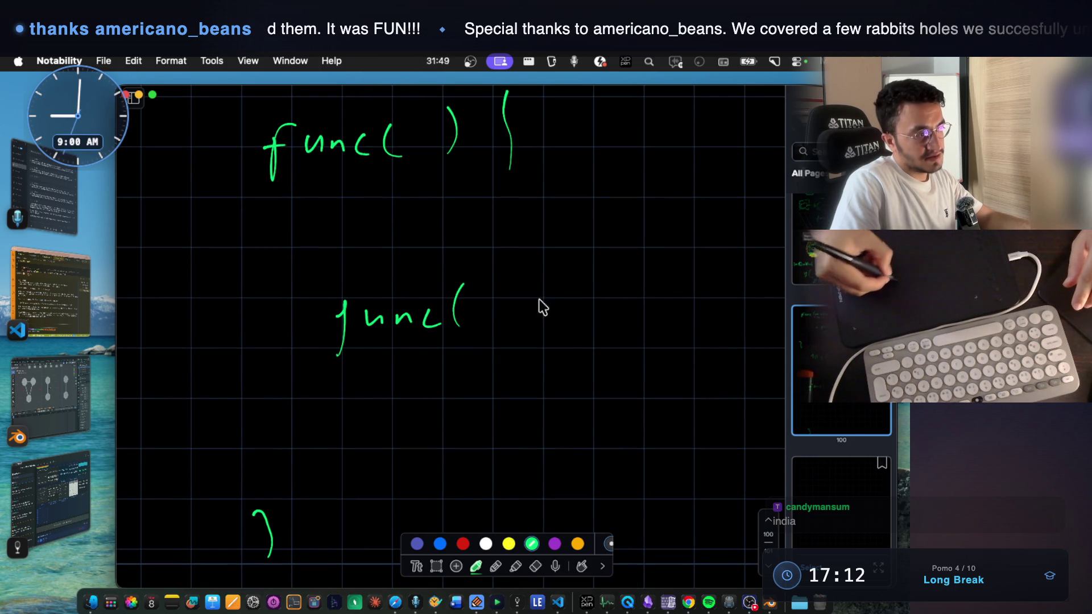
- In red ink, draw box 1 and a lower box with a circled 2 under the inner func()
left_click(463, 544)
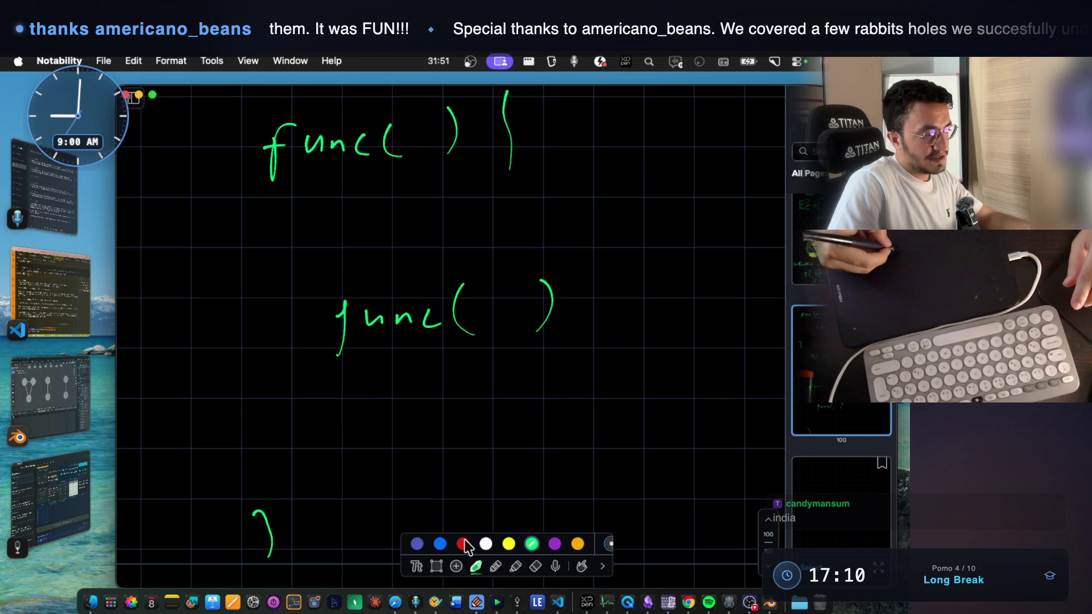
mouse_move(303, 196)
left_mouse_down()
mouse_move(301, 264)
mouse_move(532, 189)
left_mouse_up()
left_click_drag(310, 270, 503, 272)
left_click_drag(530, 187, 533, 268)
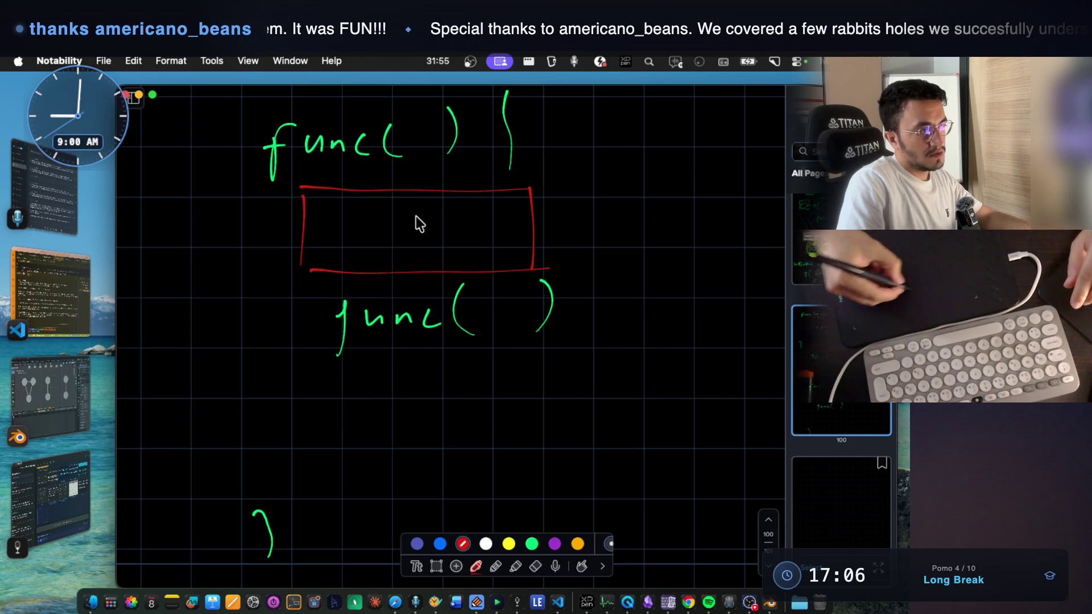
mouse_move(296, 384)
left_mouse_down()
mouse_move(293, 458)
mouse_move(482, 375)
left_mouse_up()
mouse_move(293, 449)
left_mouse_down()
mouse_move(341, 479)
mouse_move(581, 488)
left_mouse_up()
left_click_drag(483, 375, 556, 371)
left_click_drag(410, 421, 431, 439)
left_click_drag(426, 400, 401, 412)
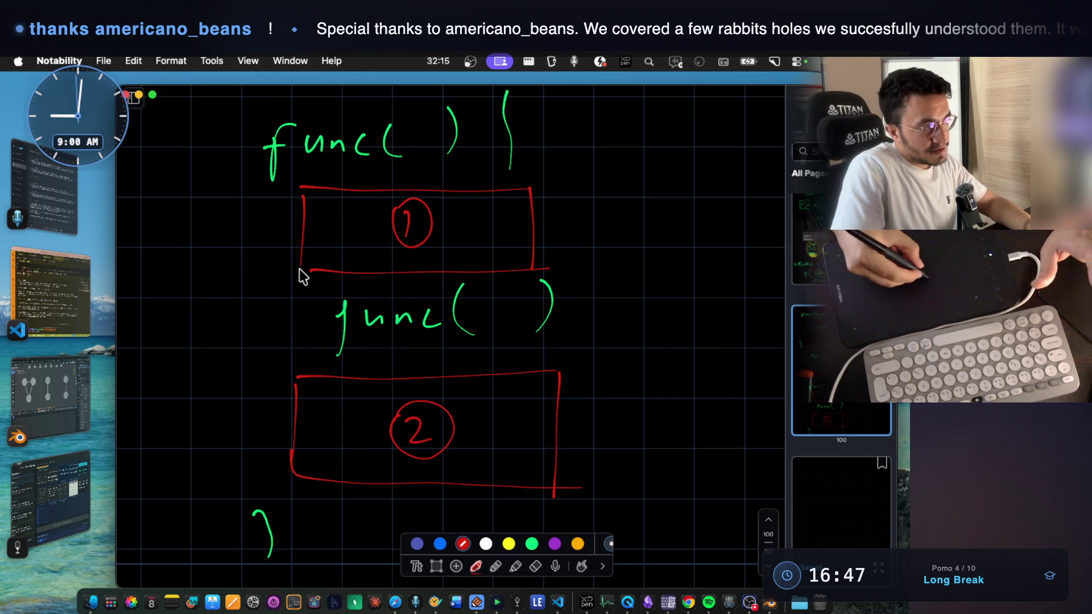
left_click_drag(304, 196, 304, 187)
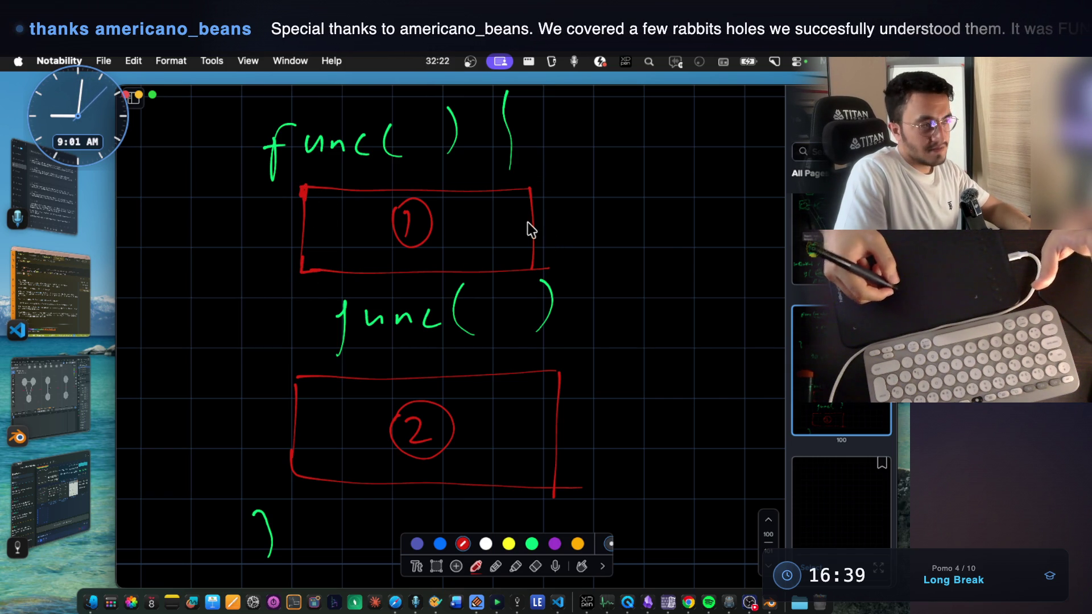
left_click(72, 271)
left_click_drag(284, 467, 426, 469)
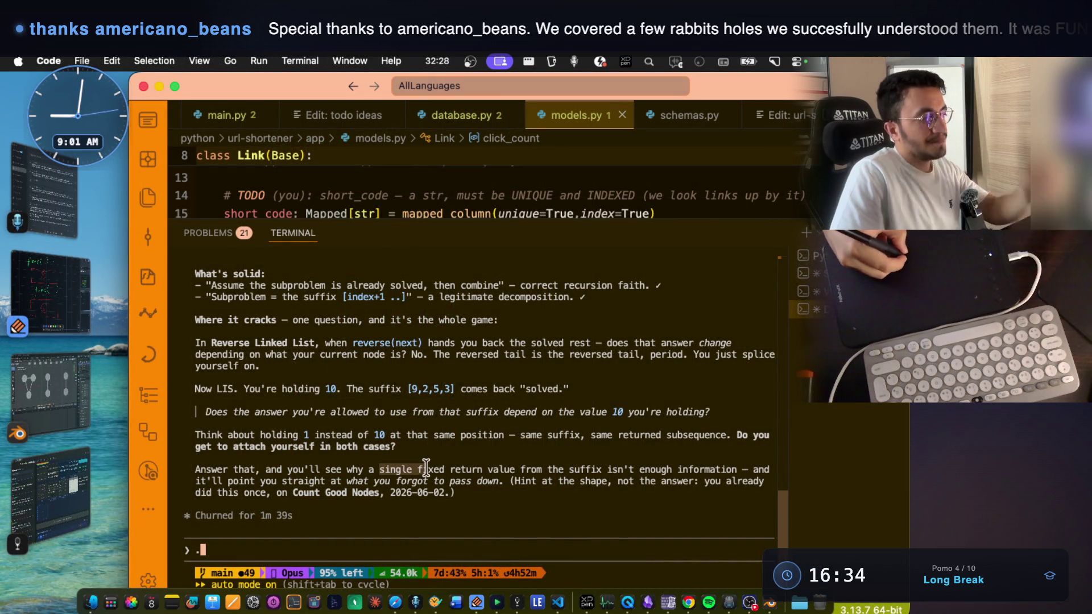
left_click(422, 520)
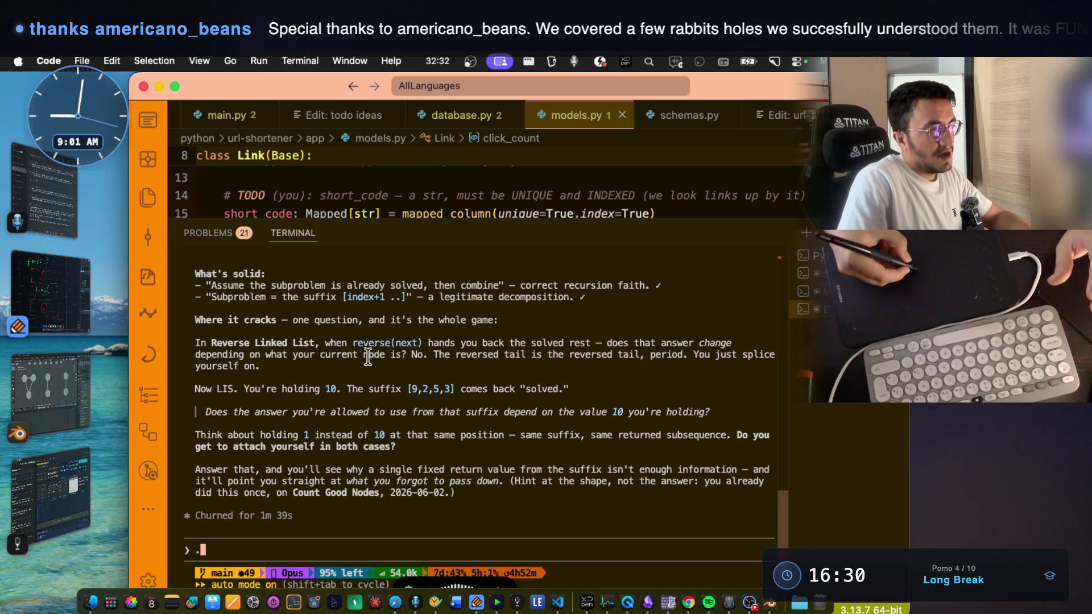
triple_click(263, 367)
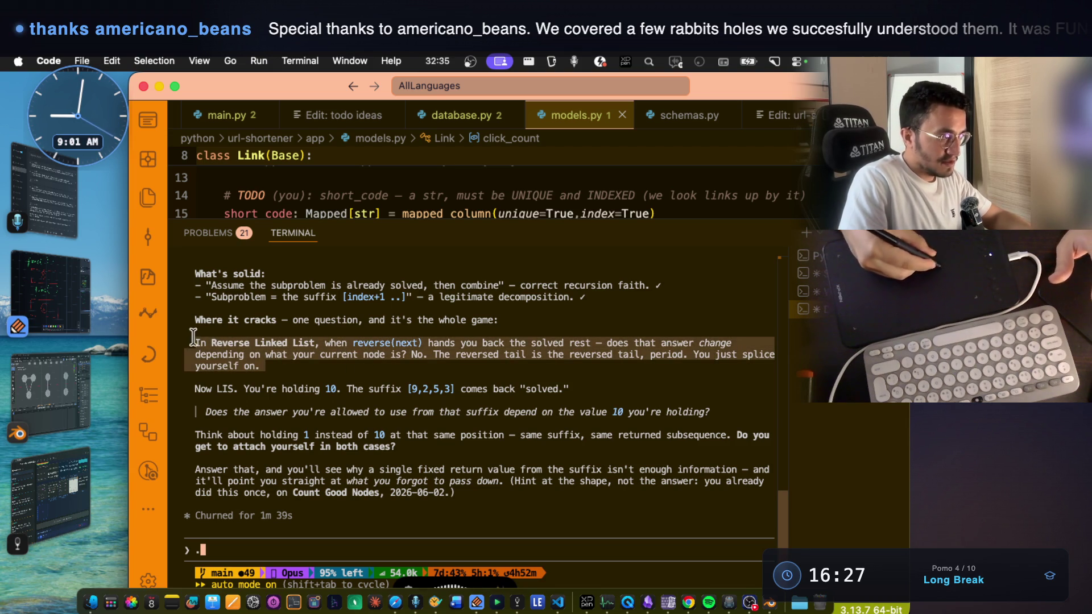
triple_click(377, 348)
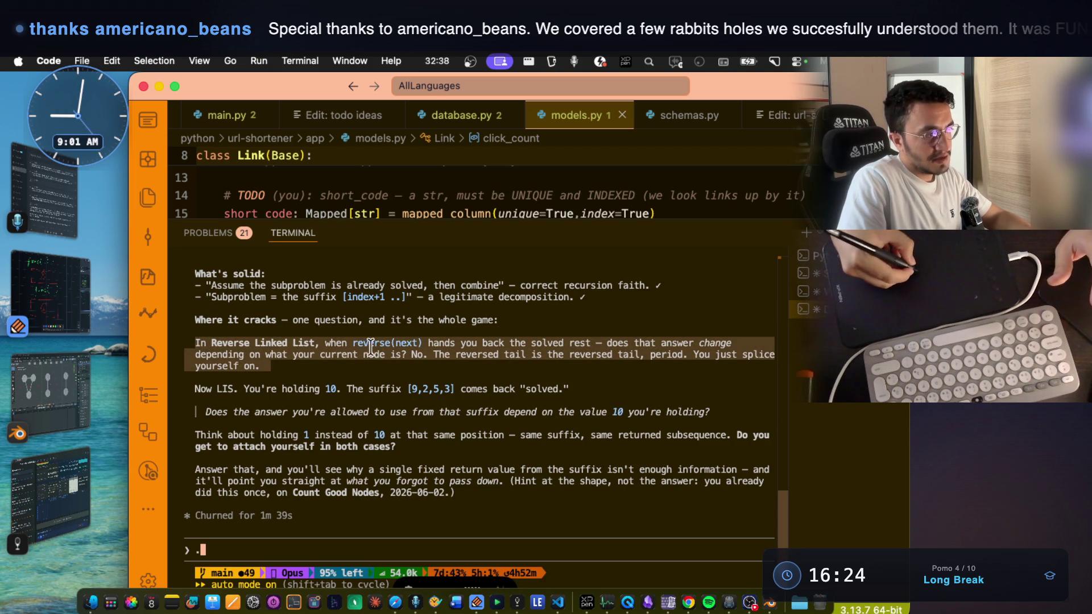
left_click_drag(354, 342, 398, 342)
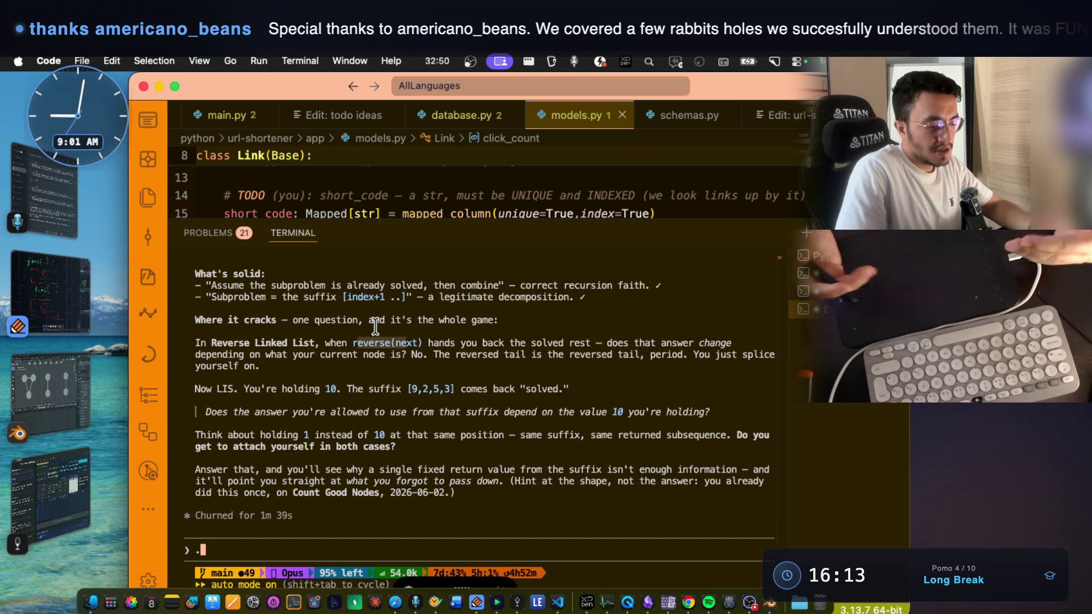
left_click_drag(325, 387, 338, 385)
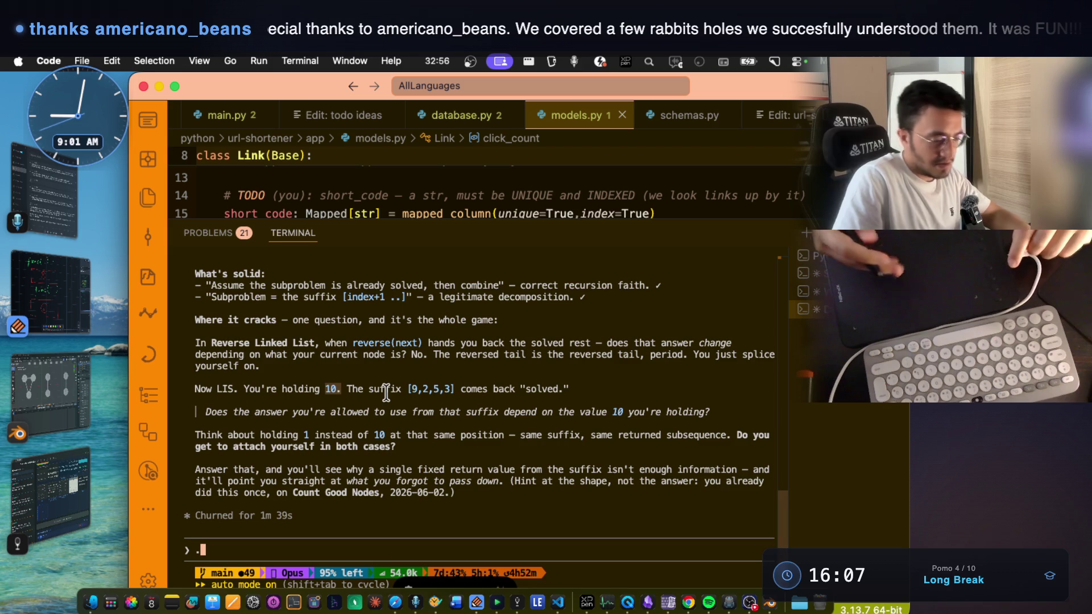
left_click_drag(341, 423, 351, 436)
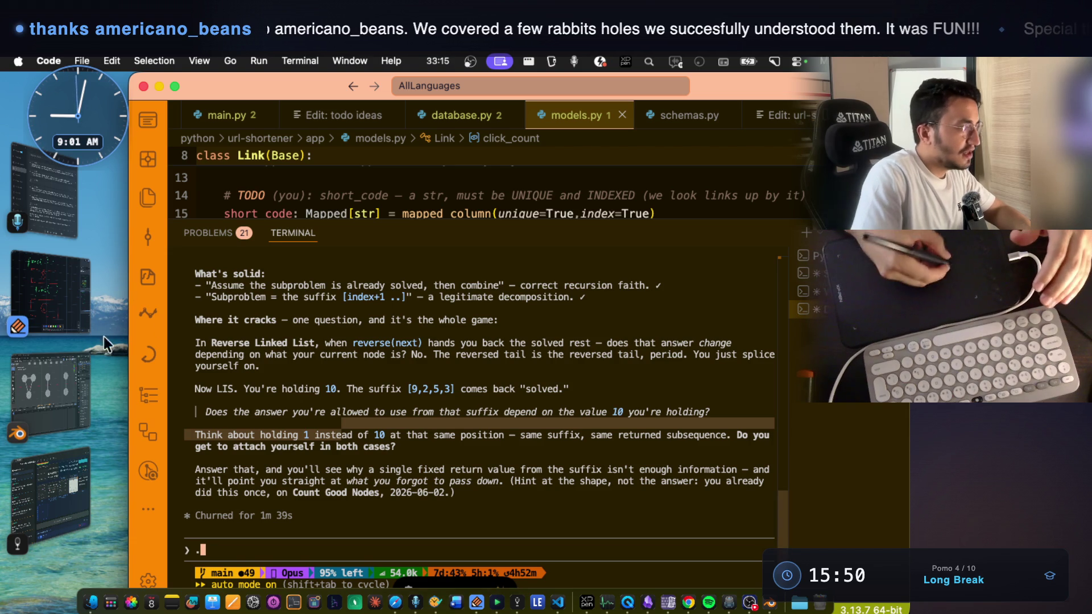
left_click(70, 483)
- Review Mark 38 and Mark 39's Partition Labels notes, enlarging then closing the third image
scroll(585, 288, "up", 10)
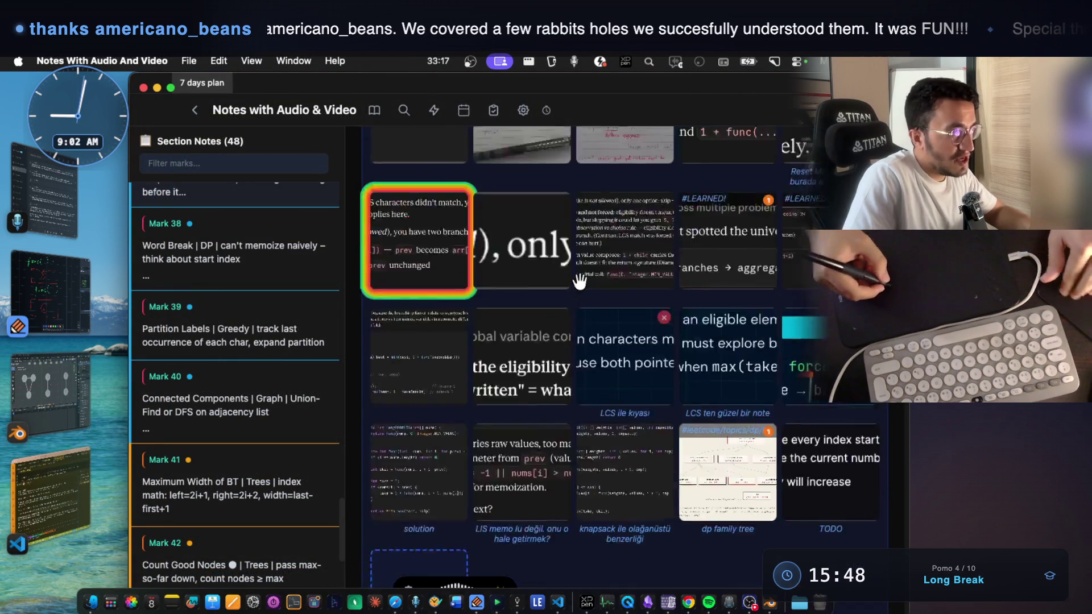
scroll(599, 312, "down", 2)
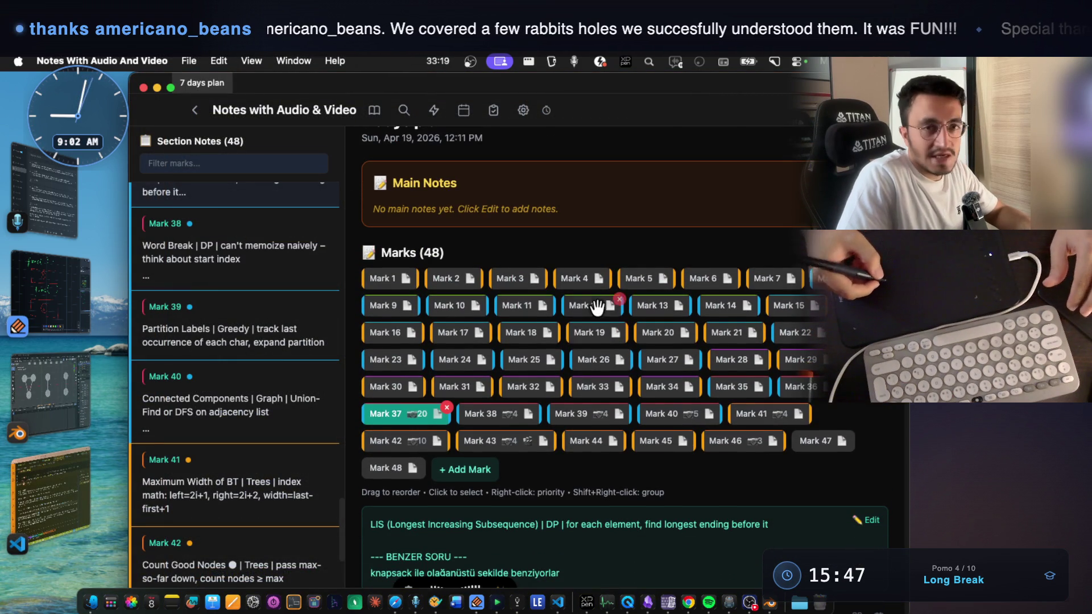
left_click(483, 415)
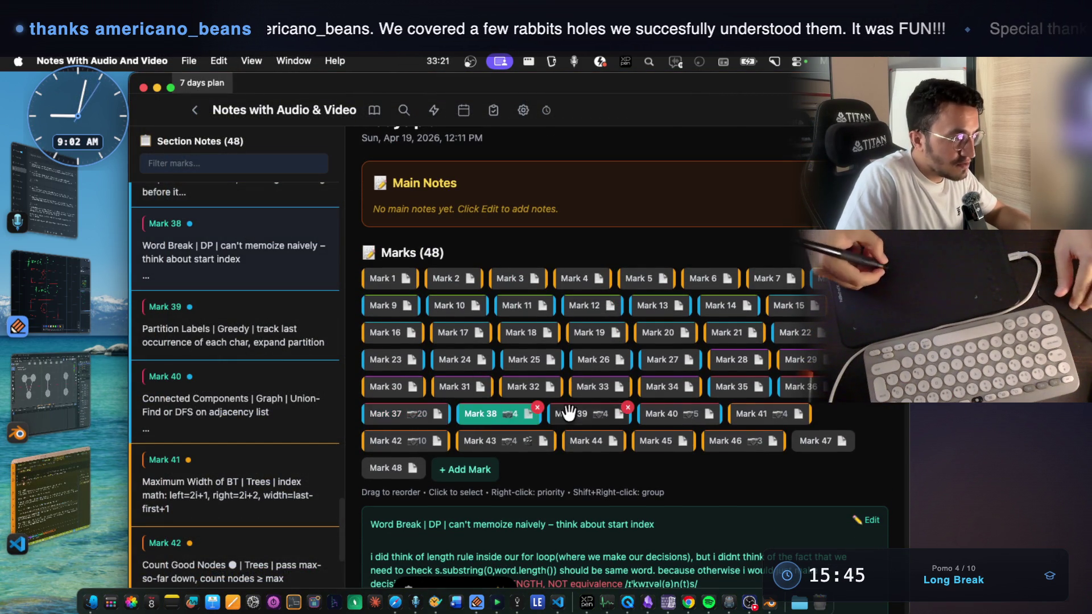
left_click(589, 418)
scroll(569, 421, "down", 4)
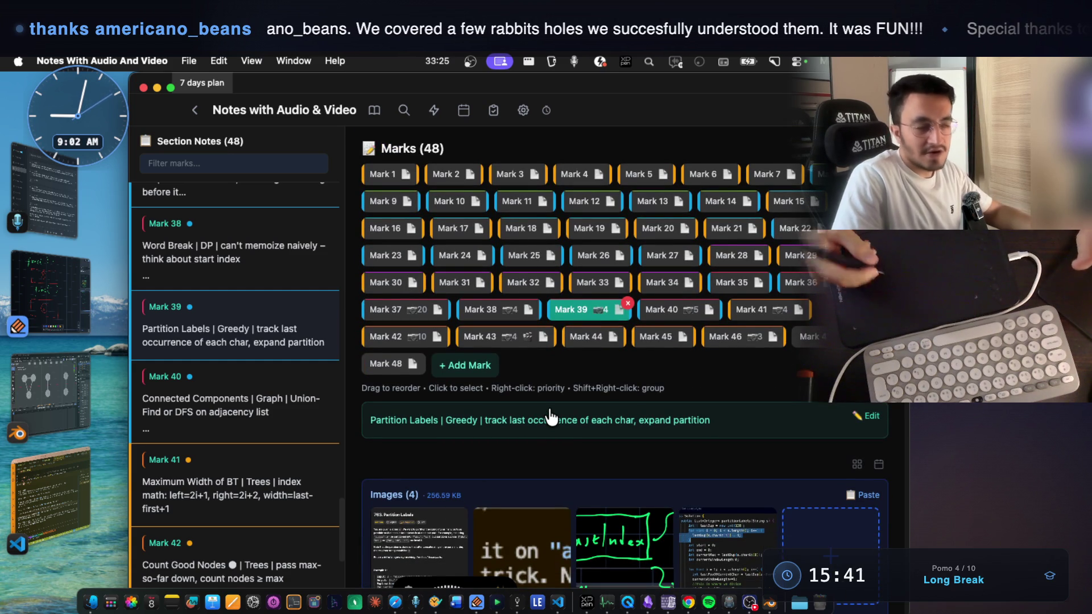
left_click_drag(439, 422, 370, 423)
scroll(595, 439, "down", 4)
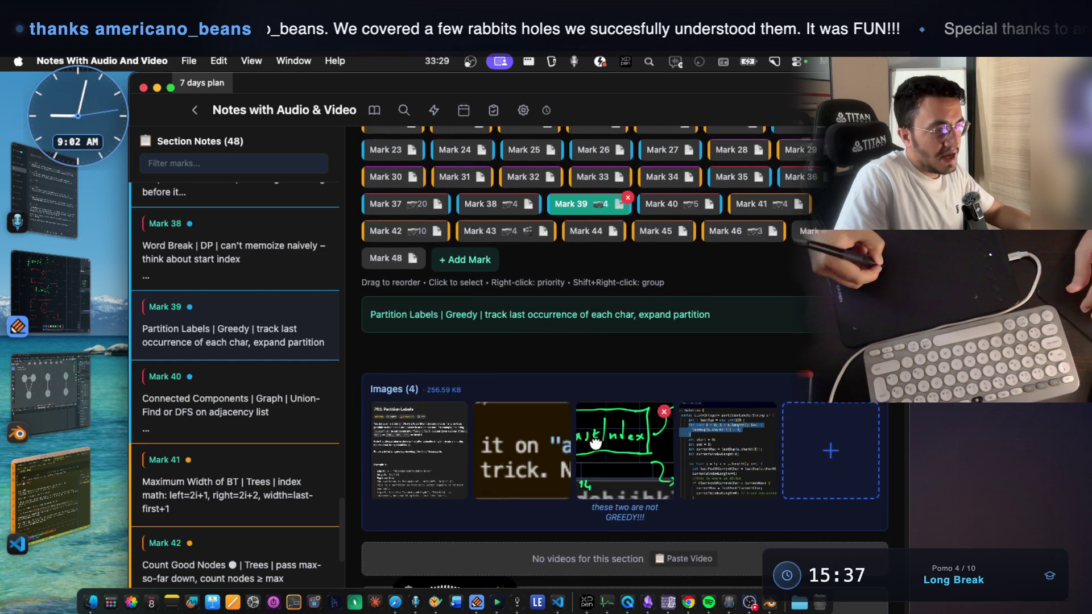
left_click(595, 439)
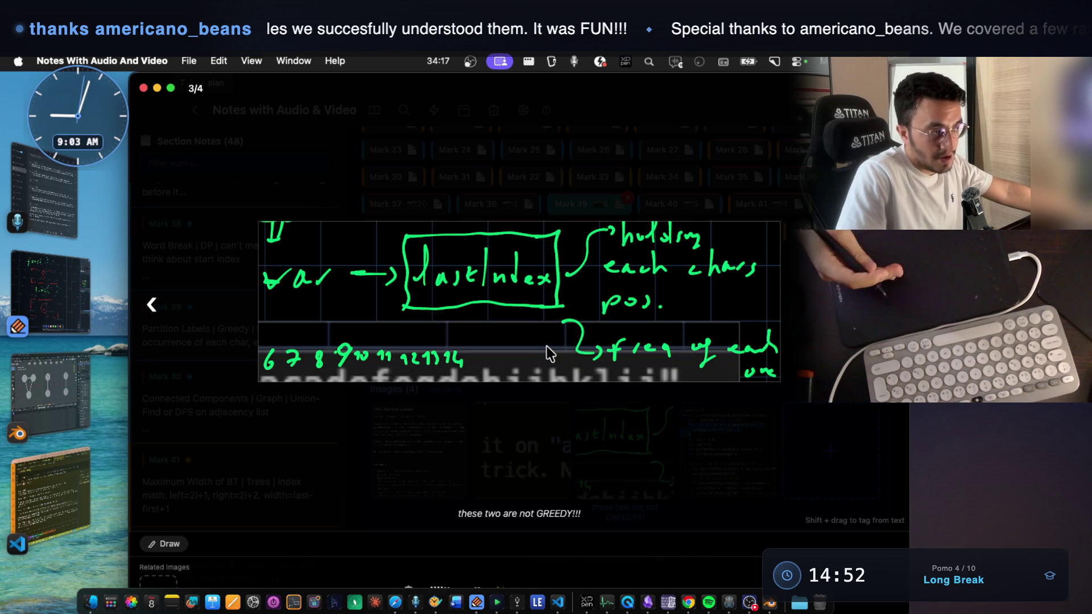
left_click(648, 470)
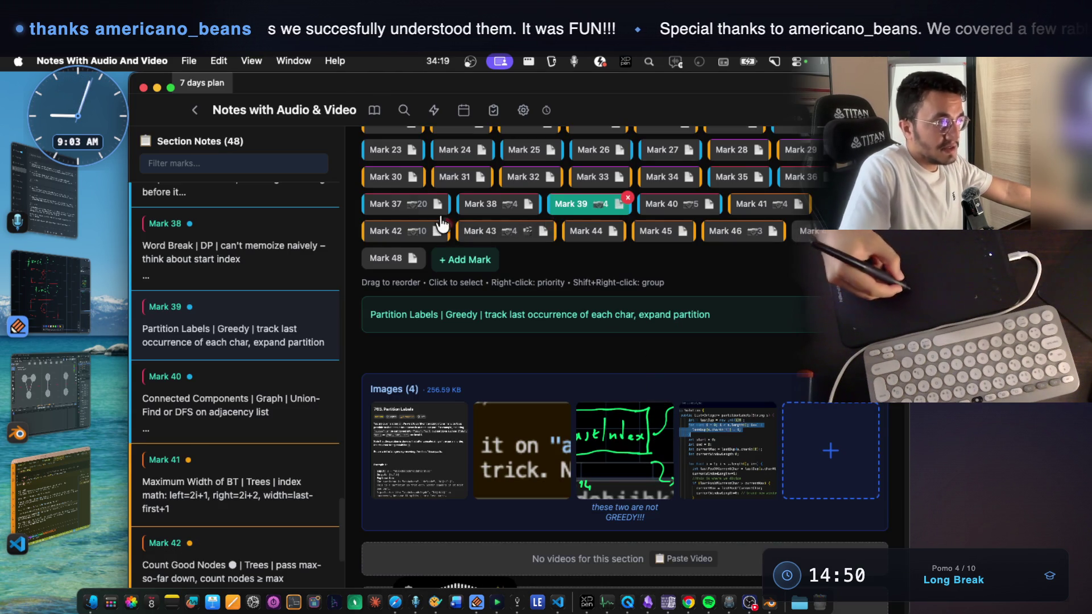
- Return to Mark 37's LIS note and highlight 'Longest Increasing' in its title
left_click(390, 204)
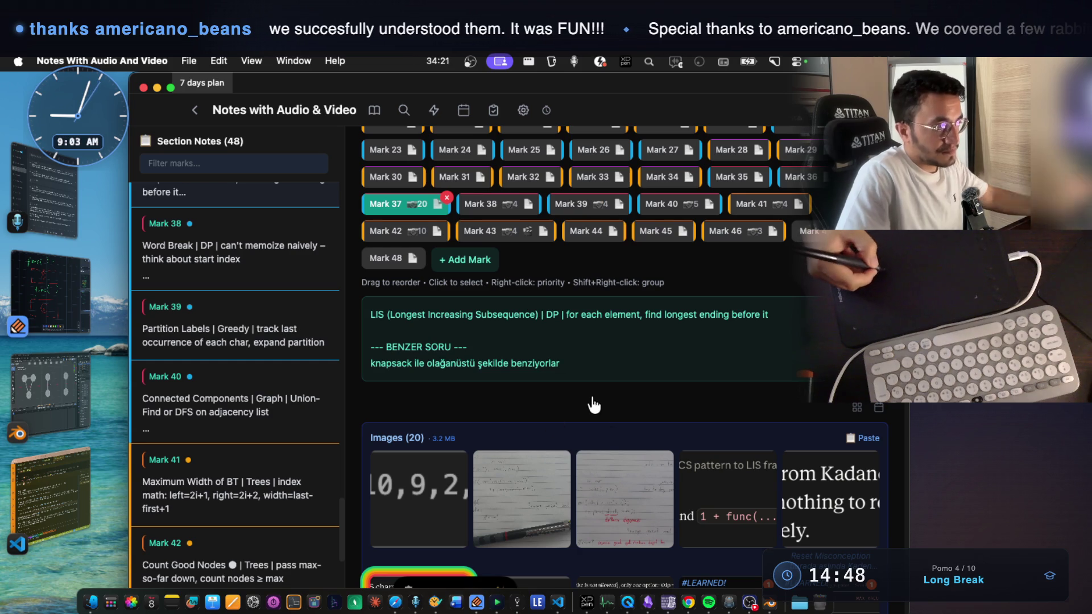
left_click_drag(395, 316, 472, 317)
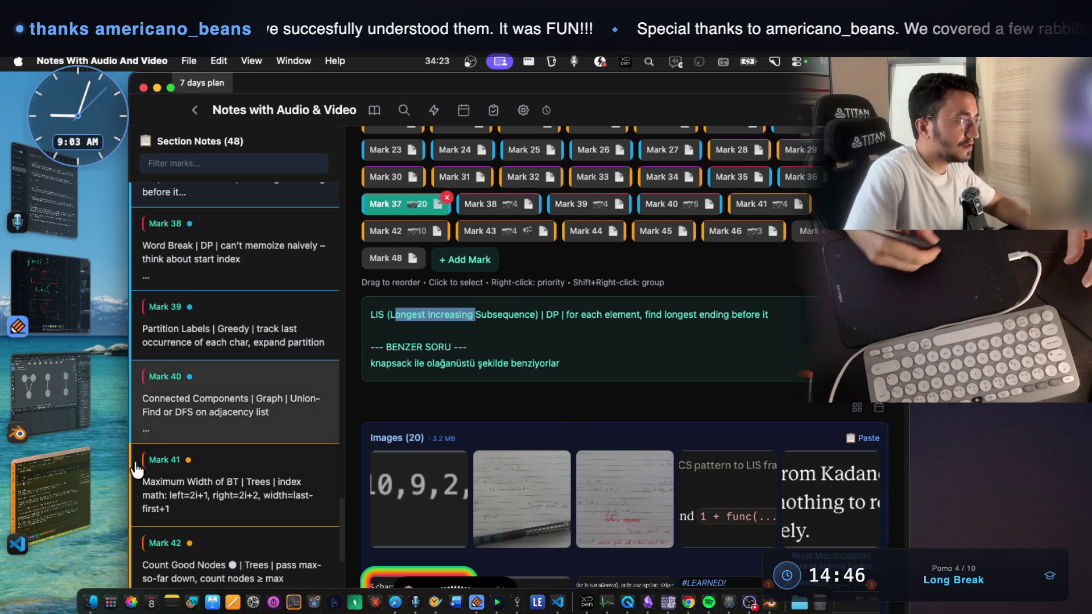
left_click(87, 466)
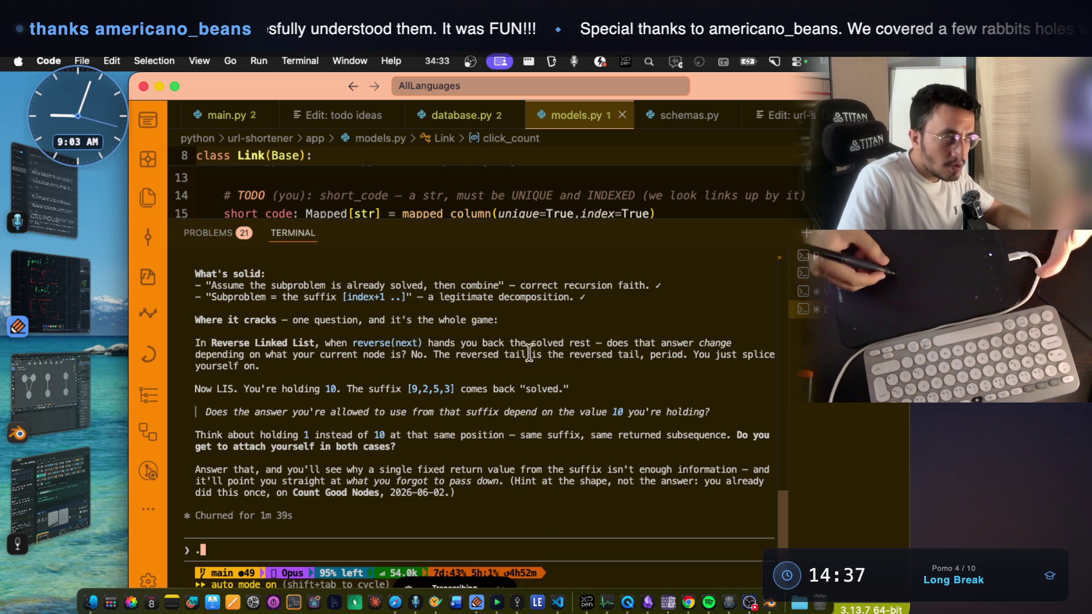
- Paste the prepared seven-line answer into the Claude Code prompt after the period
key("super+v")
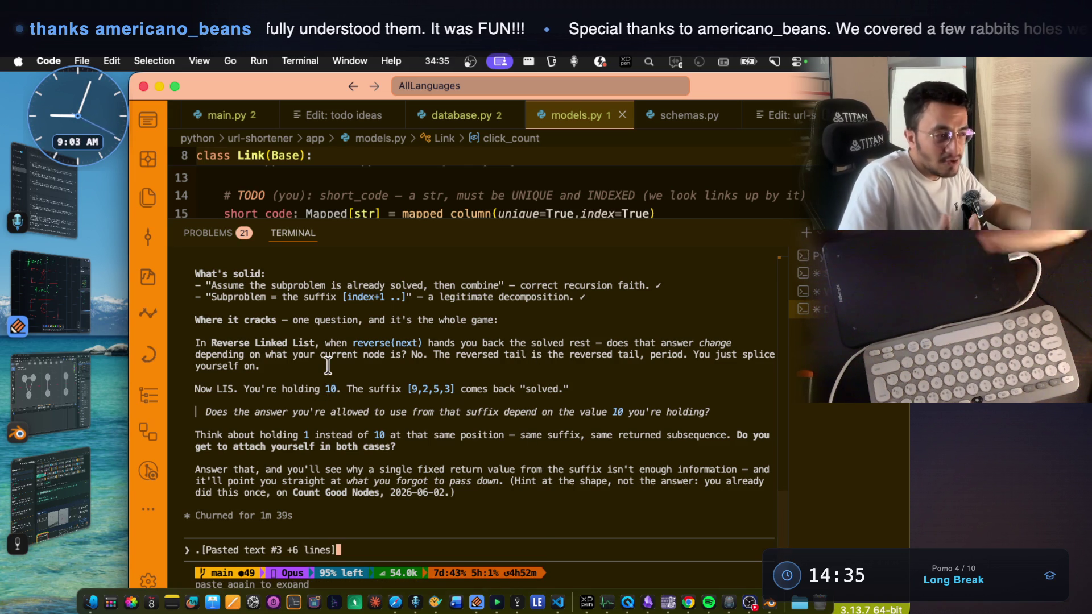
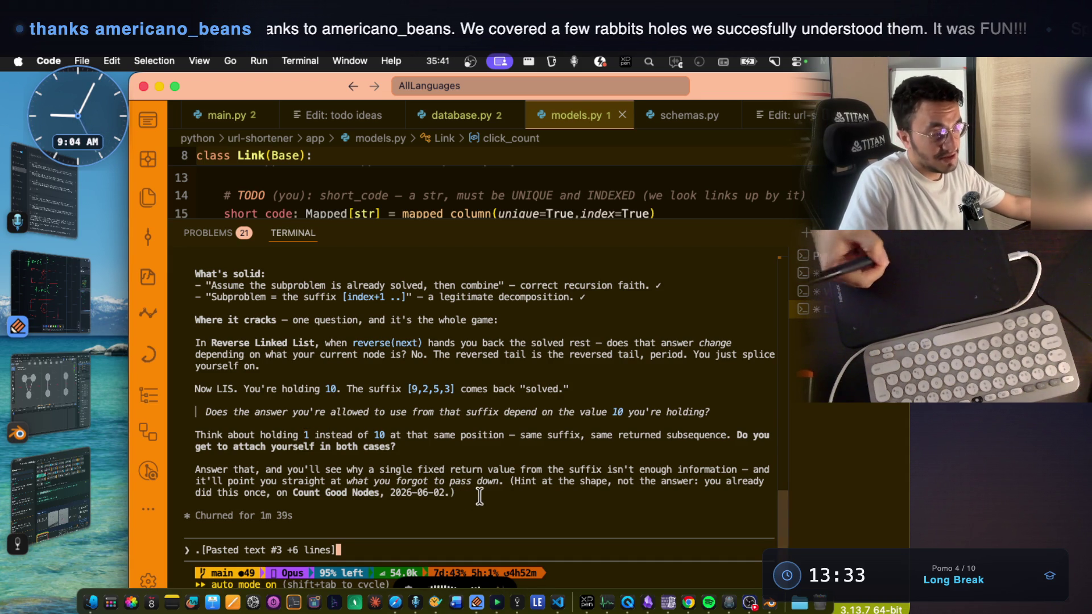
- Highlight '10. The suffix' in the Claude Code hint, then bring up Notability's grid page
mouse_move(353, 388)
left_mouse_down()
mouse_move(449, 389)
mouse_move(407, 378)
left_mouse_up()
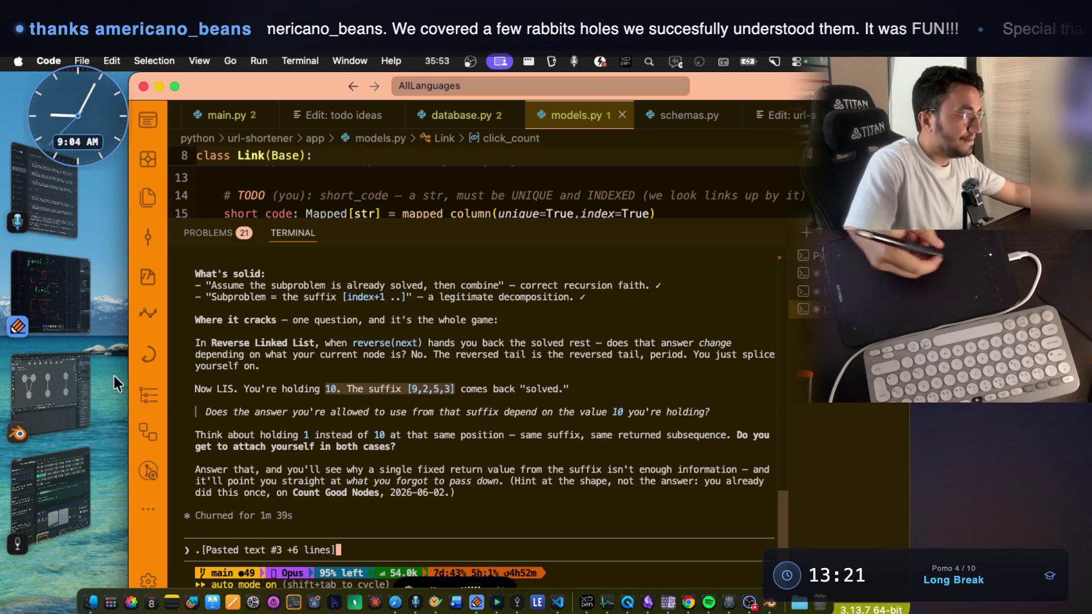
left_click(63, 295)
scroll(466, 376, "down", 5)
scroll(444, 371, "down", 2)
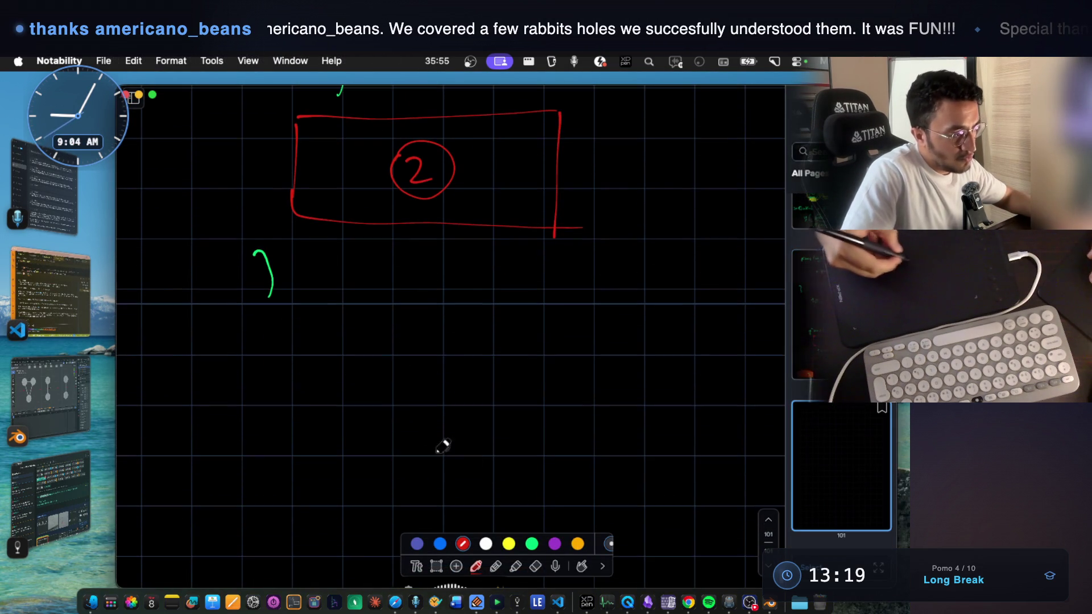
- Switch to the green pen and draw a shape labelled 'sub problem'
left_click(531, 543)
mouse_move(280, 407)
left_mouse_down()
mouse_move(281, 447)
mouse_move(334, 435)
mouse_move(287, 447)
left_mouse_up()
mouse_move(437, 406)
left_mouse_down()
mouse_move(540, 467)
mouse_move(584, 475)
mouse_move(663, 397)
left_mouse_up()
left_click_drag(565, 472, 656, 471)
mouse_move(491, 428)
left_mouse_down()
mouse_move(482, 449)
mouse_move(512, 436)
left_mouse_up()
mouse_move(522, 422)
left_mouse_down()
mouse_move(529, 447)
mouse_move(565, 459)
mouse_move(619, 414)
mouse_move(644, 433)
mouse_move(614, 421)
left_mouse_up()
- Draw a small box with an arrow from the subproblem, then return to VS Code
mouse_move(278, 407)
left_mouse_down()
mouse_move(339, 406)
mouse_move(340, 446)
mouse_move(276, 442)
left_mouse_up()
mouse_move(543, 387)
left_mouse_down()
mouse_move(324, 375)
mouse_move(353, 388)
left_mouse_up()
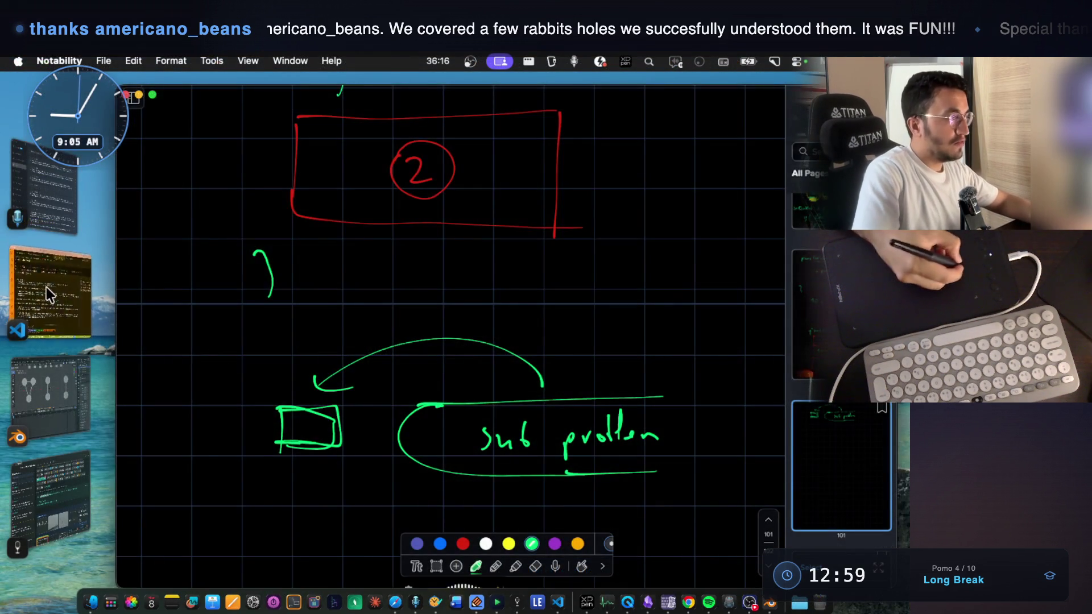
left_click(48, 289)
left_click(336, 405)
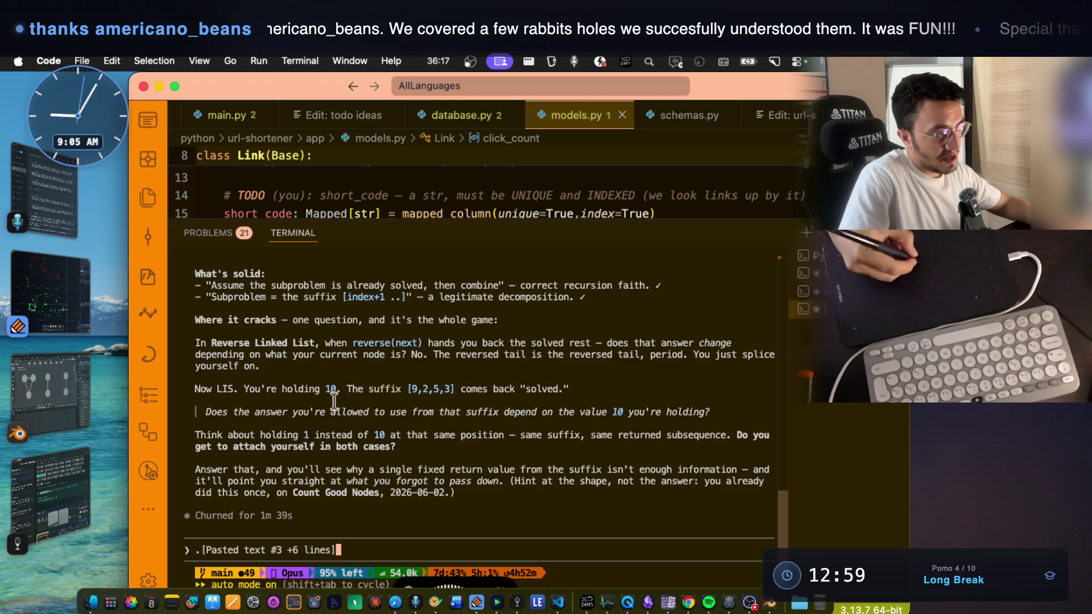
- Highlight the held value 10, the '1 instead of 10' comparison, and the Count Good Nodes references
left_click_drag(326, 388, 335, 387)
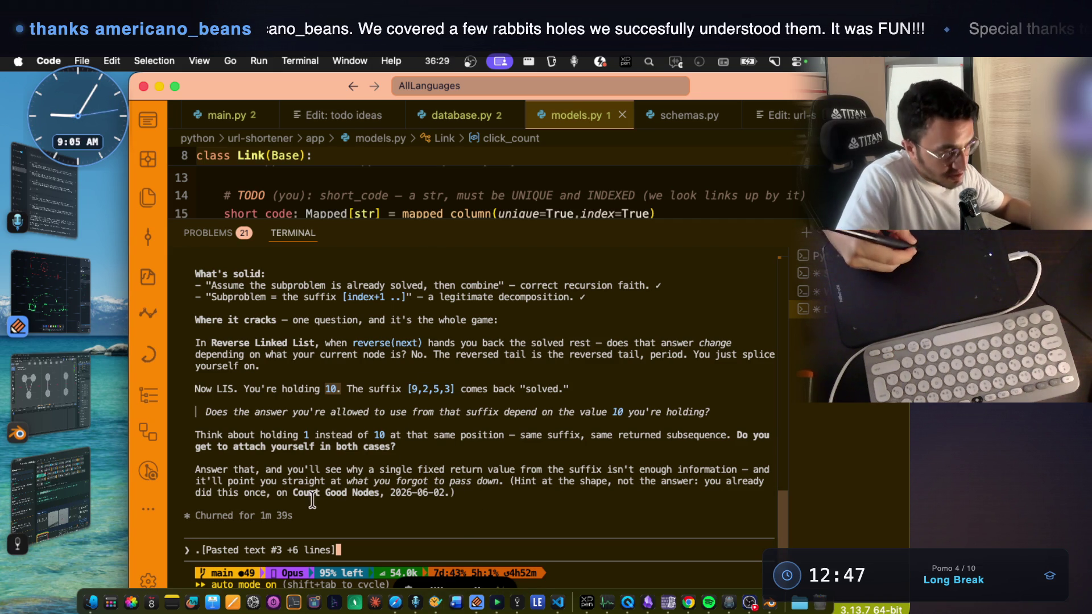
left_click_drag(293, 493, 380, 496)
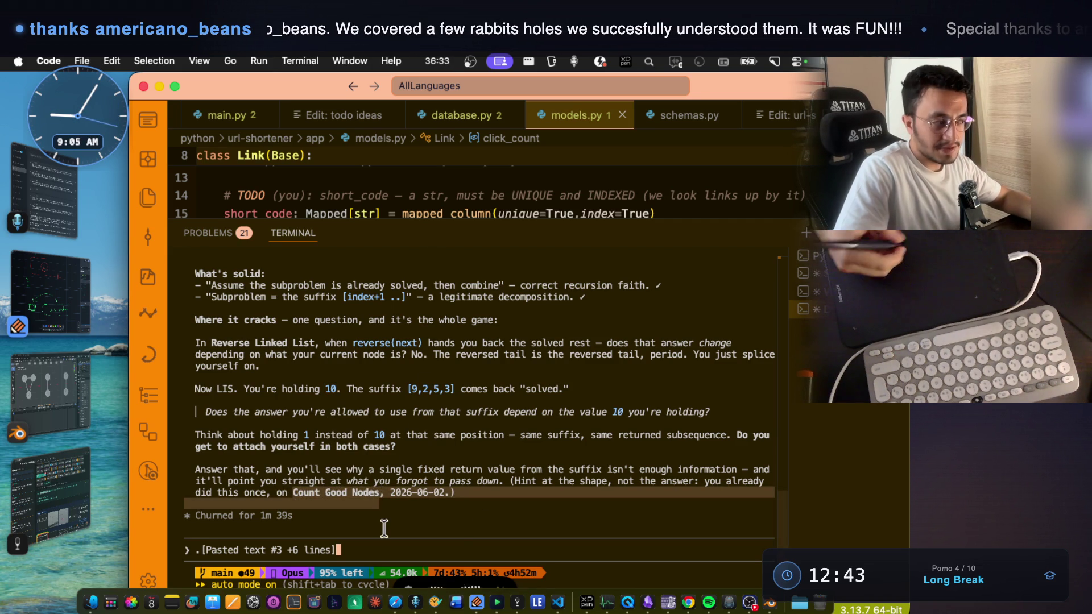
left_click(410, 531)
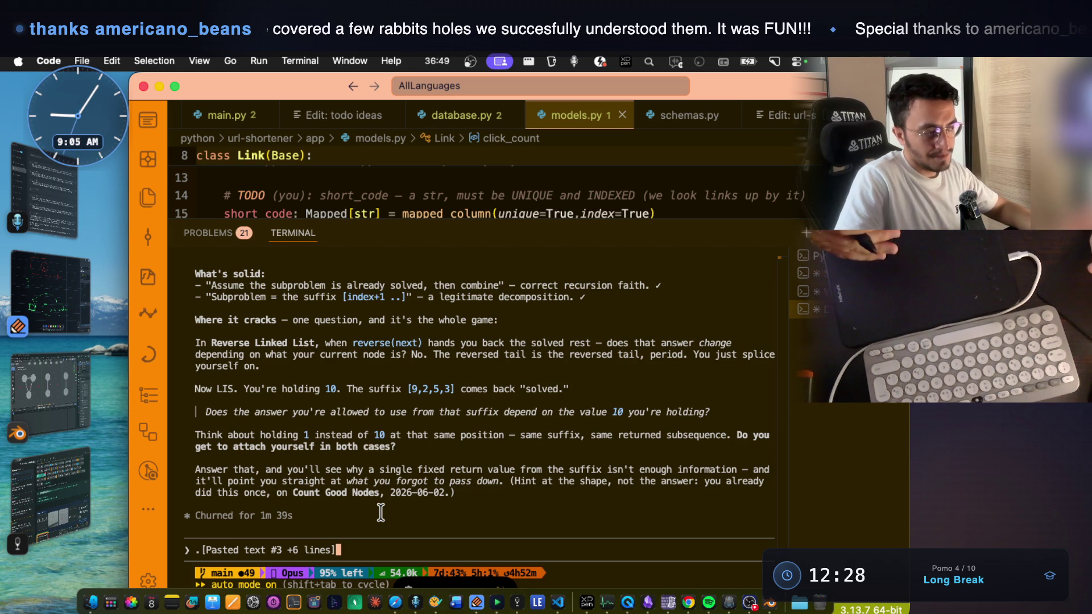
left_click_drag(303, 434, 389, 434)
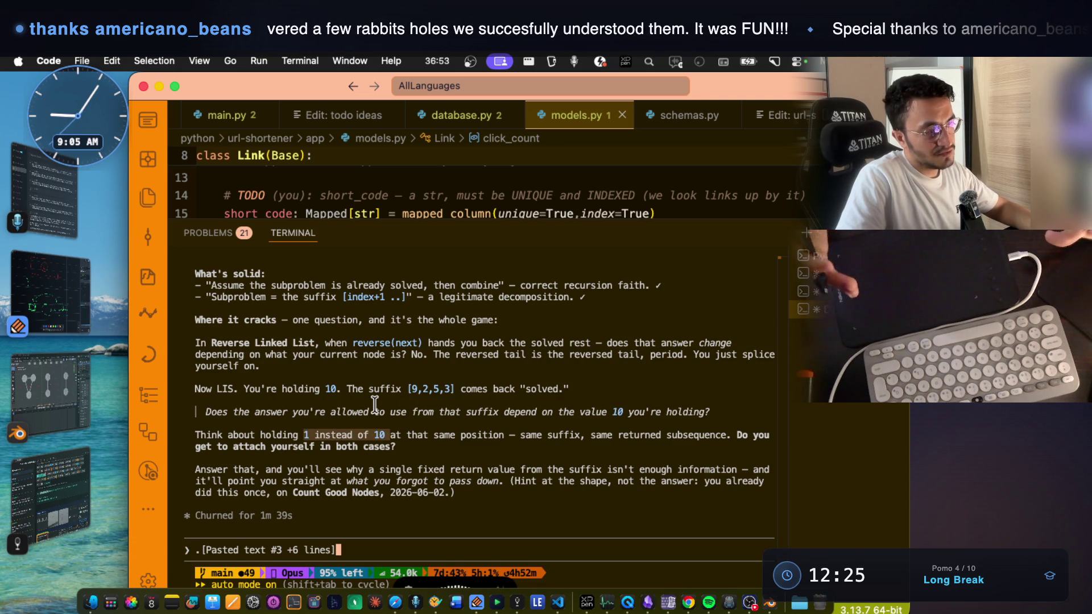
left_click(468, 468)
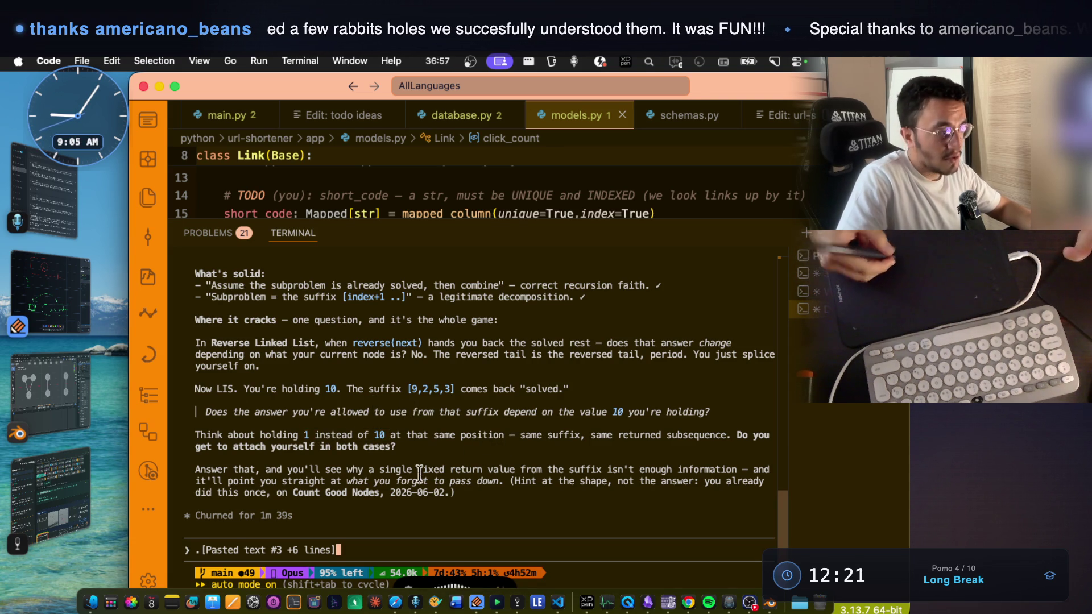
left_click_drag(375, 500, 383, 530)
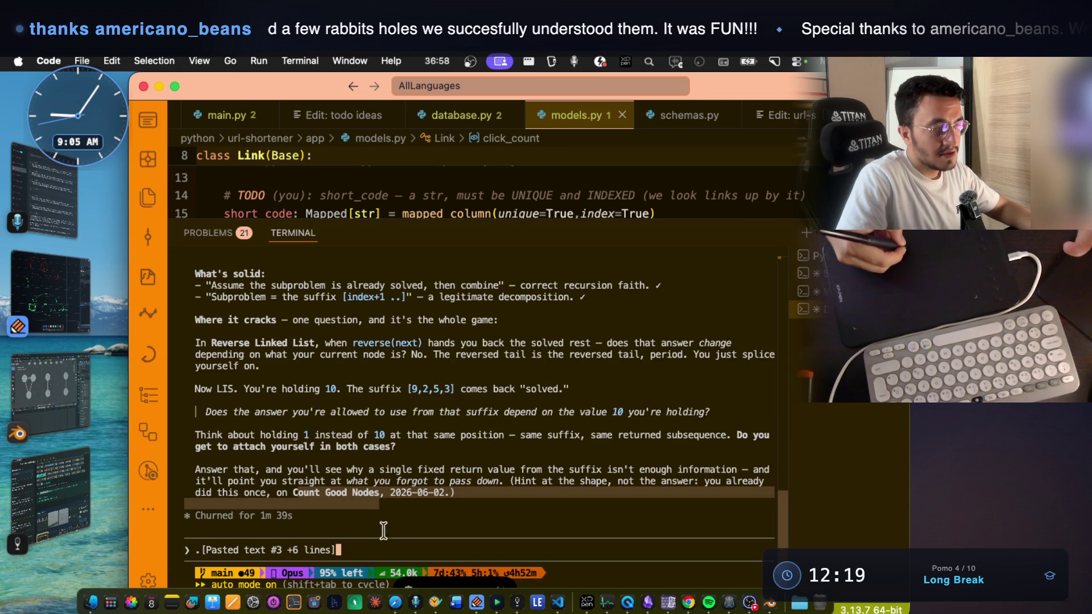
left_click(290, 493)
left_click_drag(309, 493, 341, 493)
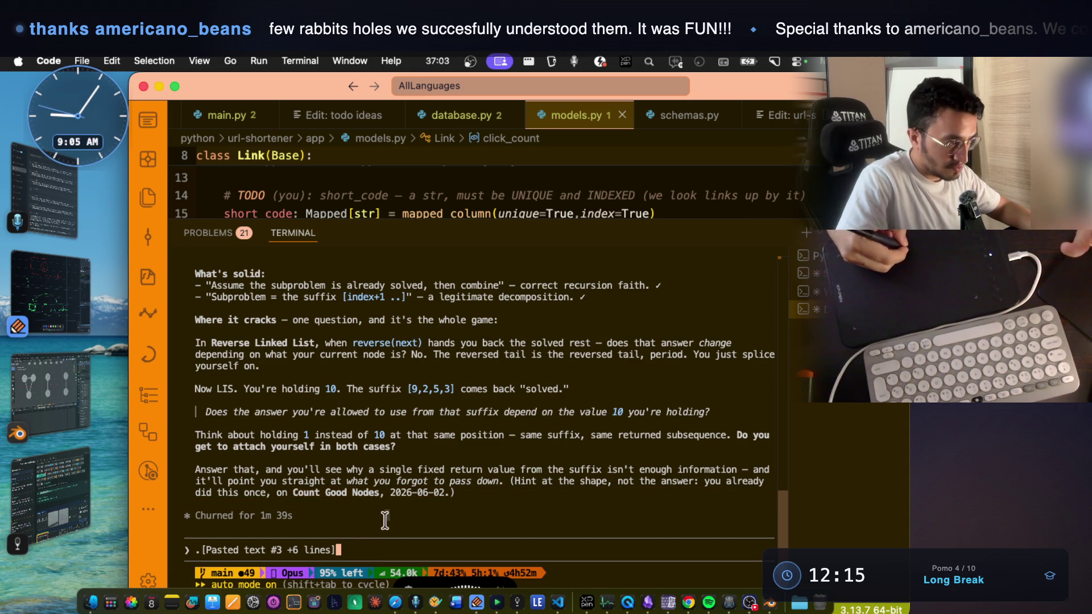
left_click(382, 515)
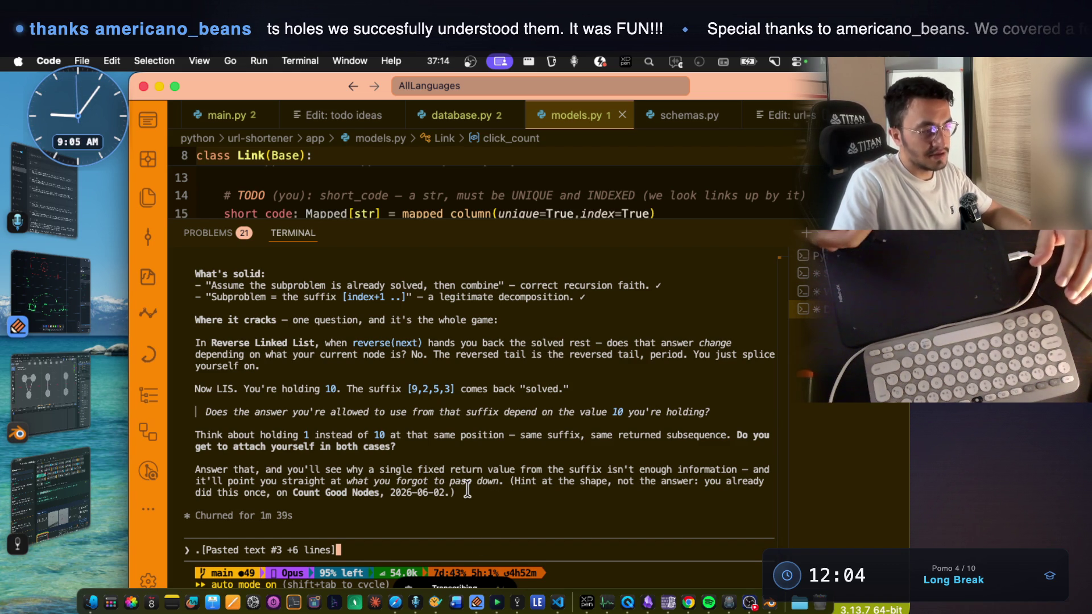
- Paste and send the follow-up question about carrying information down and Count Good Nodes
key("super+v")
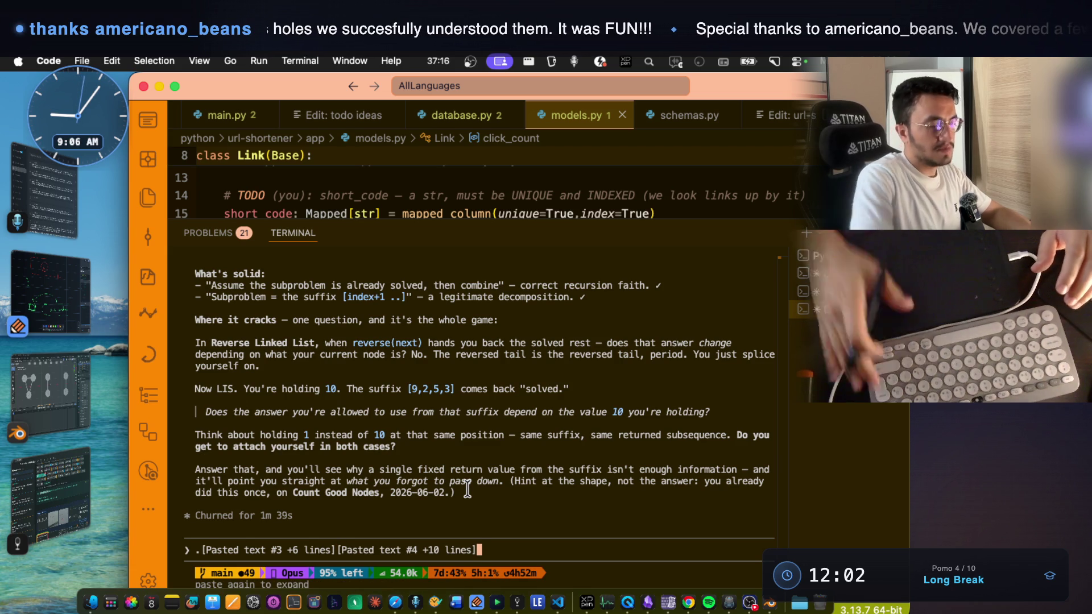
key("Return")
scroll(507, 480, "up", 15)
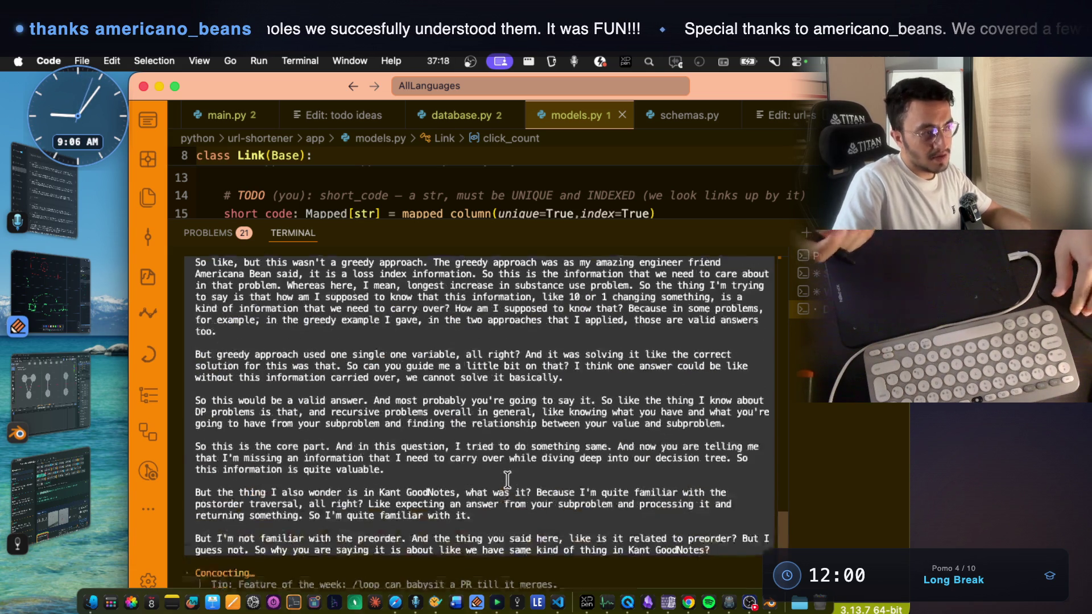
scroll(508, 479, "up", 5)
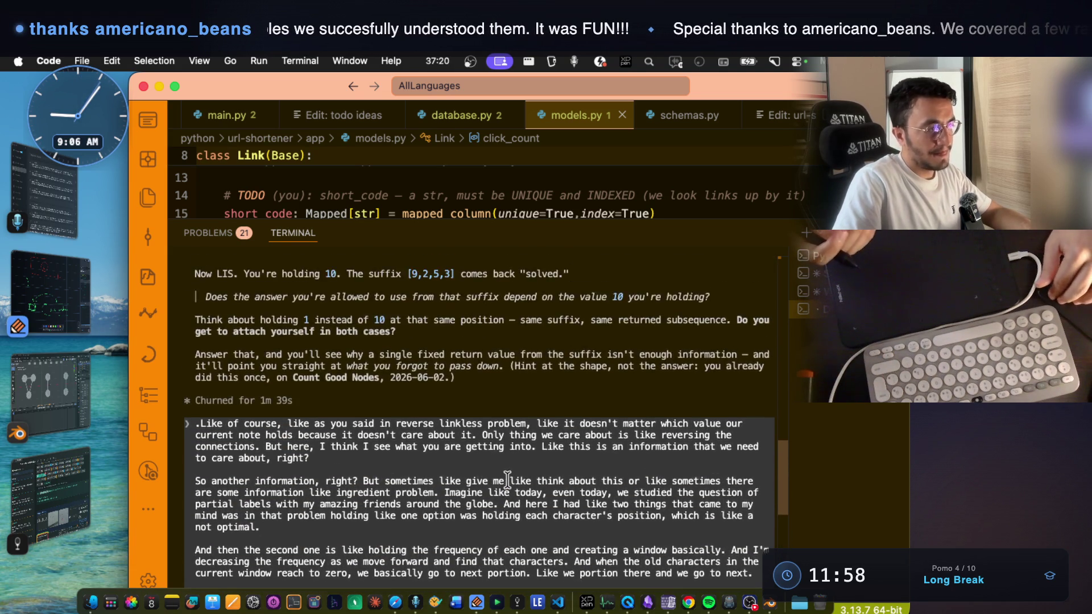
scroll(507, 479, "up", 1)
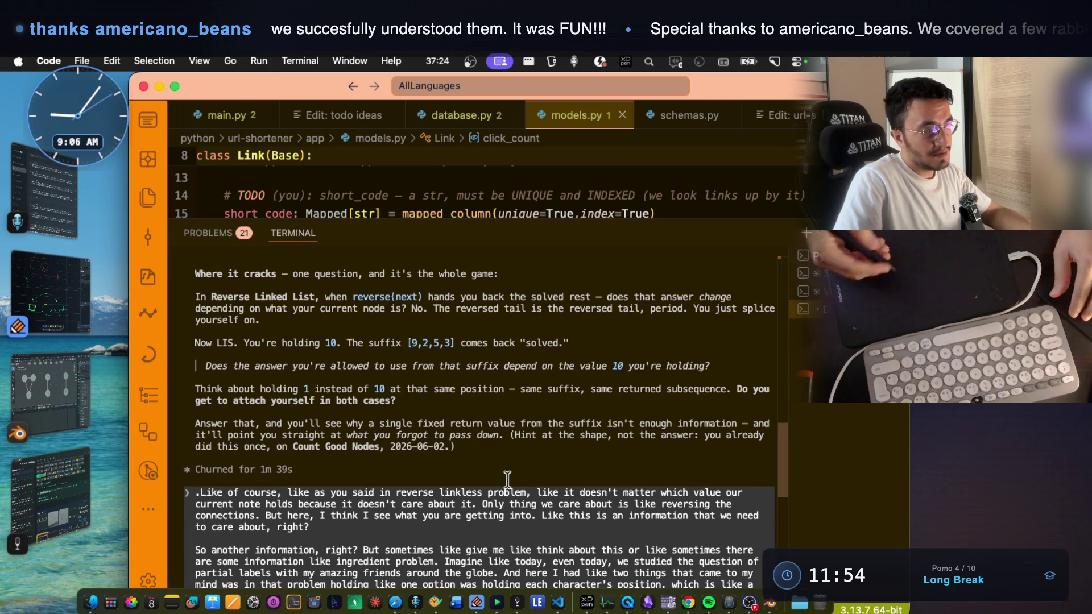
scroll(374, 398, "up", 3)
left_click_drag(310, 377, 336, 378)
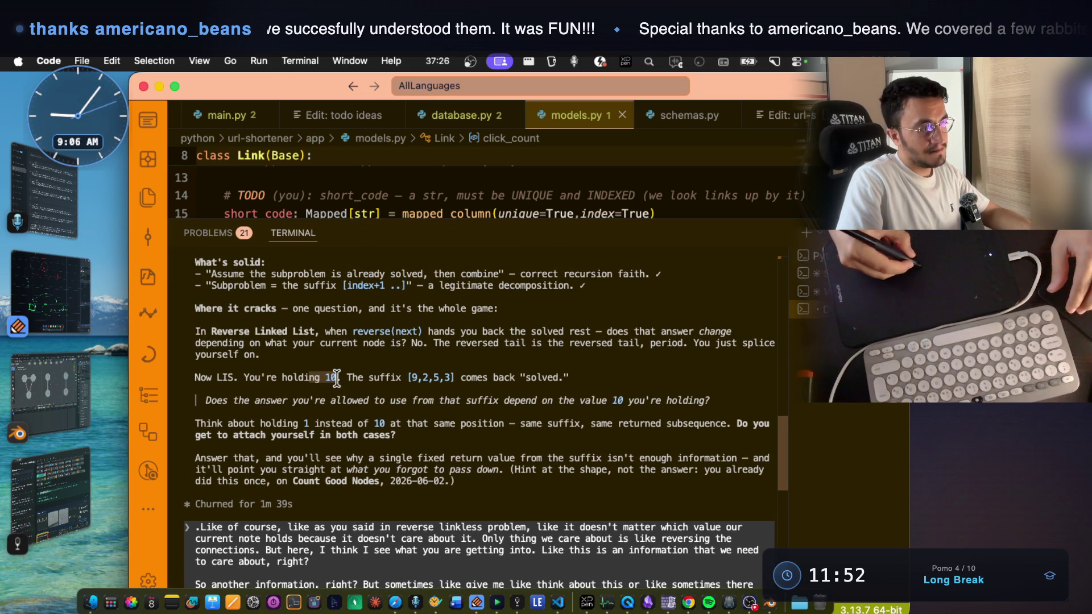
- In Notability, write 'box + func( )' in green
left_click(86, 294)
scroll(424, 364, "down", 2)
left_click_drag(253, 392, 252, 436)
mouse_move(253, 392)
left_mouse_down()
mouse_move(312, 394)
mouse_move(253, 435)
left_mouse_up()
left_click_drag(346, 417, 372, 418)
left_click_drag(370, 410, 371, 441)
left_click_drag(455, 403, 441, 447)
mouse_move(463, 411)
left_mouse_down()
mouse_move(482, 427)
mouse_move(508, 423)
left_mouse_up()
left_click_drag(526, 405, 530, 426)
left_click_drag(550, 382, 556, 444)
left_click(656, 380)
left_click_drag(655, 379, 642, 453)
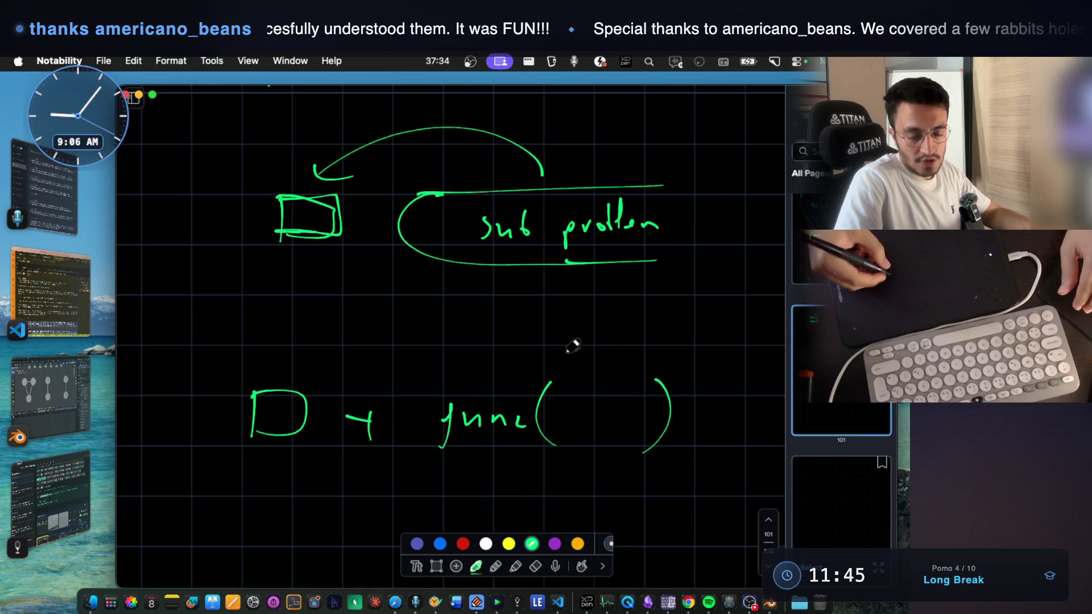
- Draw an arc above func and a bracket holding the values 2 and 5
left_click_drag(590, 372, 524, 344)
mouse_move(455, 313)
left_mouse_down()
mouse_move(439, 336)
mouse_move(459, 347)
left_mouse_up()
left_click_drag(629, 312, 628, 353)
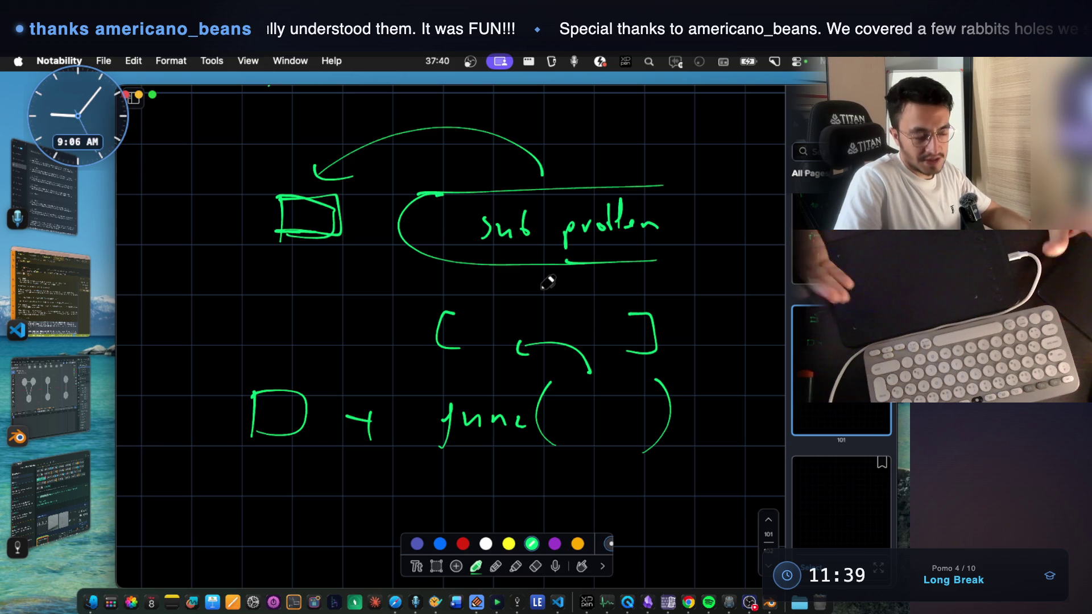
left_click_drag(490, 320, 515, 340)
left_click_drag(533, 335, 543, 333)
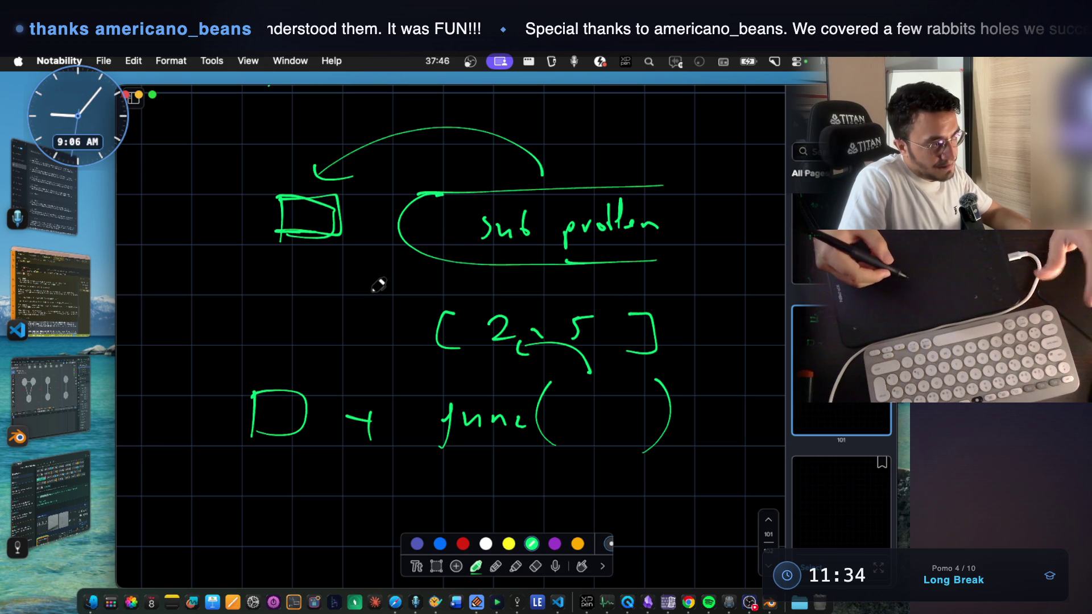
- Underline arr[index] in the if condition and draw a brace around the if block
scroll(378, 284, "up", 10)
scroll(378, 284, "up", 15)
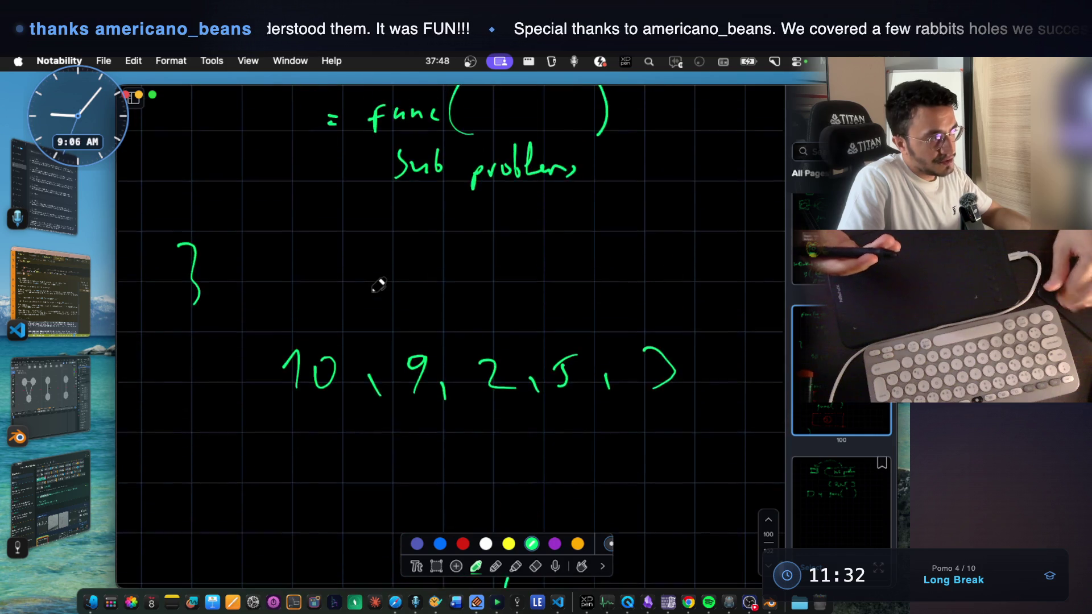
scroll(378, 284, "up", 3)
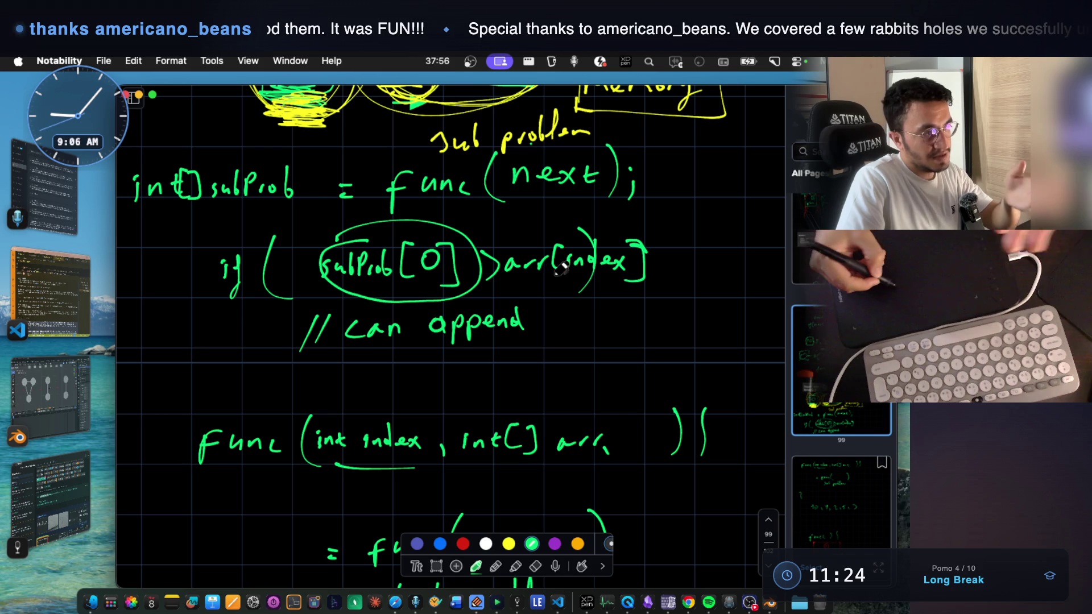
left_click_drag(527, 287, 629, 296)
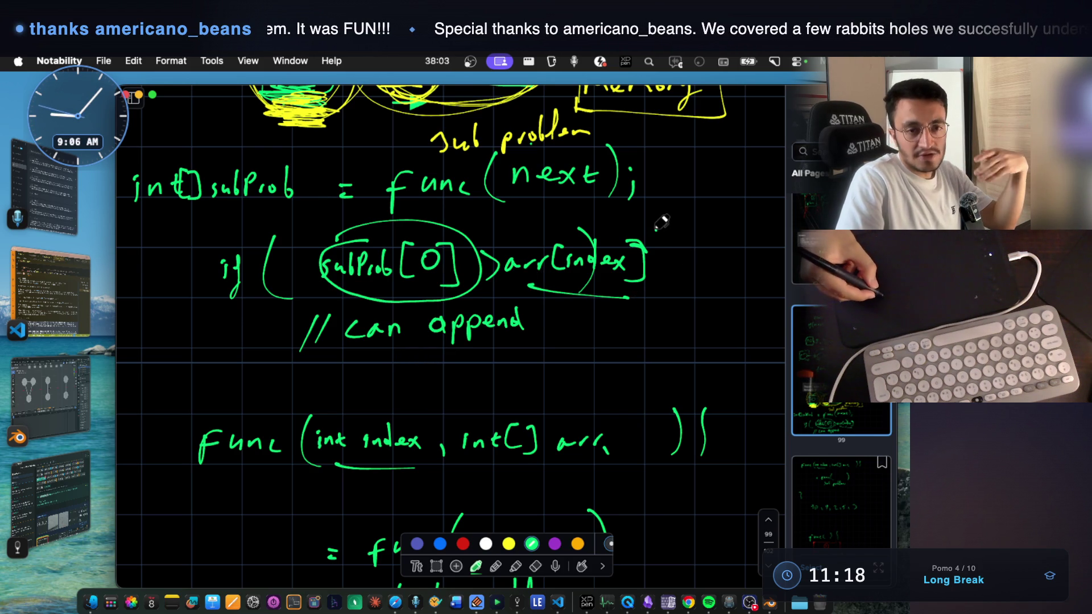
left_click_drag(657, 230, 688, 273)
key("super+z")
left_click_drag(676, 226, 671, 261)
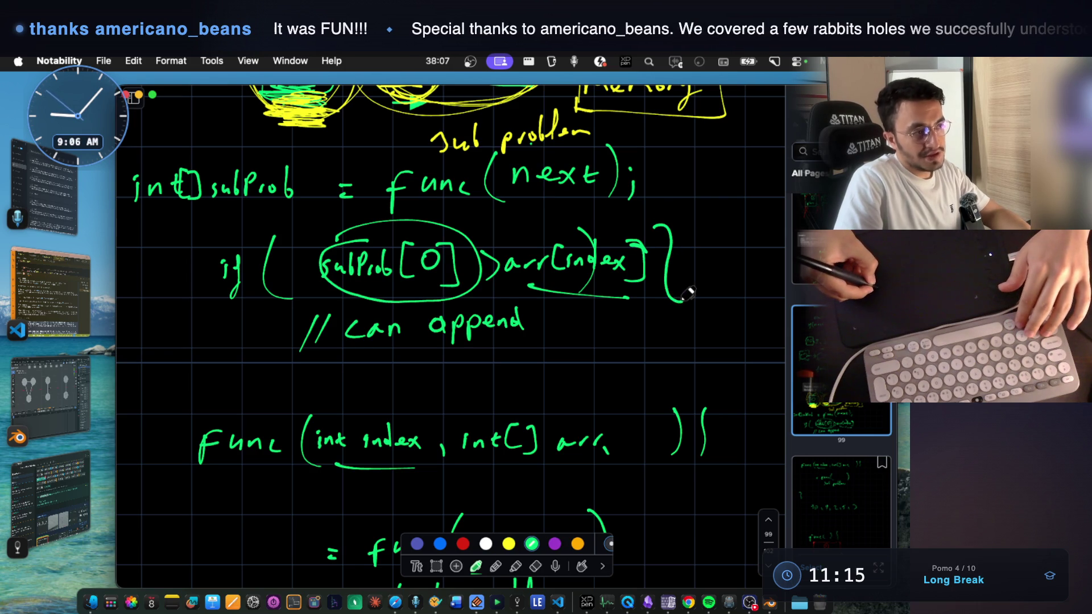
left_click_drag(686, 347, 658, 358)
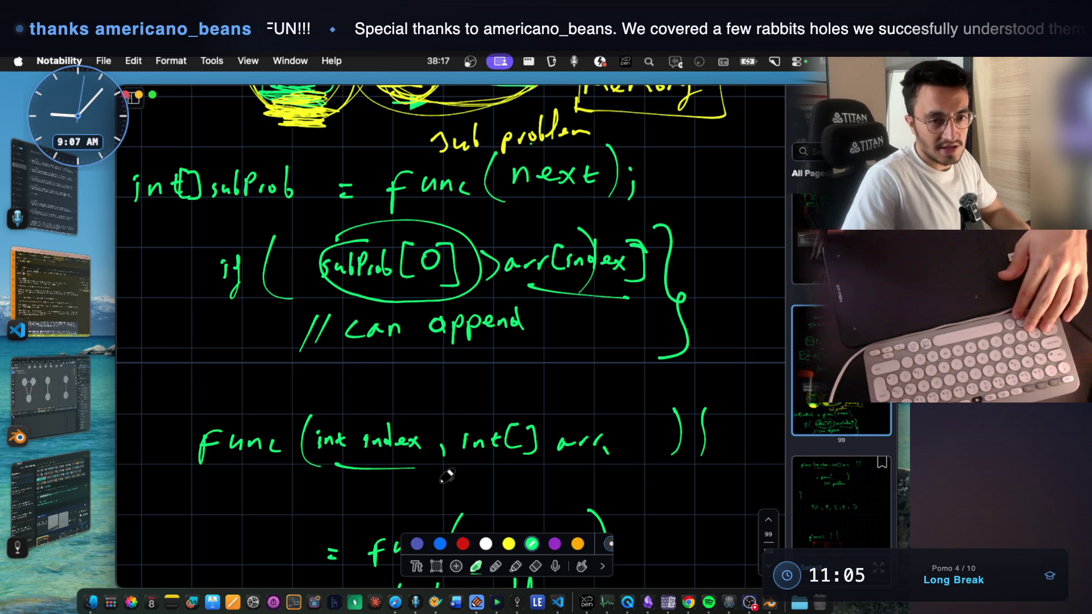
- Return to Claude Code's reply calling LIS path-dependent
left_click(47, 328)
scroll(469, 441, "down", 15)
scroll(474, 445, "up", 10)
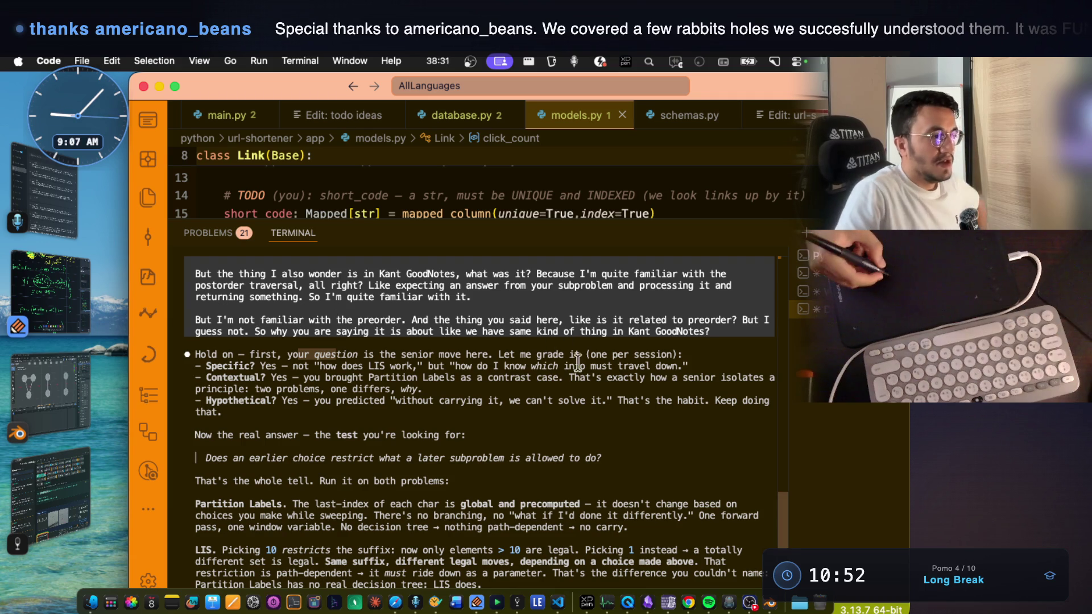
left_click_drag(589, 354, 655, 354)
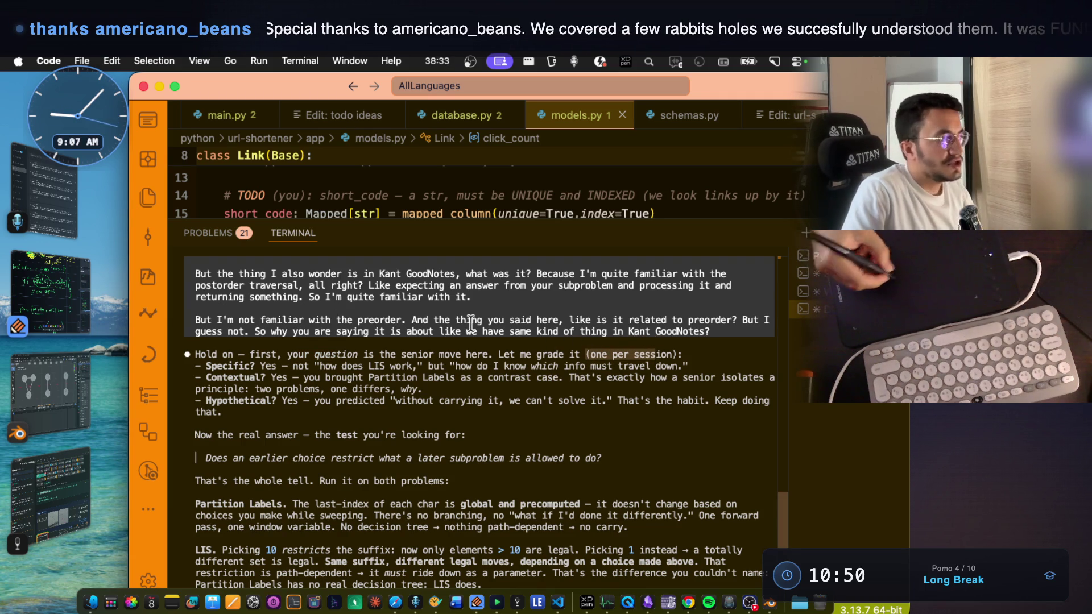
left_click_drag(260, 366, 640, 368)
left_click_drag(282, 400, 407, 400)
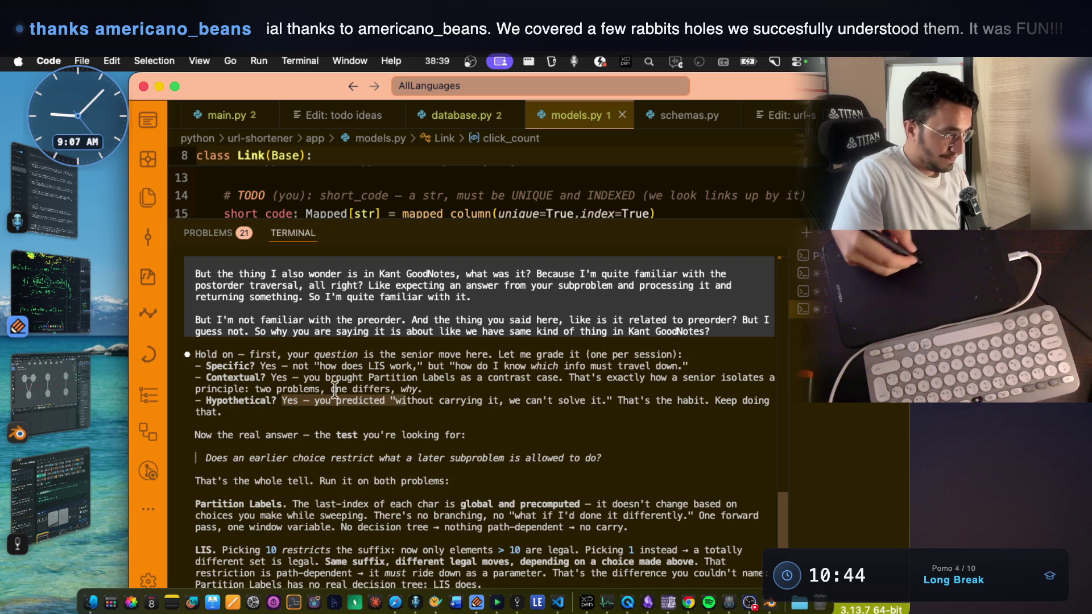
scroll(347, 366, "down", 5)
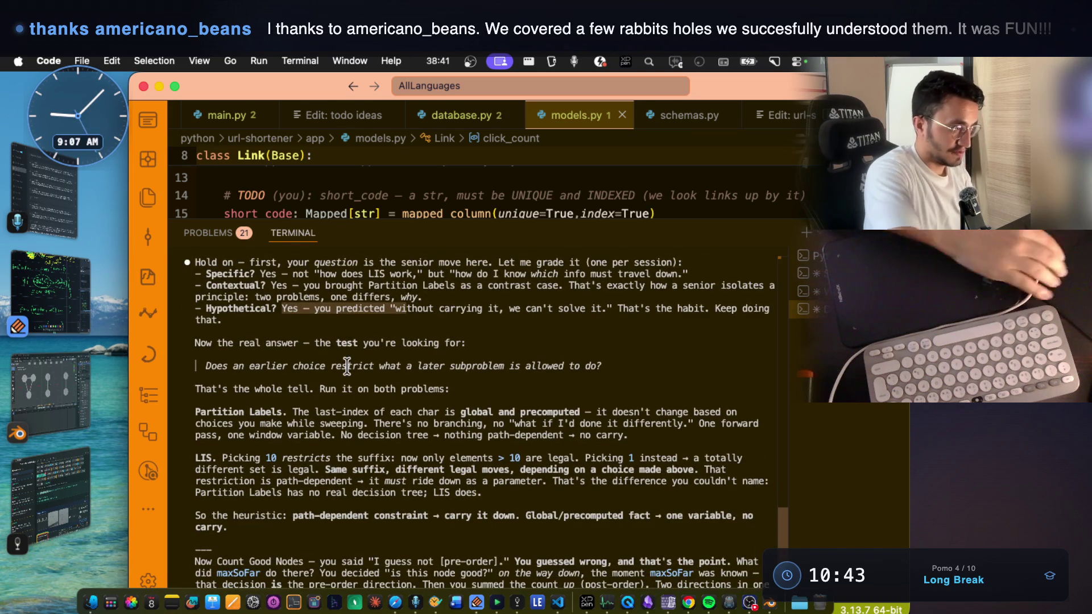
left_click_drag(320, 294, 443, 290)
left_click_drag(205, 320, 324, 320)
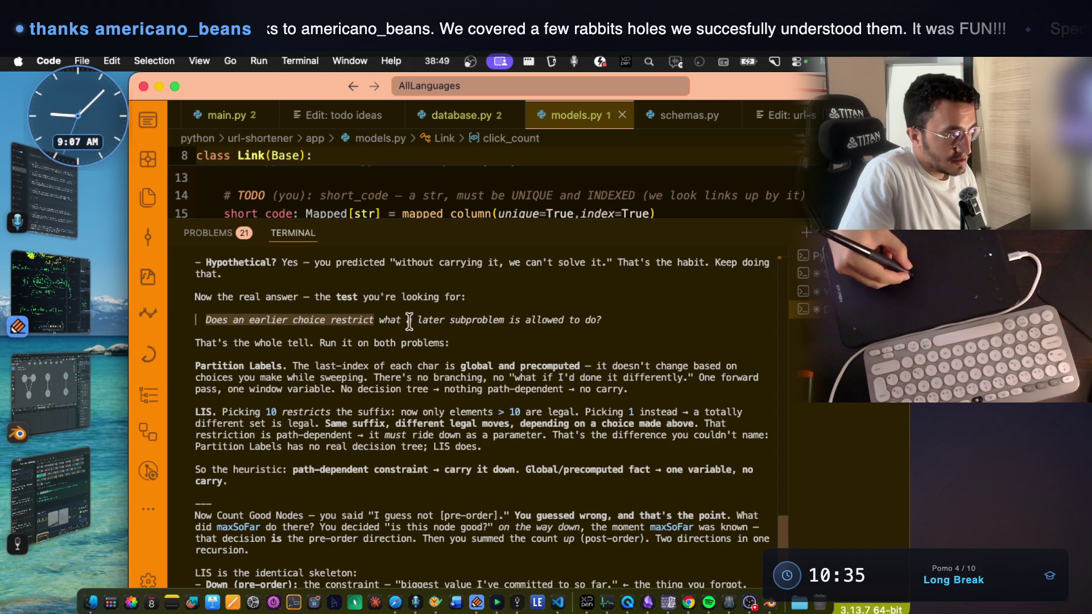
mouse_move(420, 320)
left_mouse_down()
mouse_move(565, 320)
mouse_move(207, 320)
mouse_move(297, 340)
mouse_move(439, 337)
left_mouse_up()
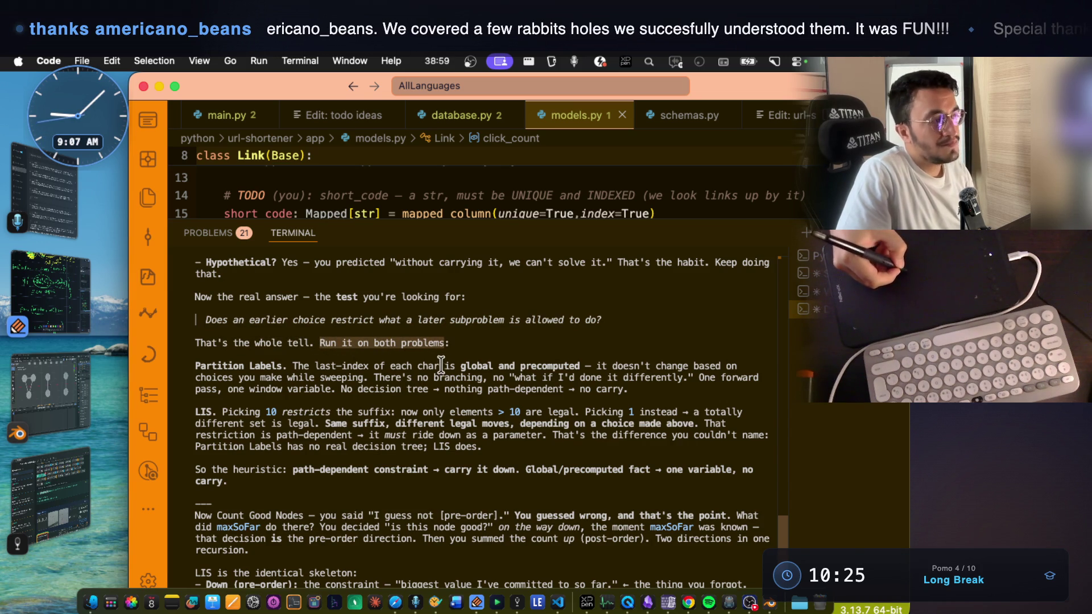
mouse_move(235, 323)
left_mouse_down()
mouse_move(617, 319)
mouse_move(208, 321)
left_mouse_up()
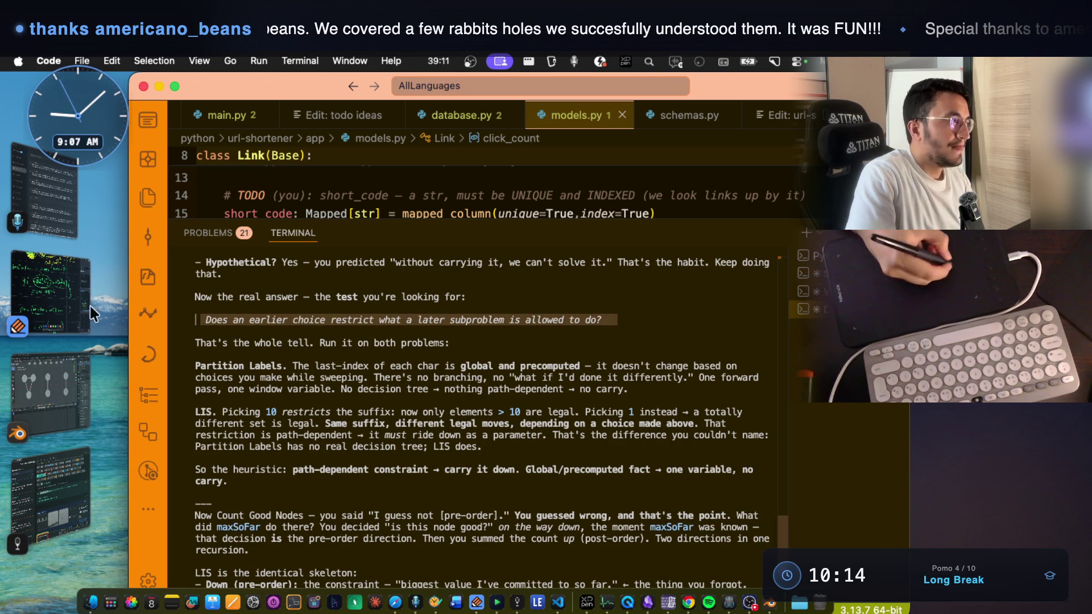
- Draw a green box around func(next); in Notability to mark the subproblem, then return to VS Code
left_click(50, 291)
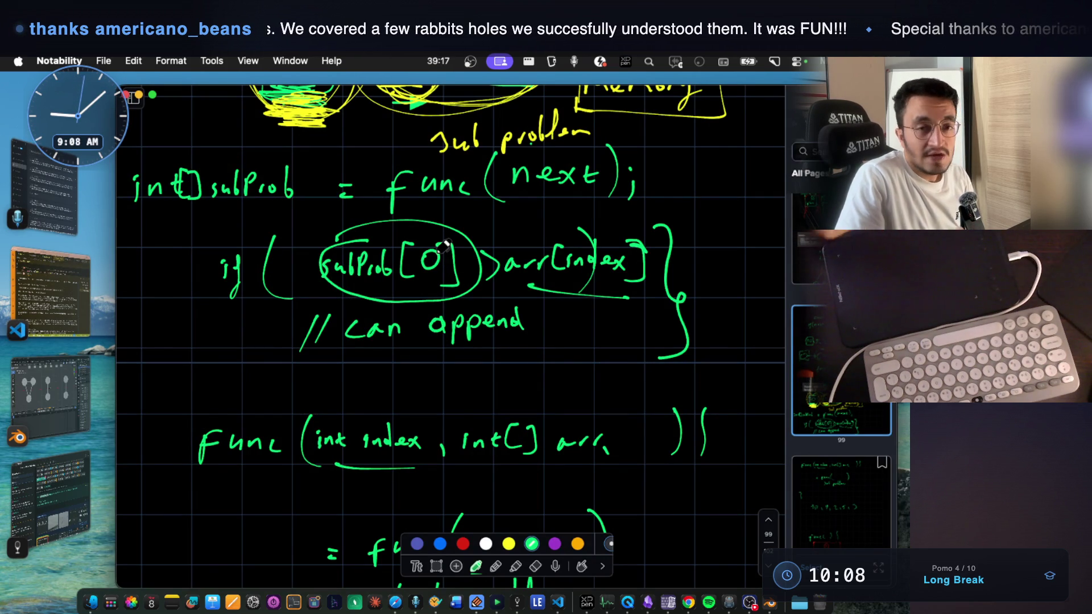
left_click_drag(376, 160, 378, 219)
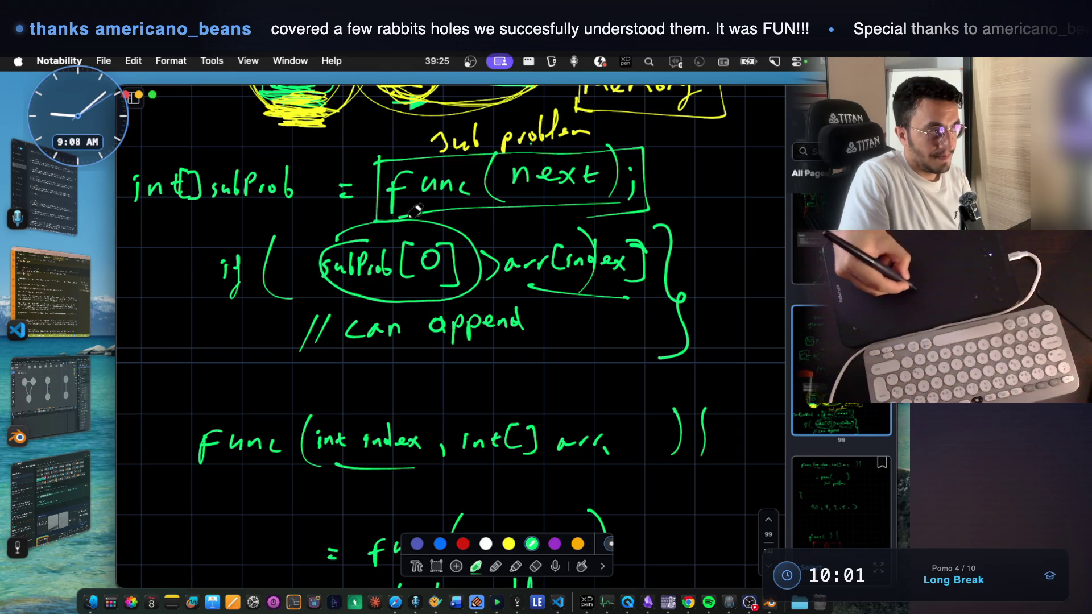
left_click(67, 288)
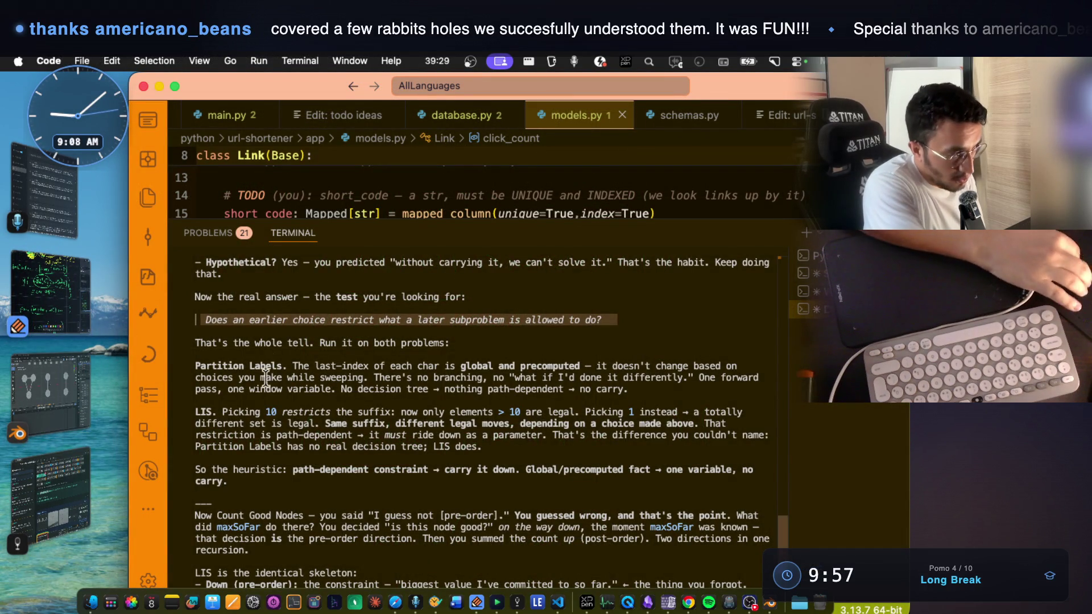
- Mark the Partition Labels phrases: global, precomputed, no branching, 'No decision tree', 'nothing path-dependent'
scroll(262, 398, "down", 2)
left_click_drag(358, 285, 449, 285)
mouse_move(195, 311)
left_mouse_down()
mouse_move(449, 299)
mouse_move(563, 318)
mouse_move(573, 310)
left_mouse_up()
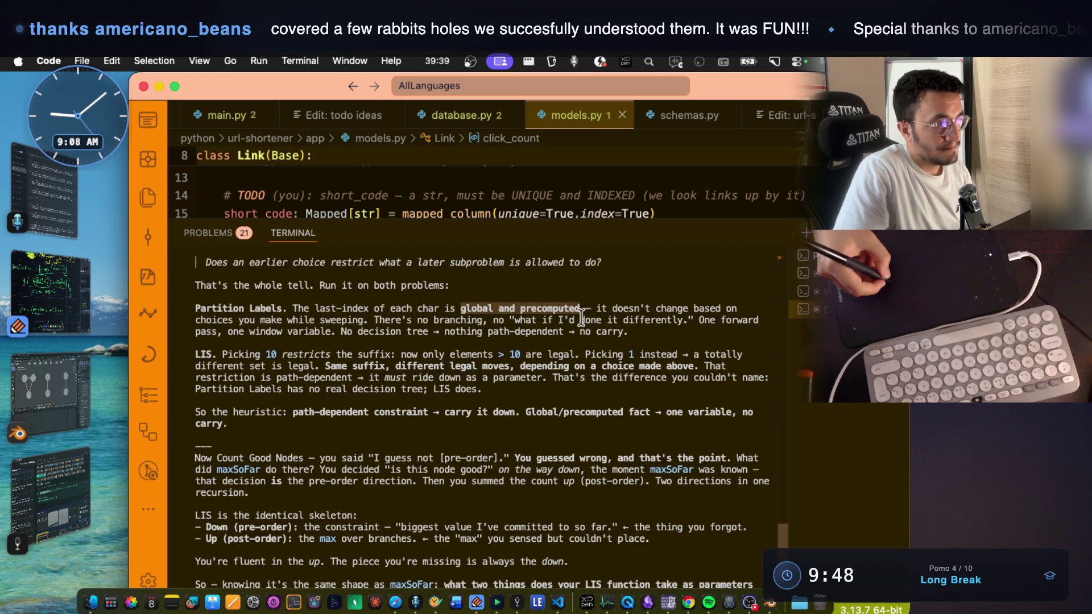
left_click_drag(597, 309, 734, 304)
left_click_drag(190, 319, 348, 319)
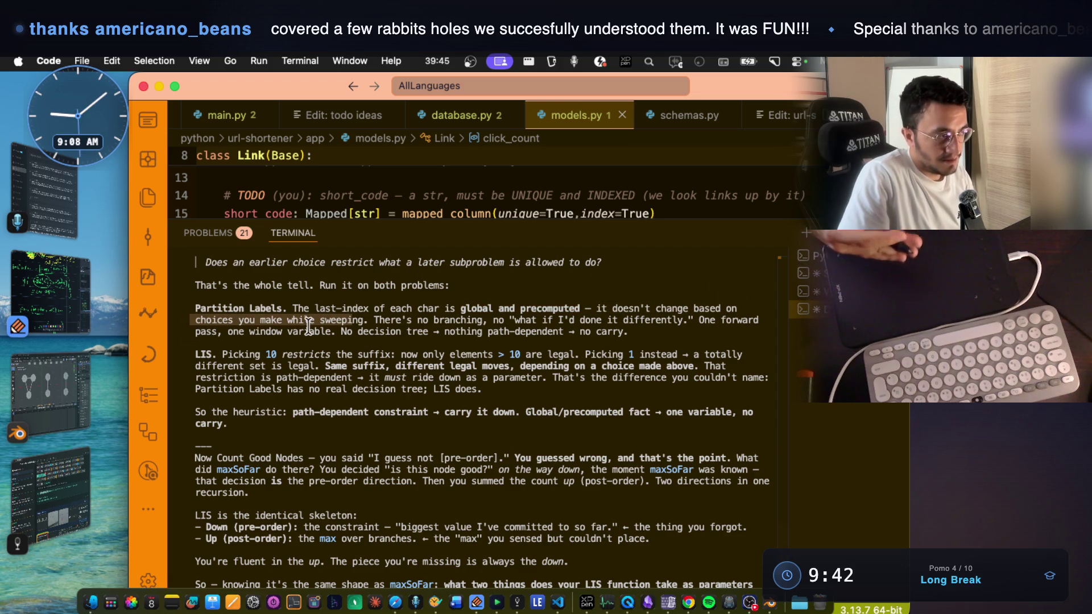
left_click_drag(461, 308, 577, 304)
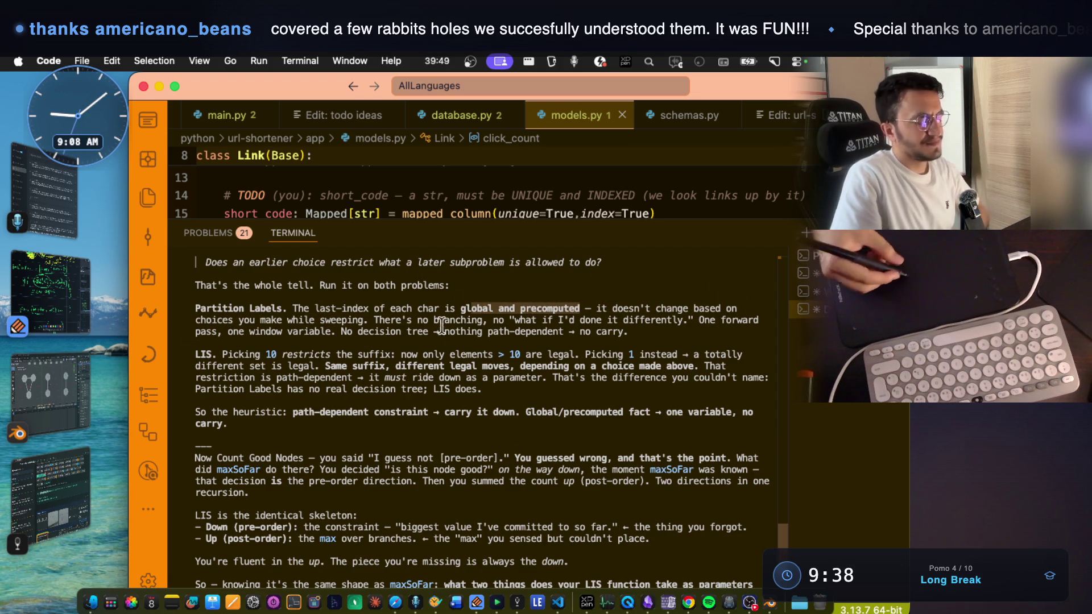
left_click_drag(401, 319, 678, 323)
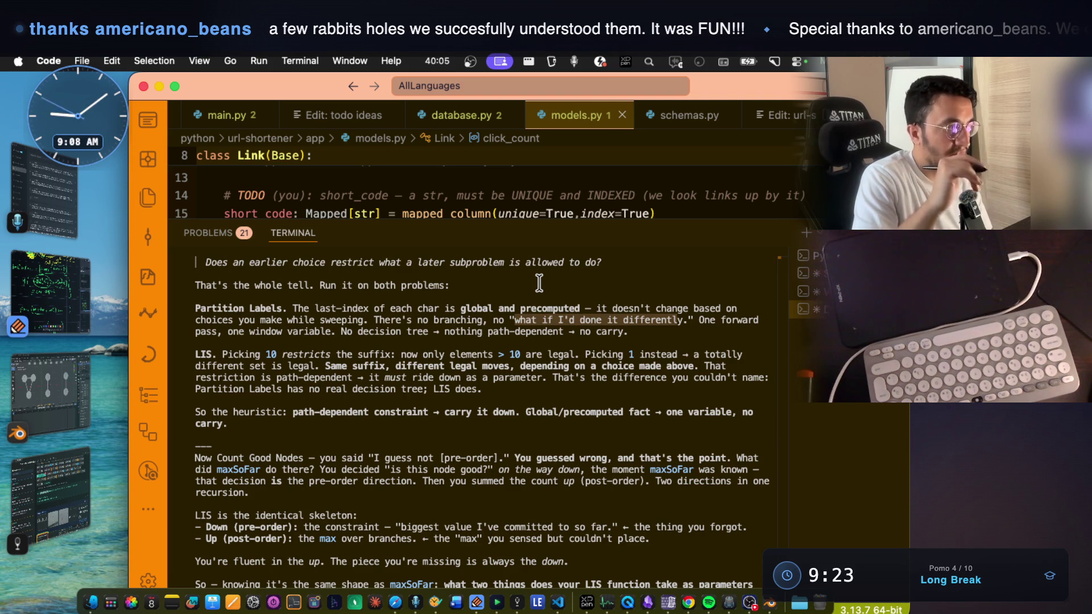
left_click_drag(341, 331, 434, 330)
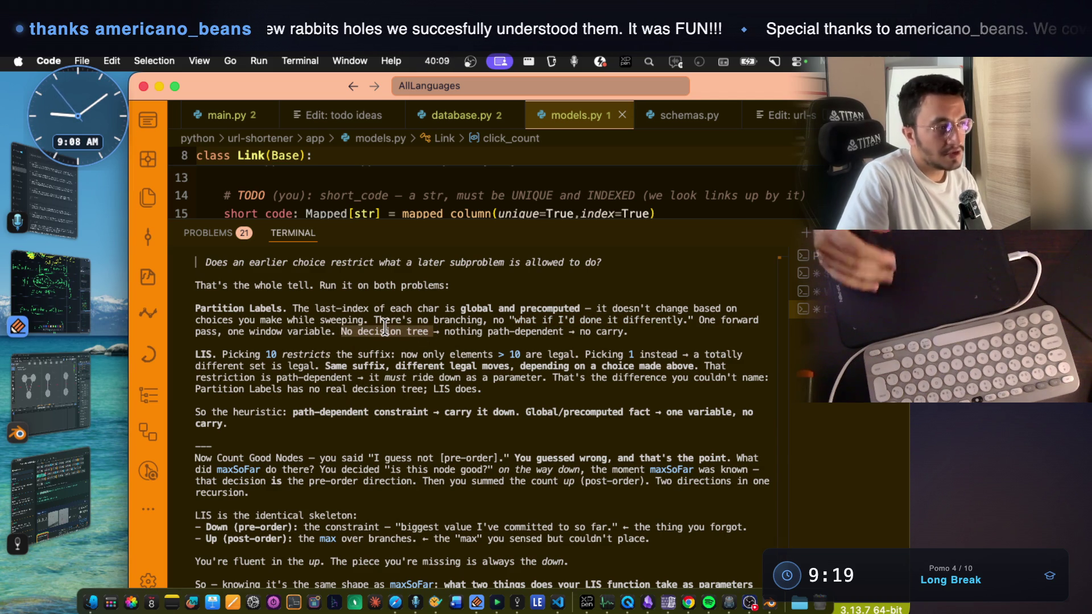
left_click(467, 335)
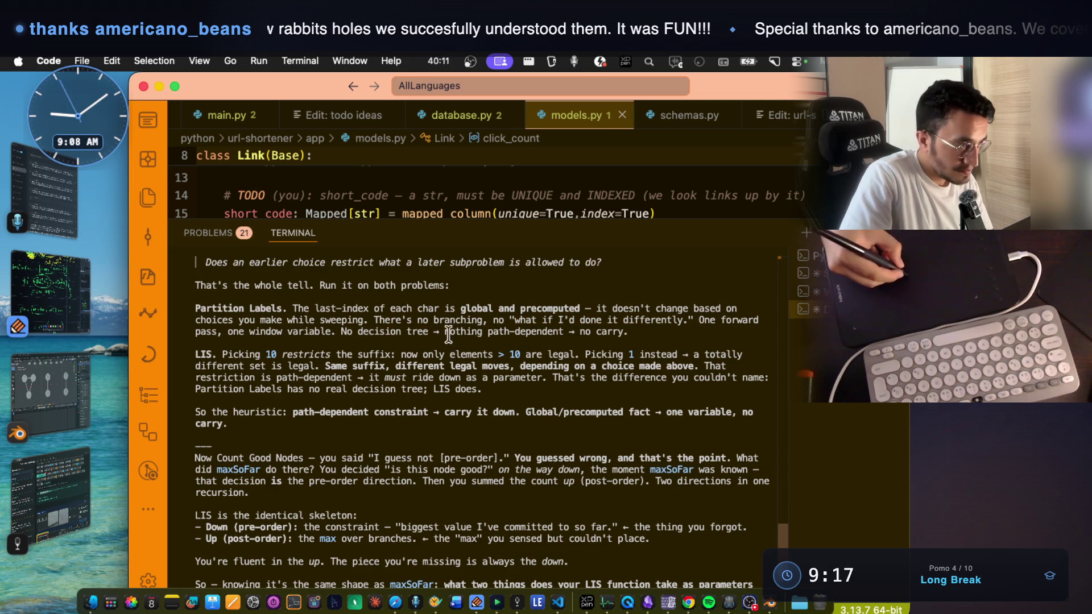
left_click_drag(445, 331, 638, 335)
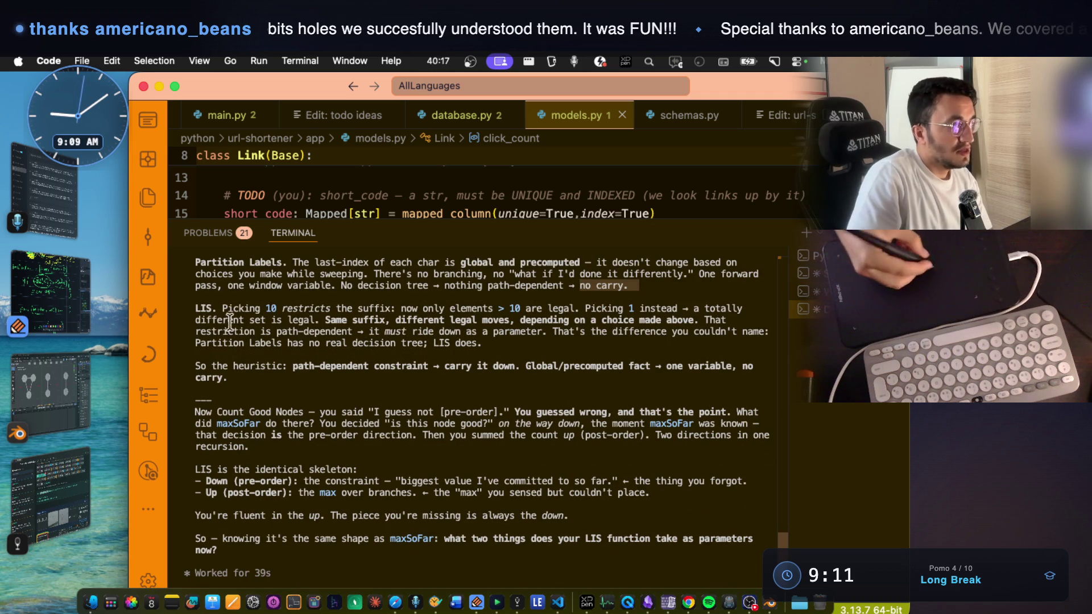
- Mark 'Picking 10 restricts the suffix' and 'now only elements' in the LIS paragraph, then bring up Notability
left_click_drag(195, 309, 221, 309)
left_click(255, 319)
left_click_drag(222, 305, 258, 305)
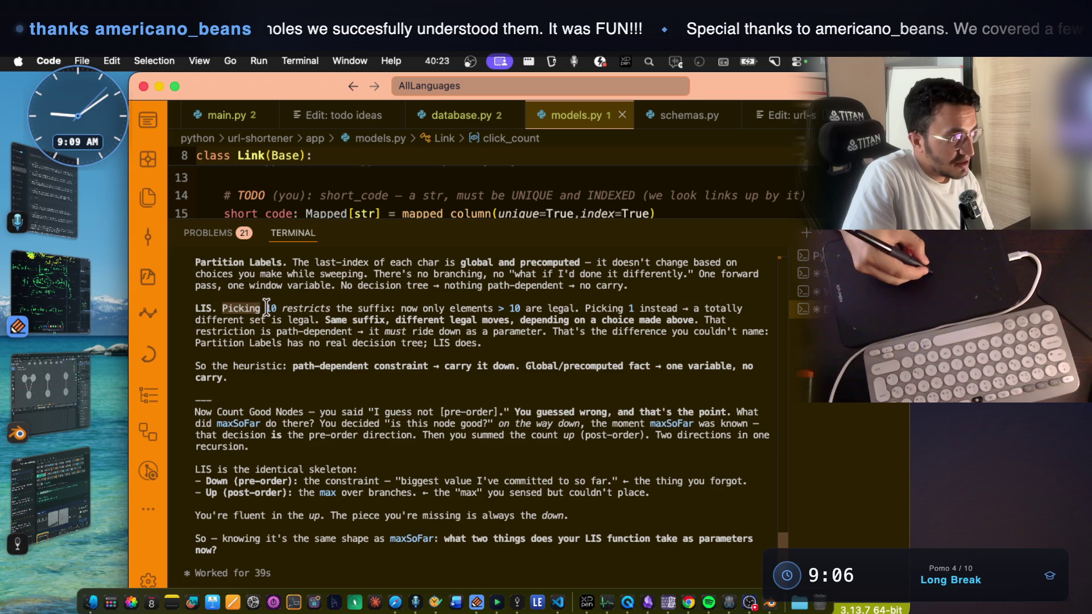
double_click(267, 308)
double_click(310, 307)
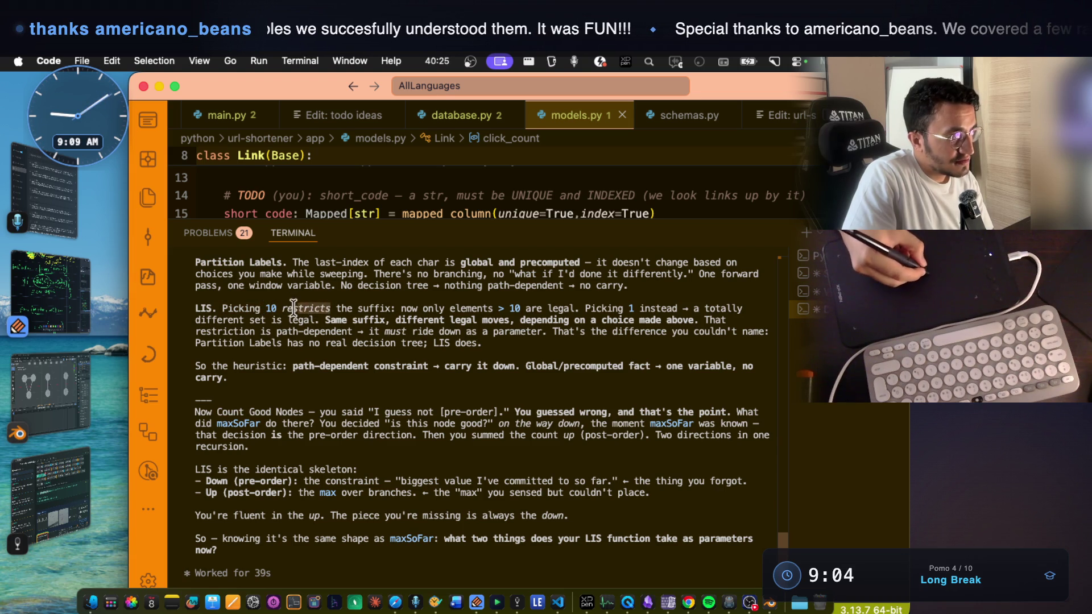
left_click_drag(386, 307, 223, 307)
left_click_drag(401, 308, 492, 308)
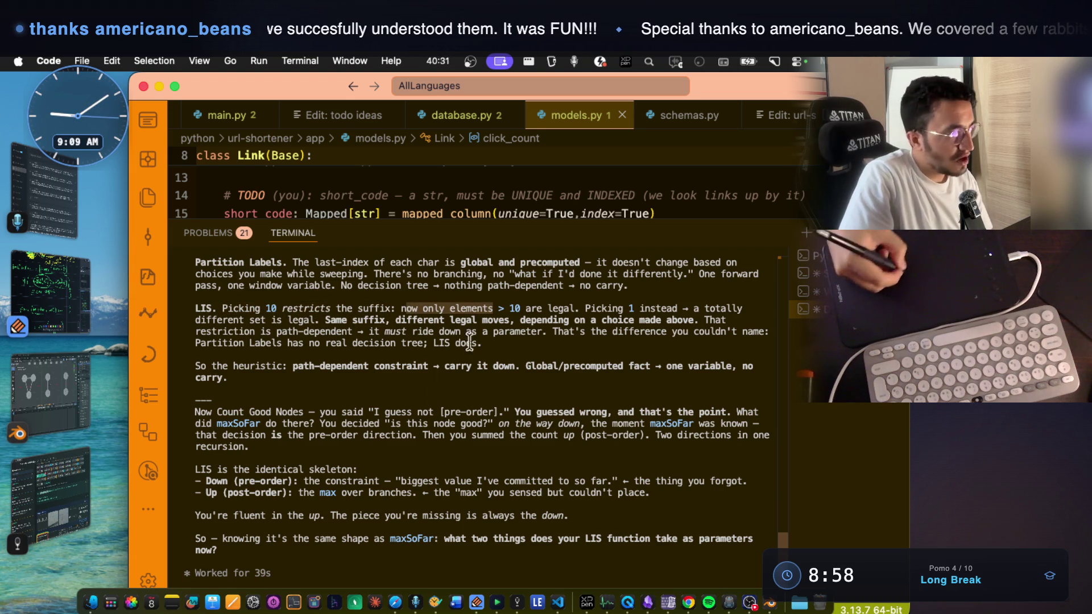
left_click(50, 290)
scroll(484, 349, "down", 20)
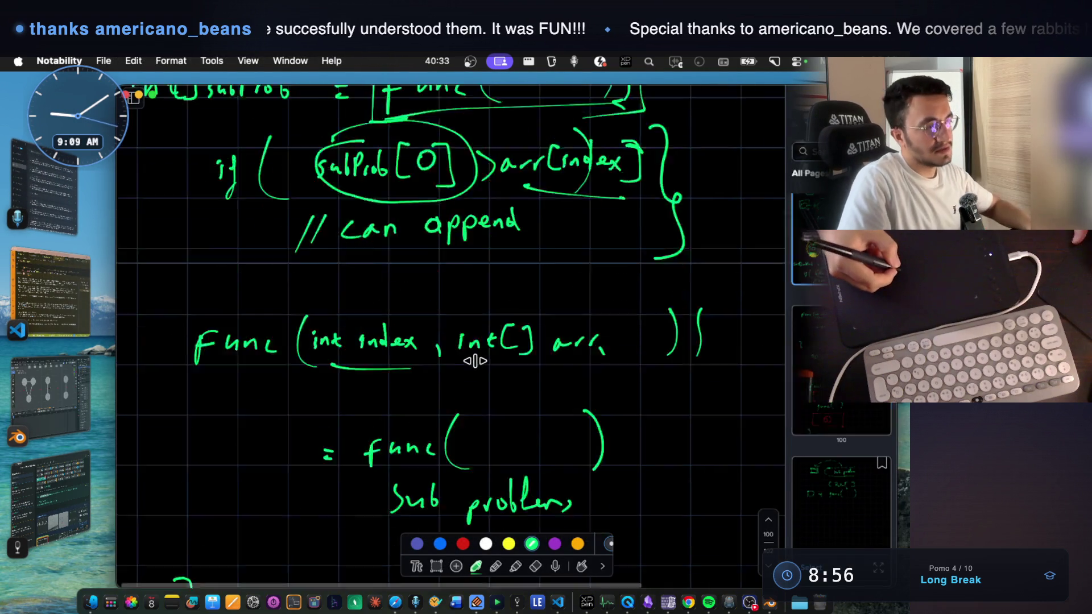
- Draw a tree node labelled 10 with left and right child nodes
scroll(472, 365, "down", 10)
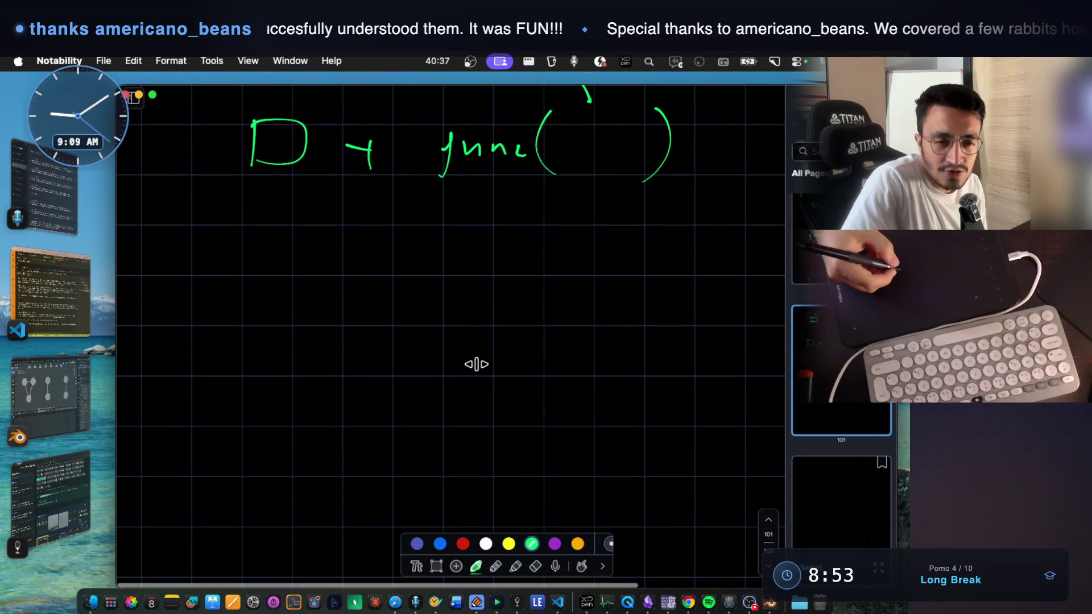
mouse_move(425, 295)
left_mouse_down()
mouse_move(470, 319)
mouse_move(423, 295)
left_mouse_up()
mouse_move(415, 338)
left_mouse_down()
mouse_move(347, 447)
mouse_move(436, 446)
left_mouse_up()
left_click_drag(465, 328, 566, 460)
key("super+z")
key("super+z")
key("super+z")
mouse_move(418, 335)
left_mouse_down()
mouse_move(350, 458)
mouse_move(509, 448)
left_mouse_up()
scroll(529, 407, "down", 3)
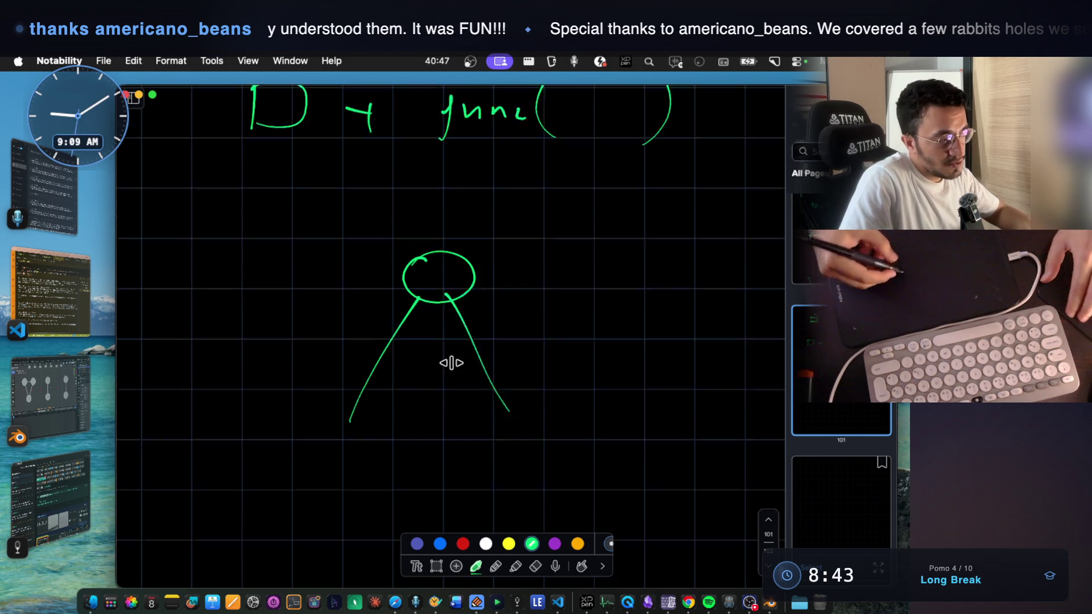
left_click_drag(333, 375, 348, 373)
mouse_move(509, 370)
left_mouse_down()
mouse_move(556, 390)
mouse_move(508, 369)
left_mouse_up()
left_click_drag(425, 182, 428, 216)
left_click_drag(463, 175, 461, 177)
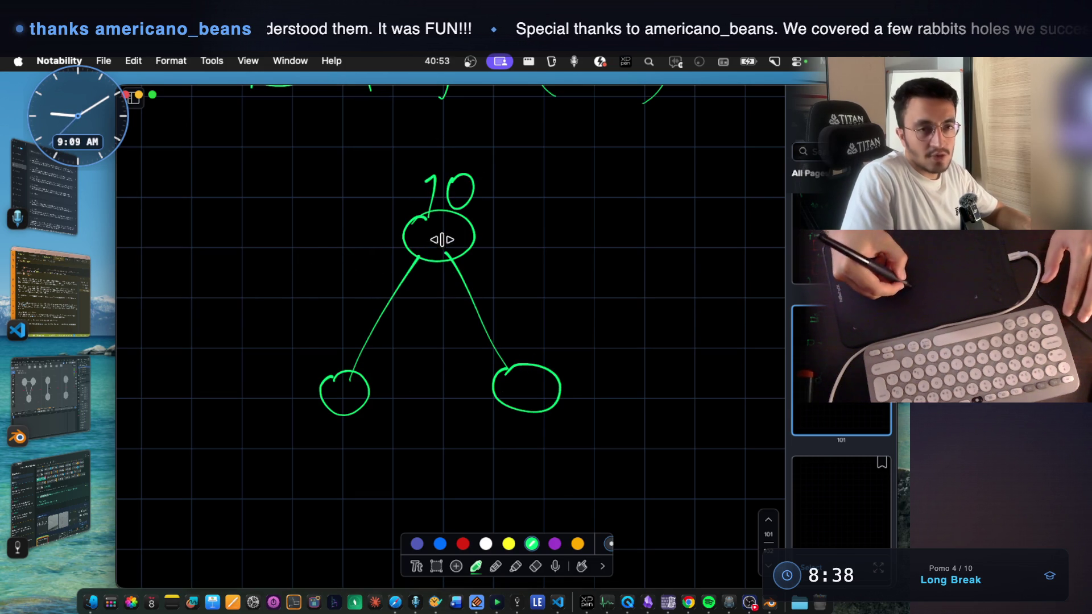
- Add < signs on both sides, circle and underline the 10, and outline the two subtrees
left_click_drag(320, 246, 319, 277)
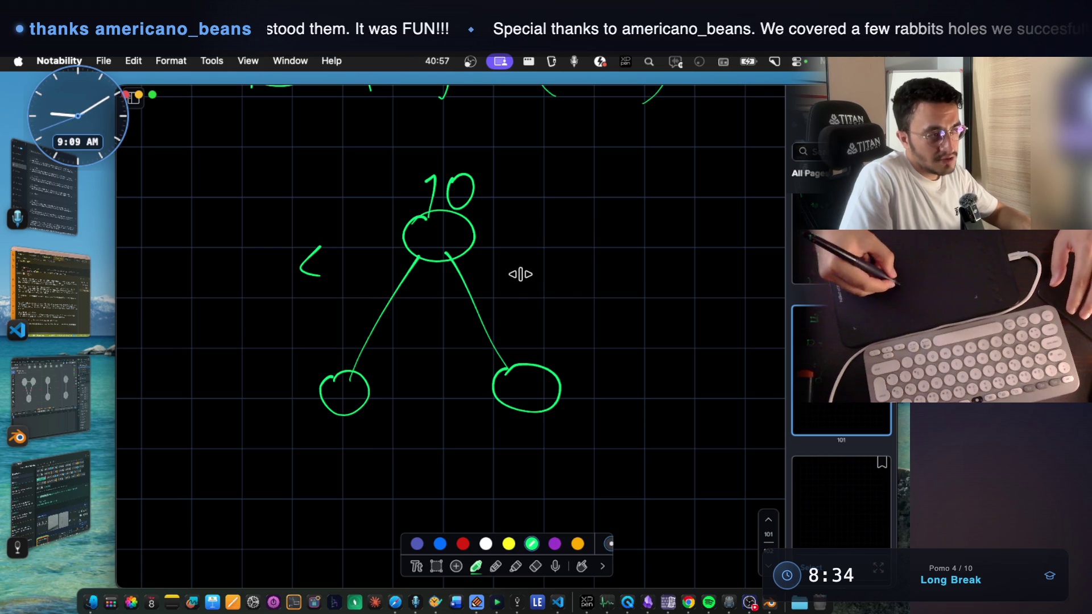
left_click_drag(529, 271, 557, 303)
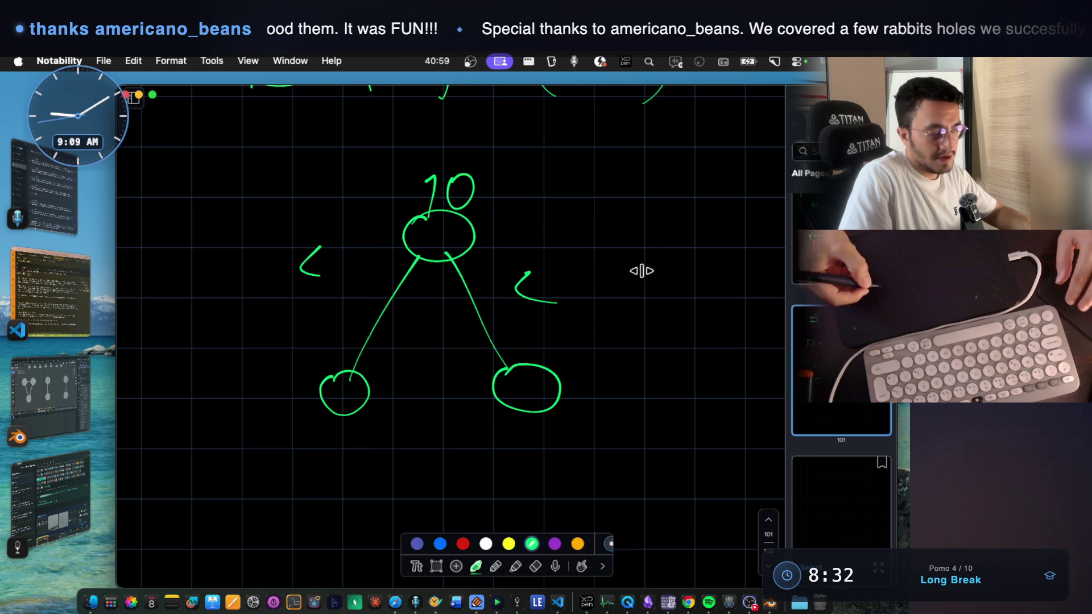
scroll(634, 227, "down", 1)
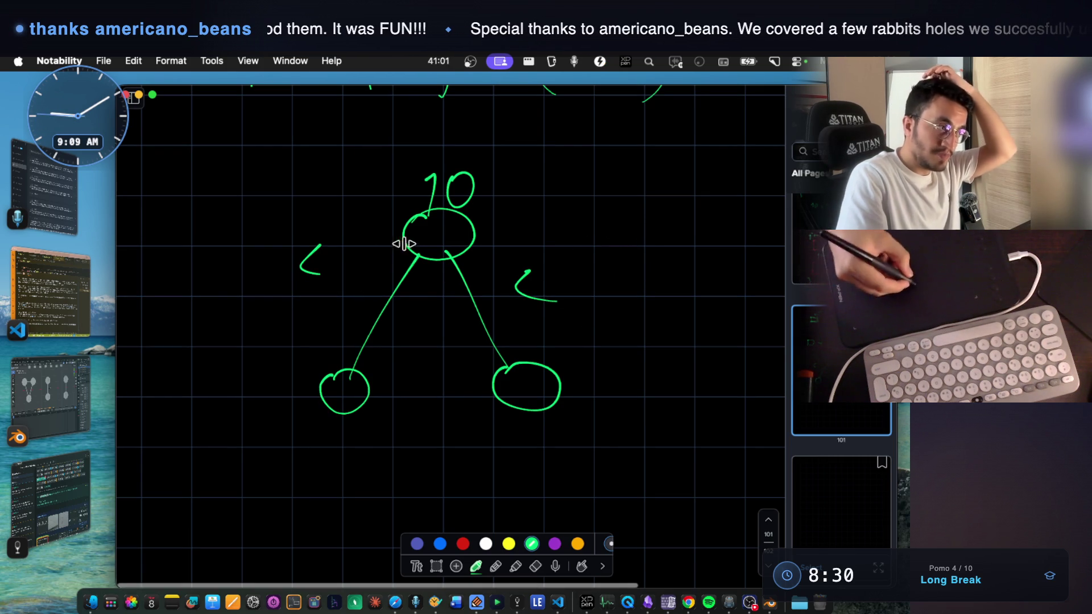
mouse_move(443, 149)
left_mouse_down()
mouse_move(426, 151)
mouse_move(465, 224)
mouse_move(462, 142)
left_mouse_up()
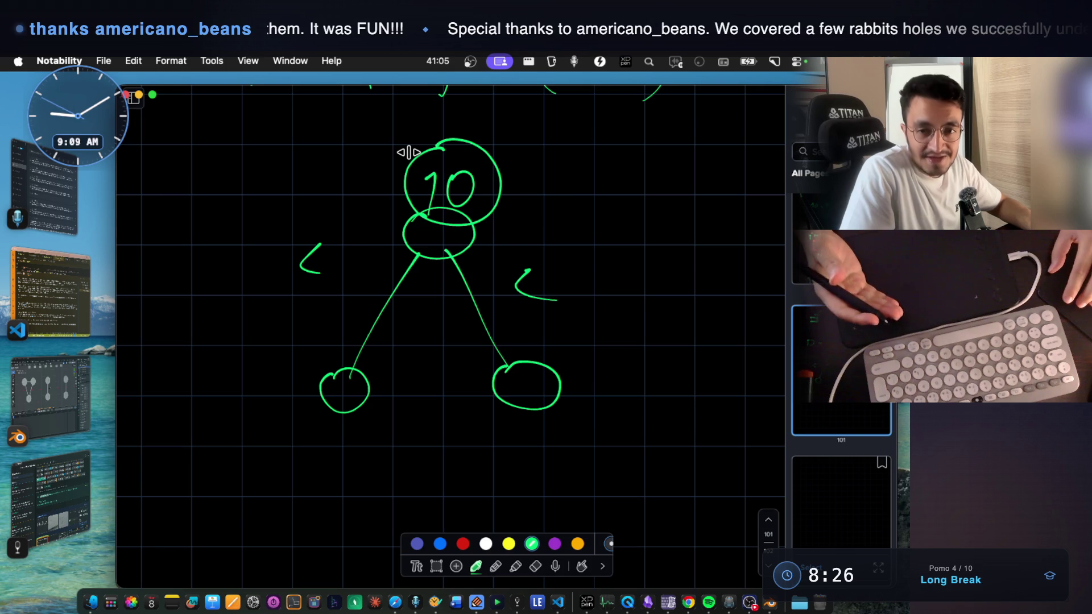
scroll(409, 151, "down", 3)
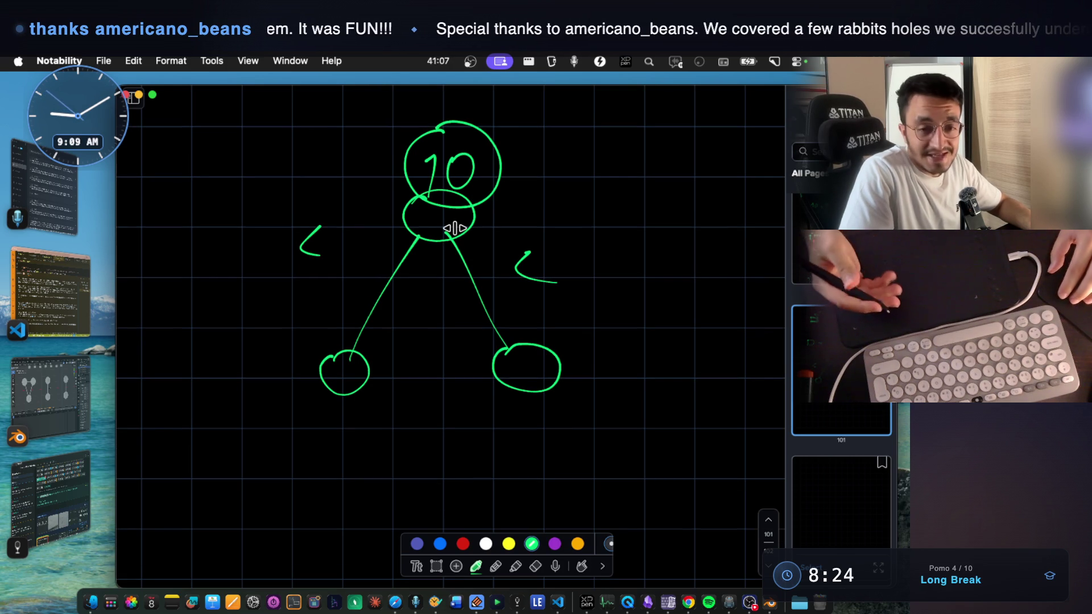
mouse_move(330, 353)
left_mouse_down()
mouse_move(370, 383)
mouse_move(353, 356)
left_mouse_up()
mouse_move(271, 295)
left_mouse_down()
mouse_move(273, 470)
mouse_move(247, 499)
mouse_move(327, 290)
mouse_move(407, 282)
mouse_move(410, 524)
left_mouse_up()
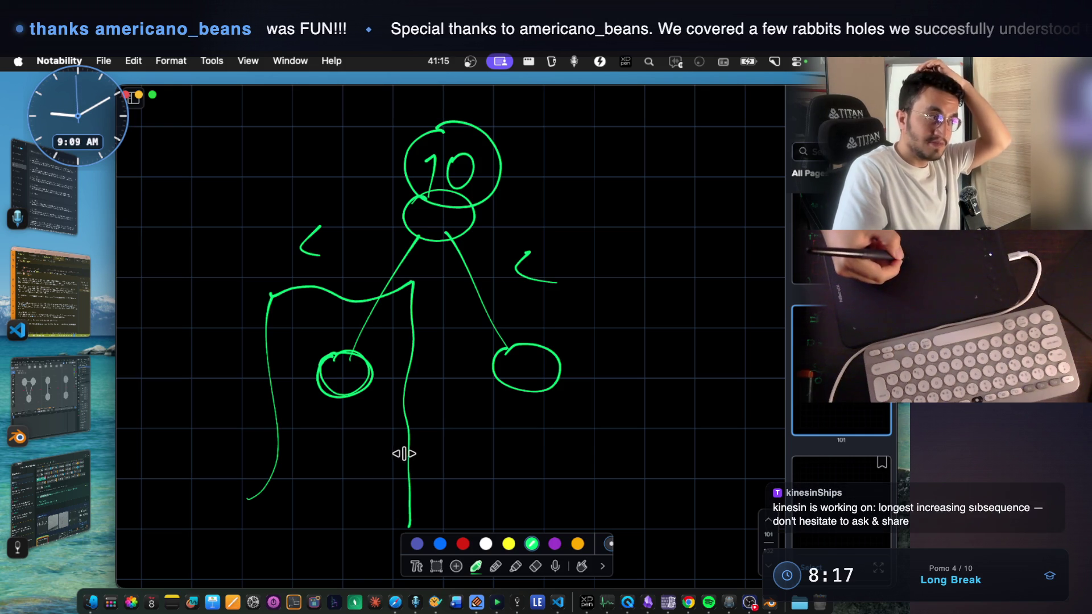
mouse_move(464, 284)
left_mouse_down()
mouse_move(455, 508)
mouse_move(531, 288)
mouse_move(634, 449)
mouse_move(637, 546)
left_mouse_up()
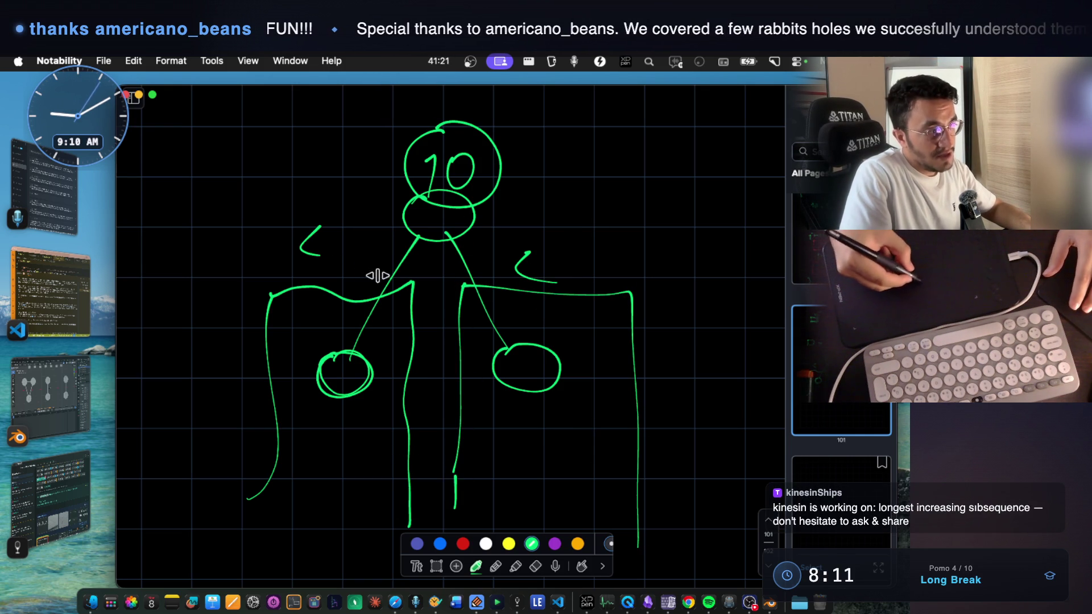
left_click_drag(434, 196, 470, 198)
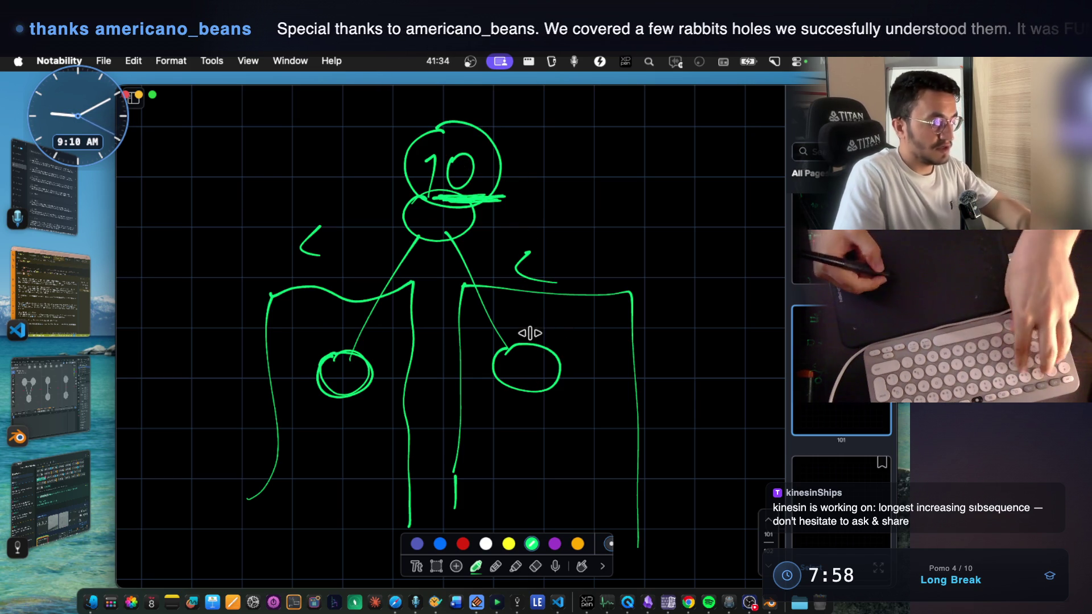
- Screenshot the tree sketch region and bring the notes app to the front
key("super+shift+4")
left_click_drag(218, 103, 626, 500)
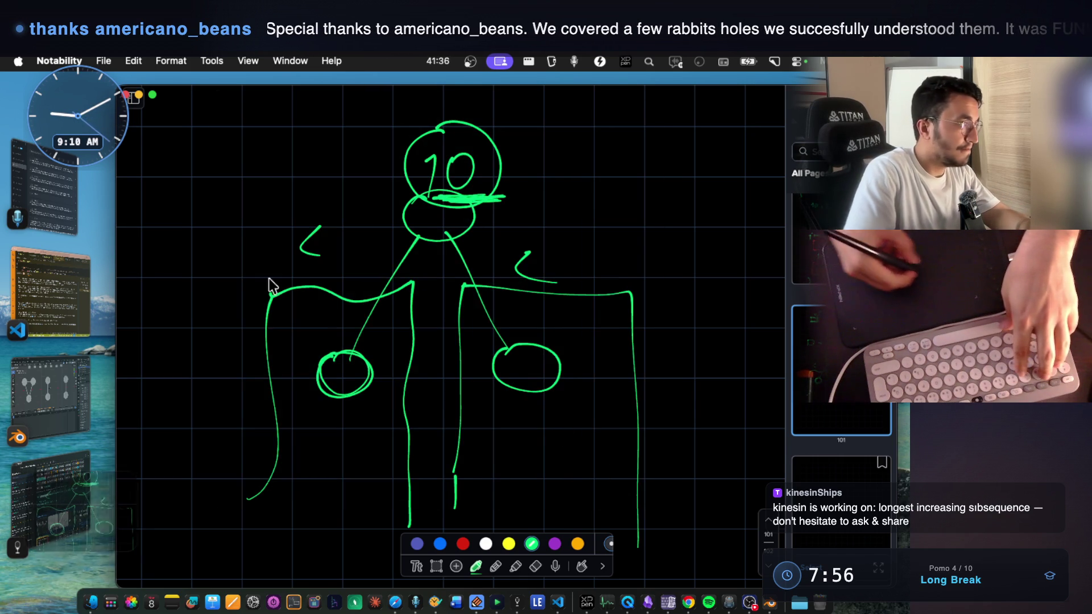
left_click(518, 603)
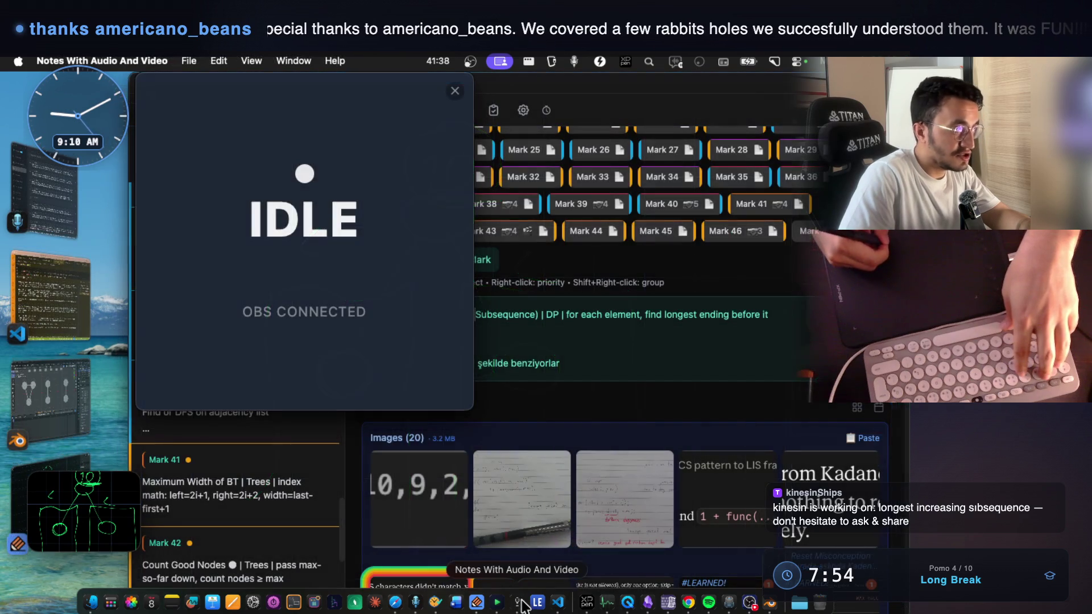
- Dismiss the recording overlay and select 'knapsack' in the LIS note's comparison line
left_click(455, 88)
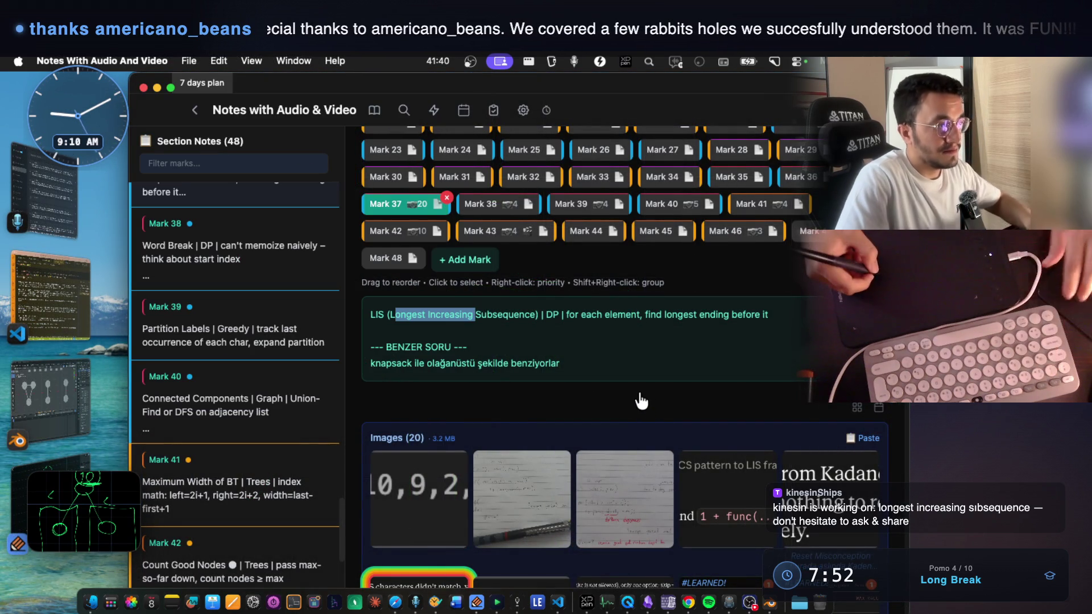
scroll(639, 402, "down", 5)
scroll(578, 378, "up", 6)
mouse_move(412, 420)
left_mouse_down()
mouse_move(383, 402)
mouse_move(421, 422)
mouse_move(544, 420)
left_mouse_up()
mouse_move(383, 422)
left_mouse_down()
mouse_move(392, 382)
mouse_move(385, 424)
mouse_move(427, 421)
left_mouse_up()
- Add a new 'it also…' line after the knapsack sentence comparing to binary tree validation
left_click(692, 408)
left_click(585, 447)
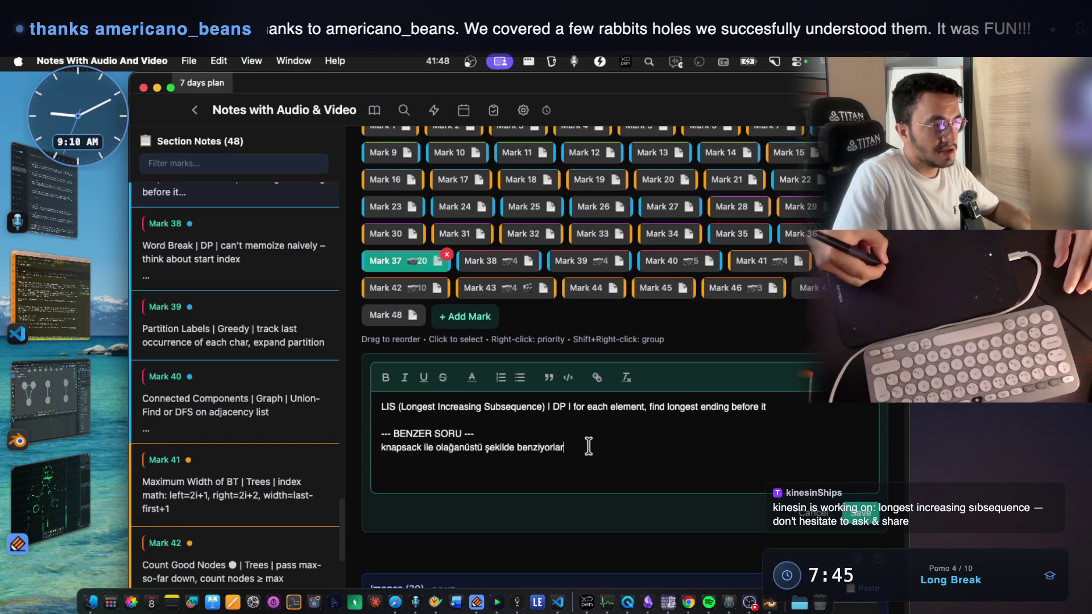
key("Return")
key("Return")
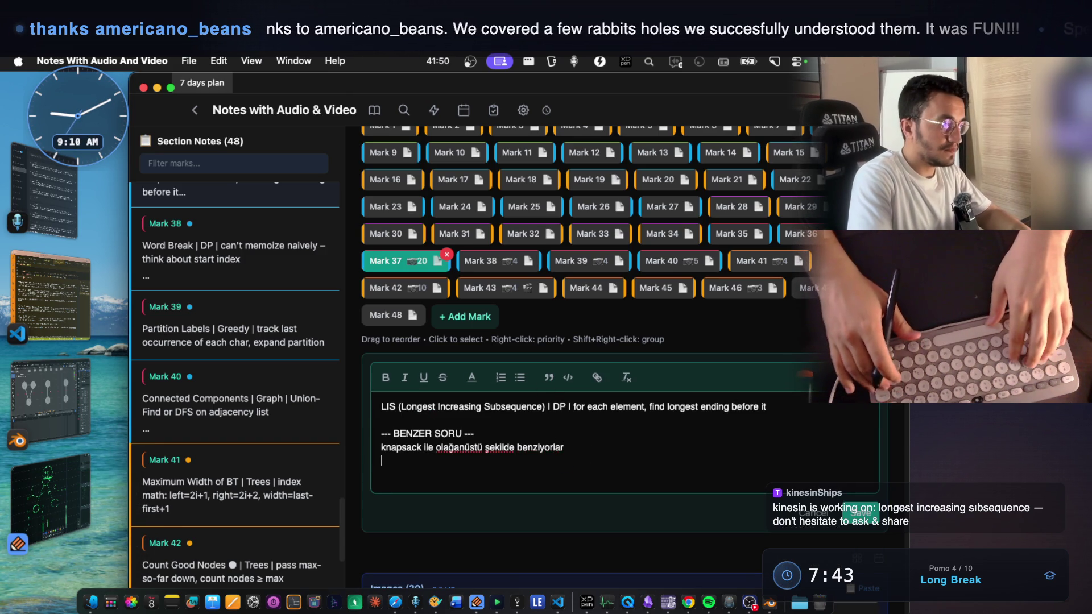
type("it also")
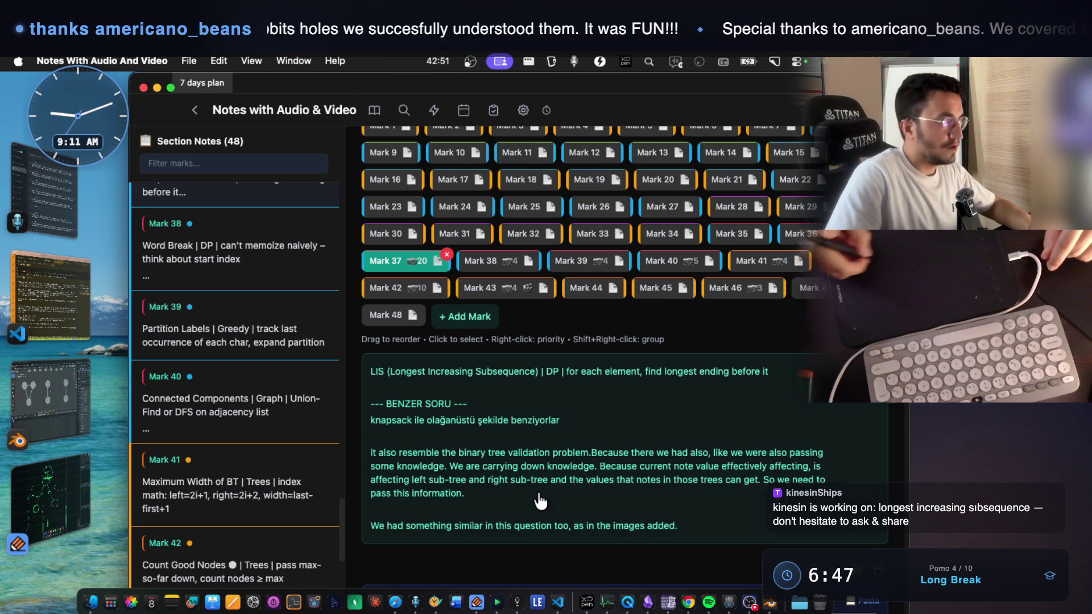
left_click(50, 495)
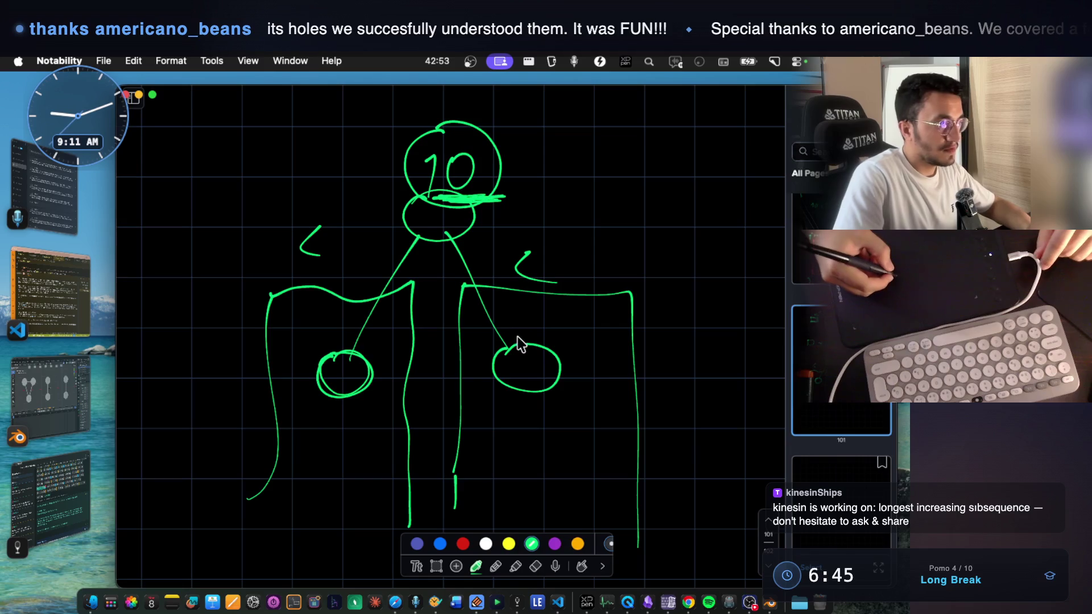
- In Claude Code's reply, highlight the LIS explanation and its restriction sentence
left_click(52, 293)
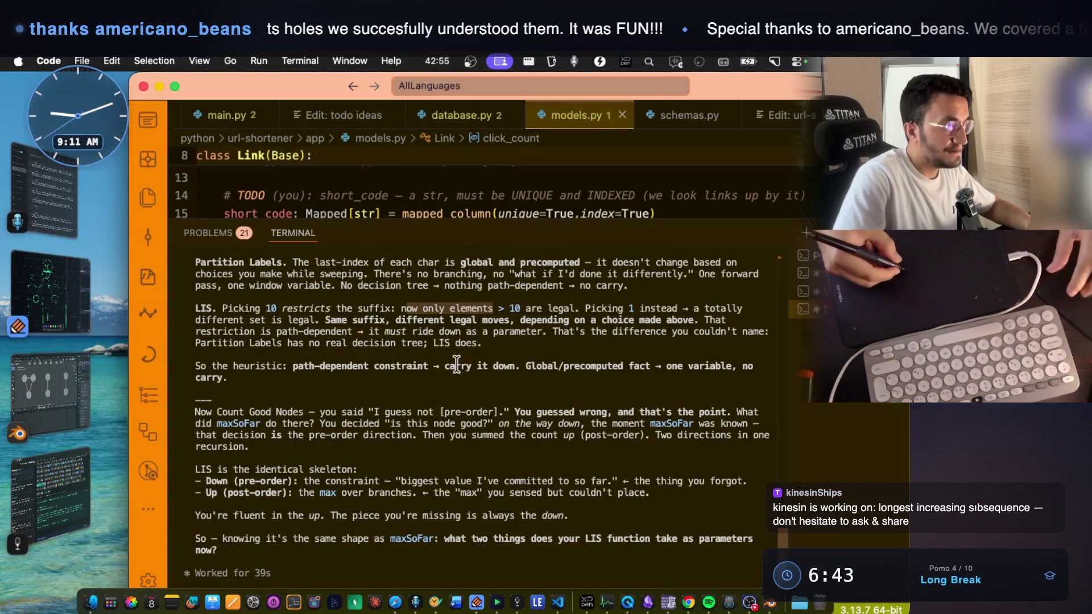
scroll(500, 369, "up", 5)
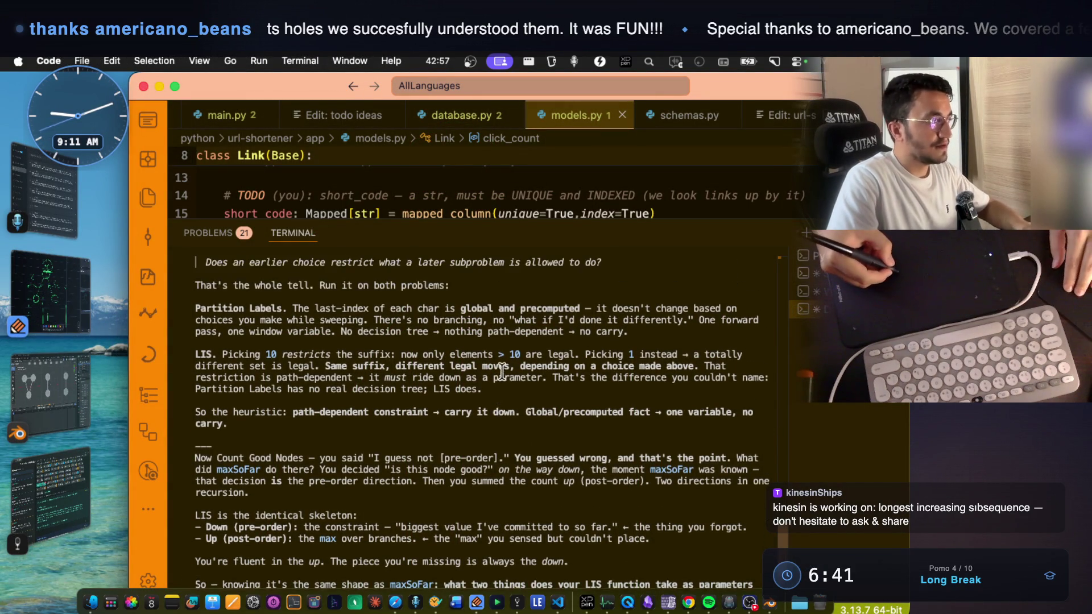
left_click_drag(194, 367, 327, 364)
left_click(275, 373)
left_click(364, 367)
left_click(351, 364)
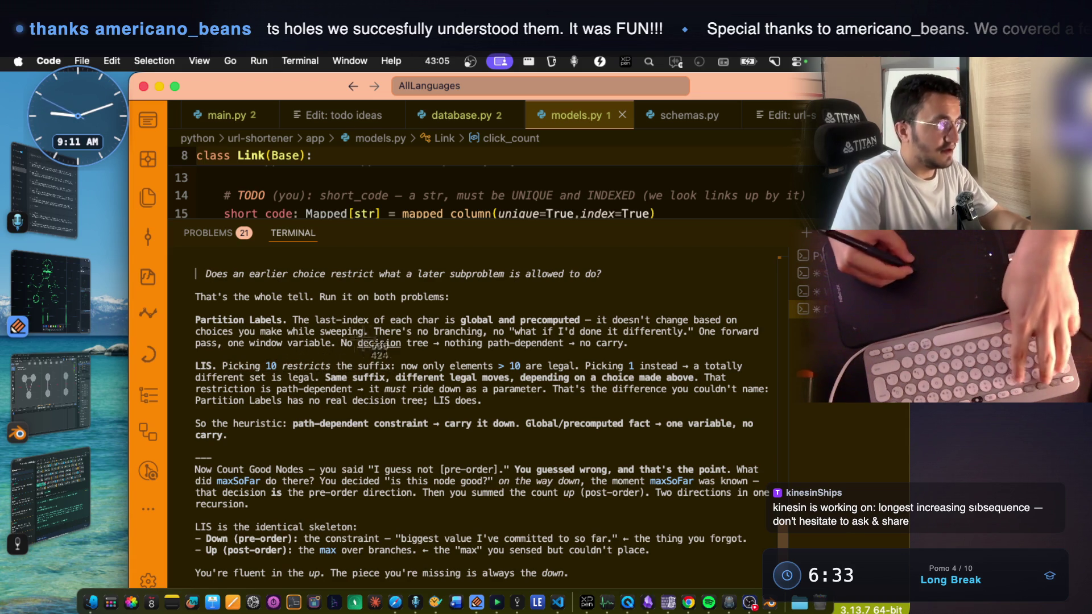
- Screenshot the Partition Labels and LIS explanation, then return to the notes app
key("super+shift+4")
left_click_drag(184, 286, 784, 459)
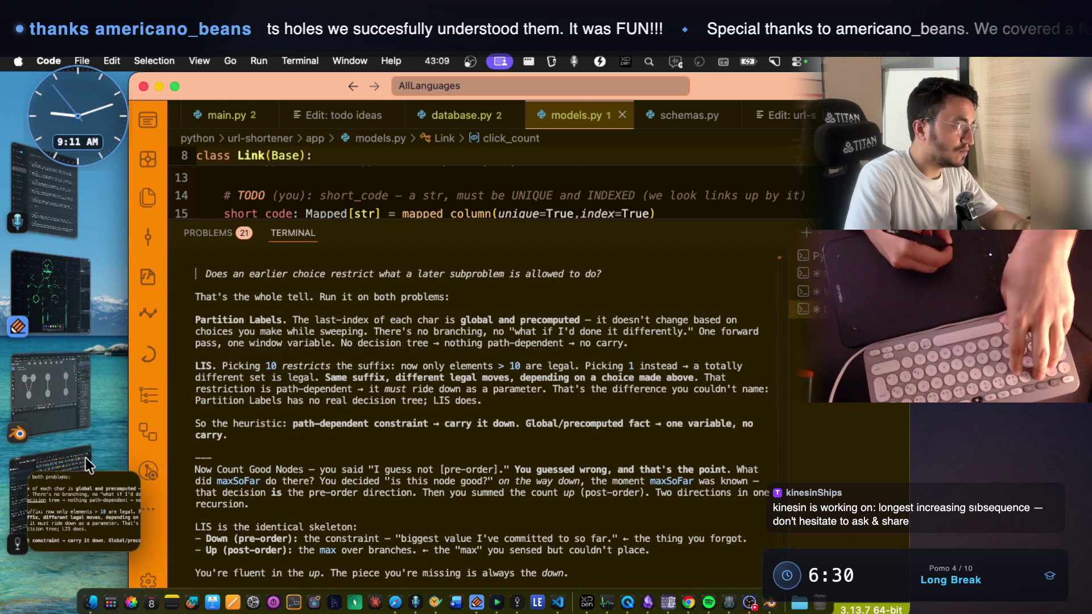
left_click(52, 458)
scroll(640, 402, "down", 10)
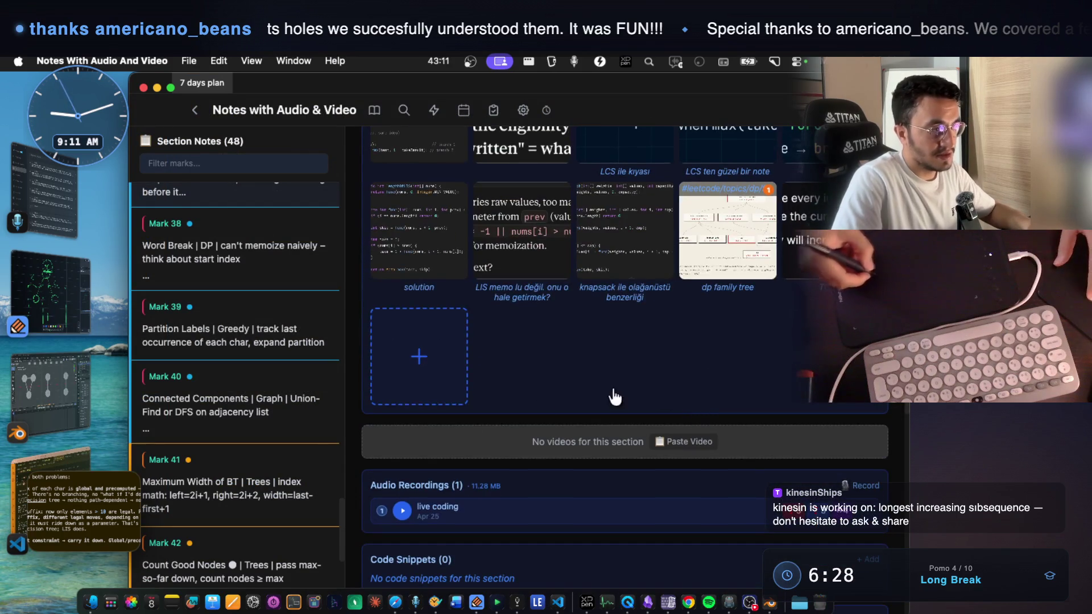
- Add the screenshot to the LIS images and tag it red, orange, yellow, lime and green
left_click(394, 401)
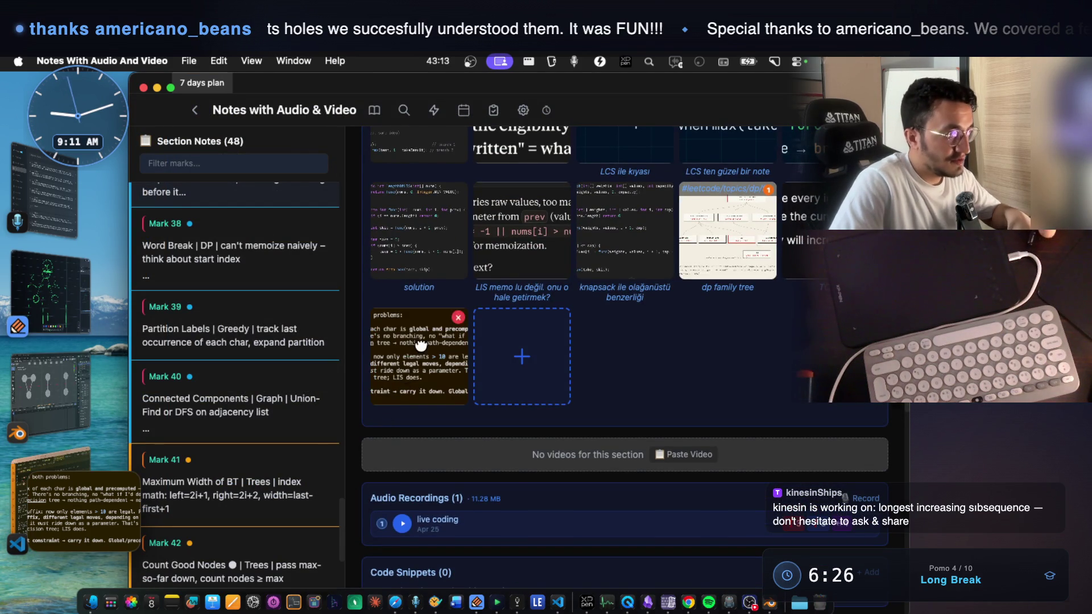
left_click(392, 405)
right_click(547, 328)
left_click(614, 401)
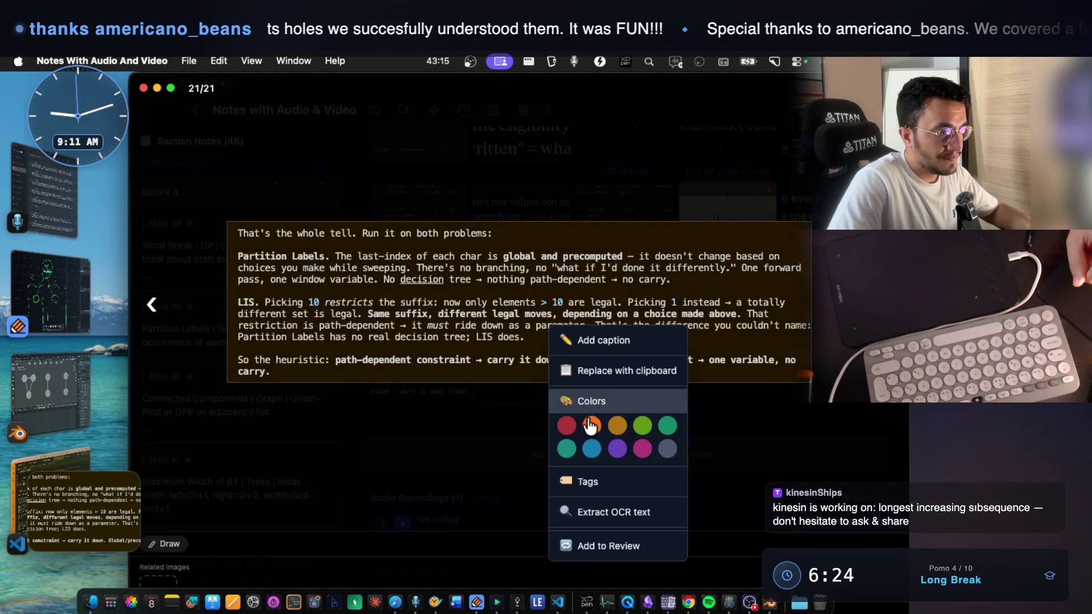
left_click(568, 426)
left_click(591, 425)
left_click(617, 426)
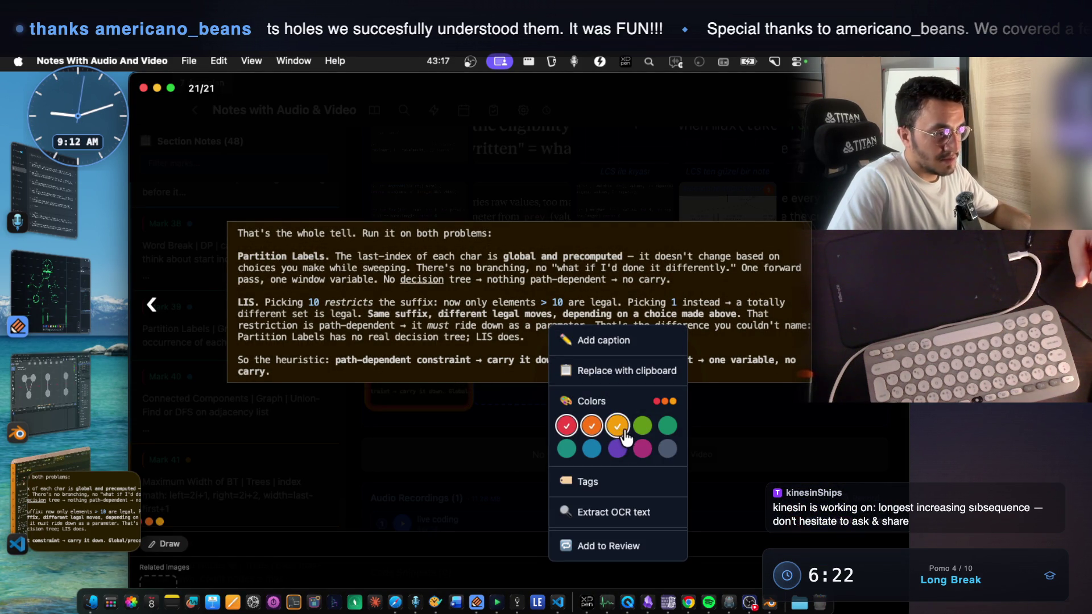
left_click(642, 425)
left_click(666, 426)
- Close the image viewer and return to the Claude Code conversation
left_click(785, 443)
left_click(792, 451)
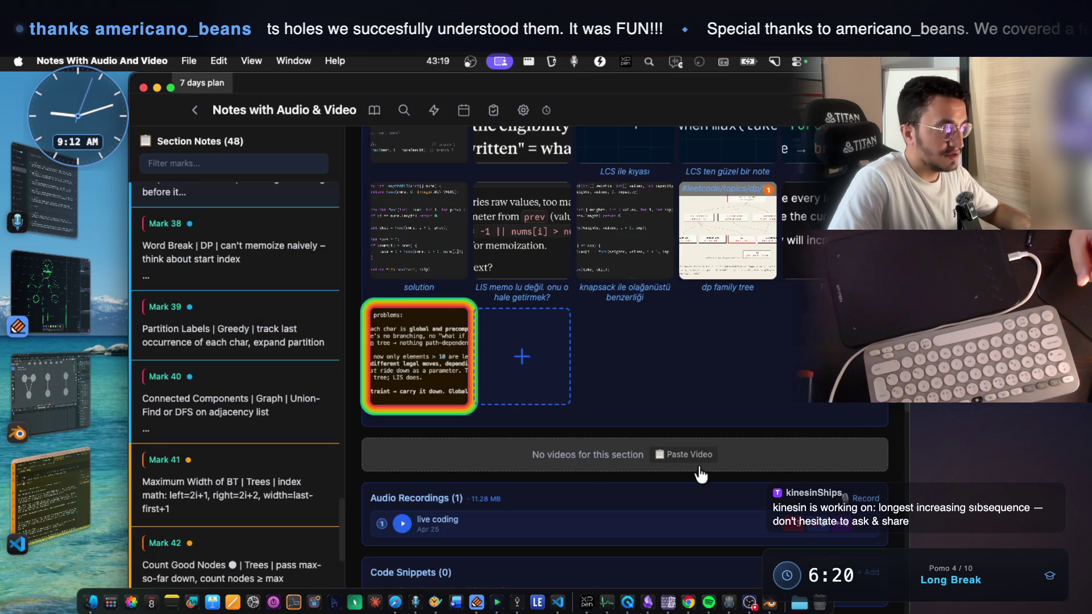
left_click(70, 275)
left_click(91, 475)
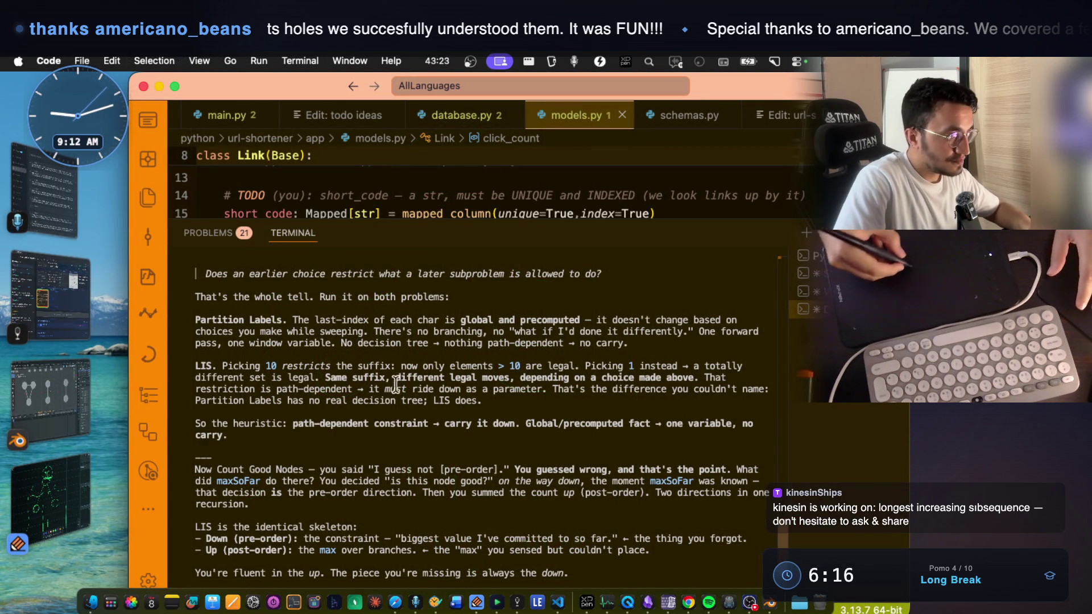
- Reread the legal-moves and path-dependent parameter sentences, then return to the LIS note
left_click_drag(326, 377, 648, 370)
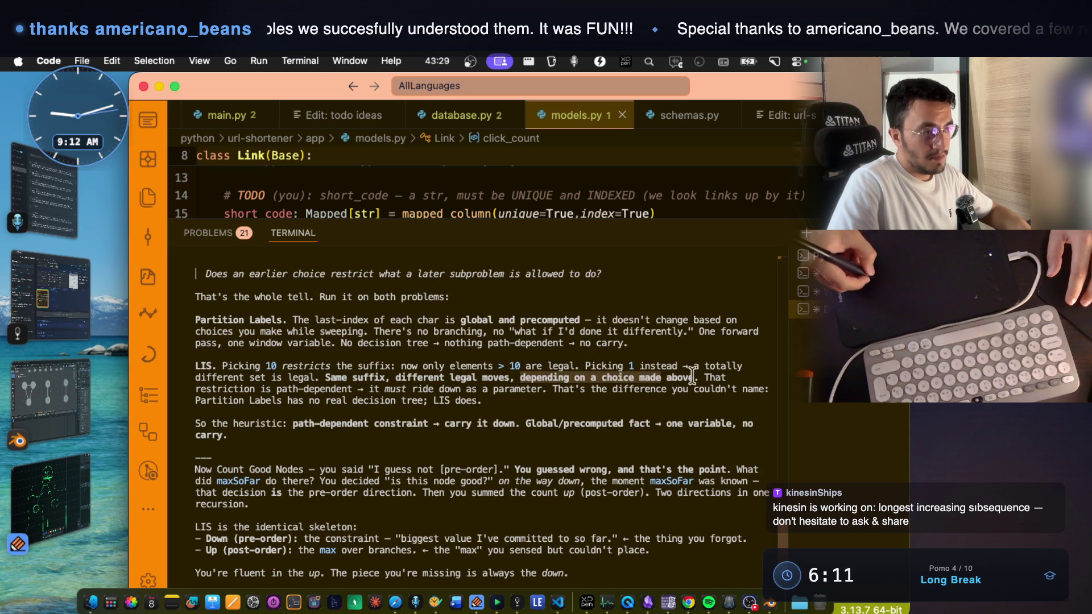
mouse_move(276, 389)
left_mouse_down()
mouse_move(482, 390)
mouse_move(279, 390)
left_mouse_up()
key("super+c")
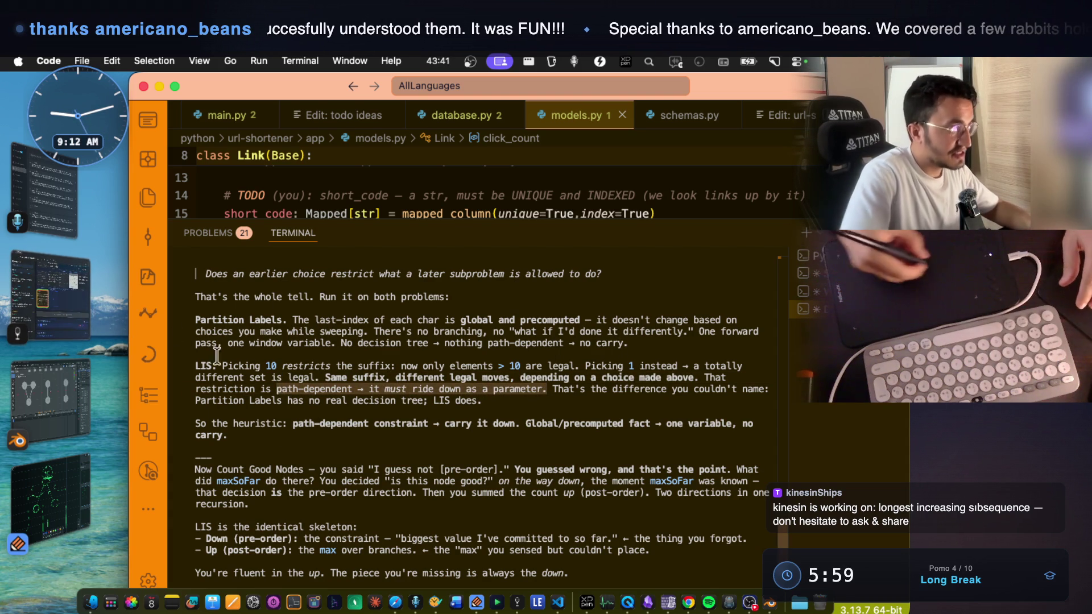
left_click(67, 295)
scroll(620, 381, "up", 10)
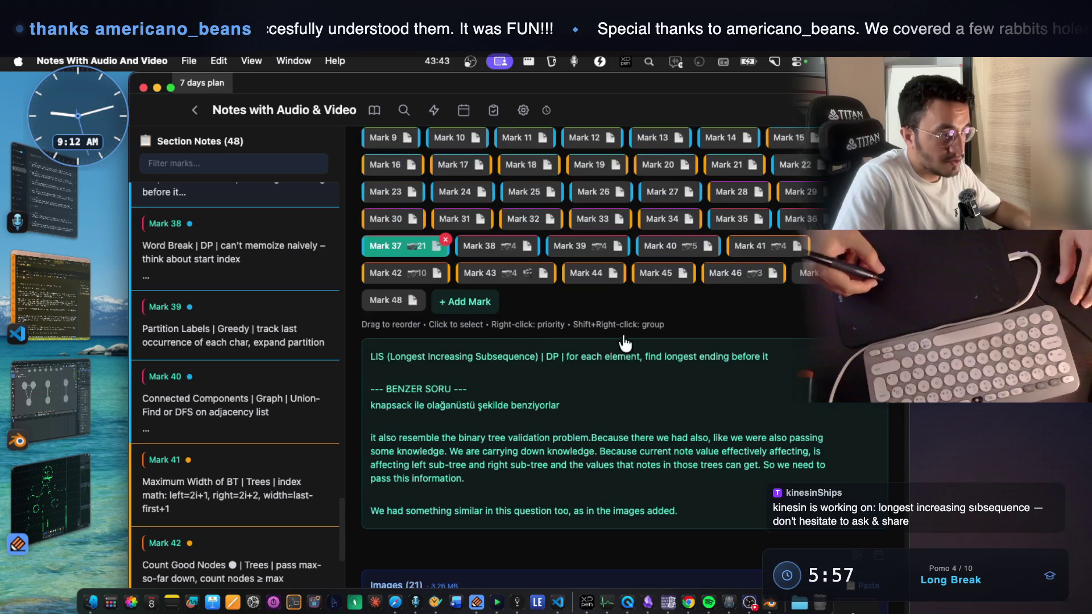
- Add an IMPORT heading at the end of the LIS note and paste the path-dependent rule below
left_click(705, 423)
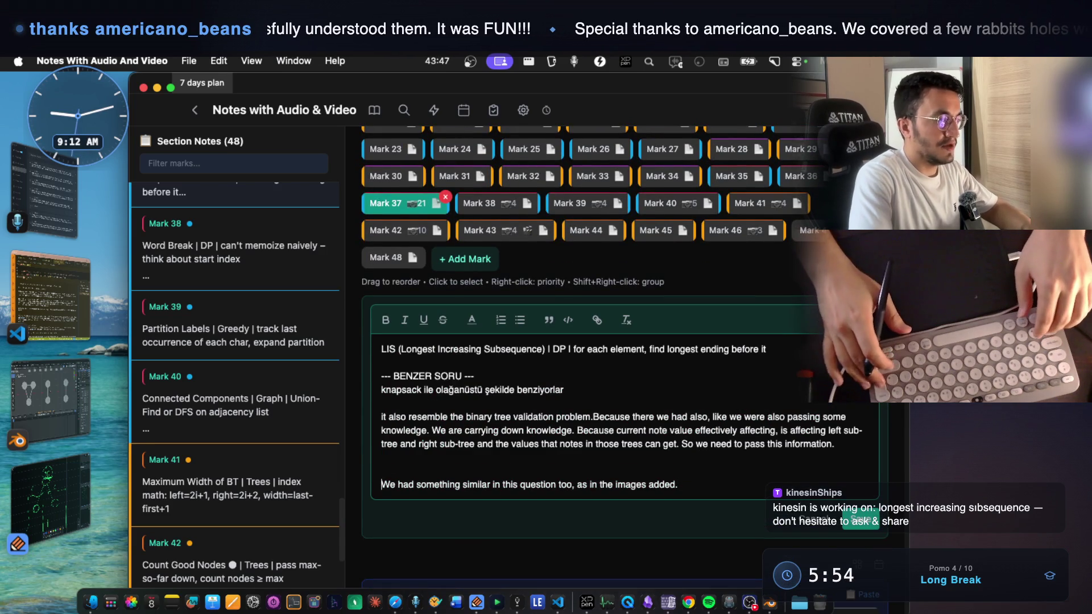
key("Delete")
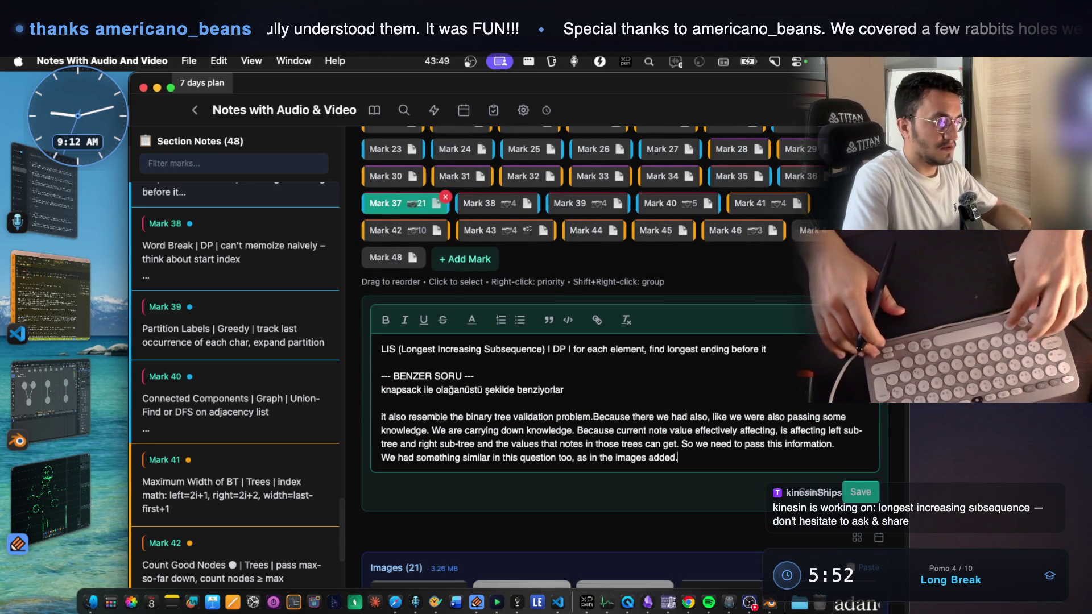
key("Down")
key("Return")
type("IMPORT")
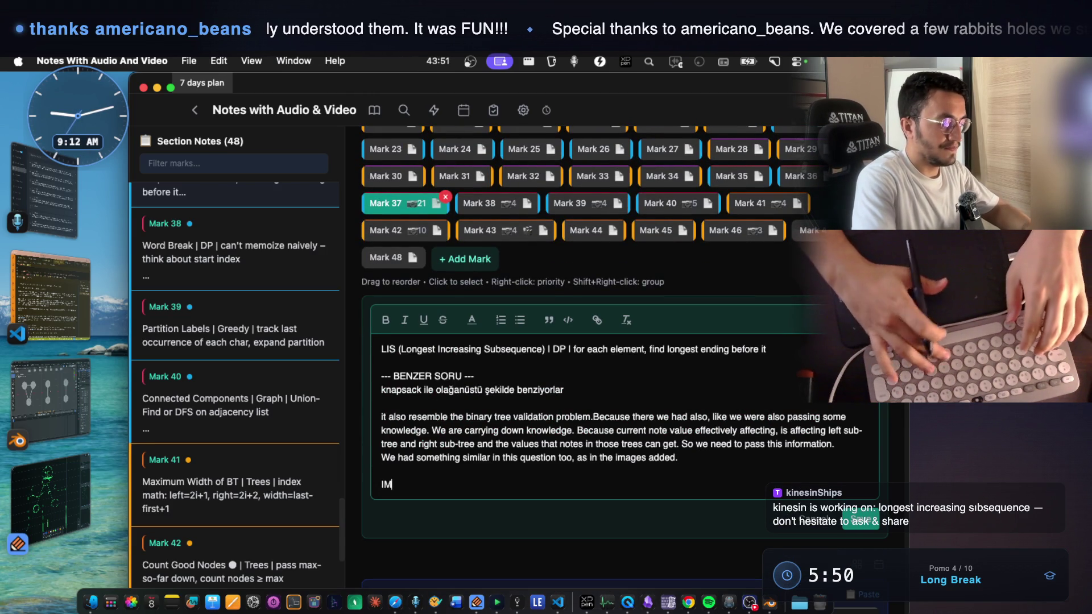
key("Return")
key("super+v")
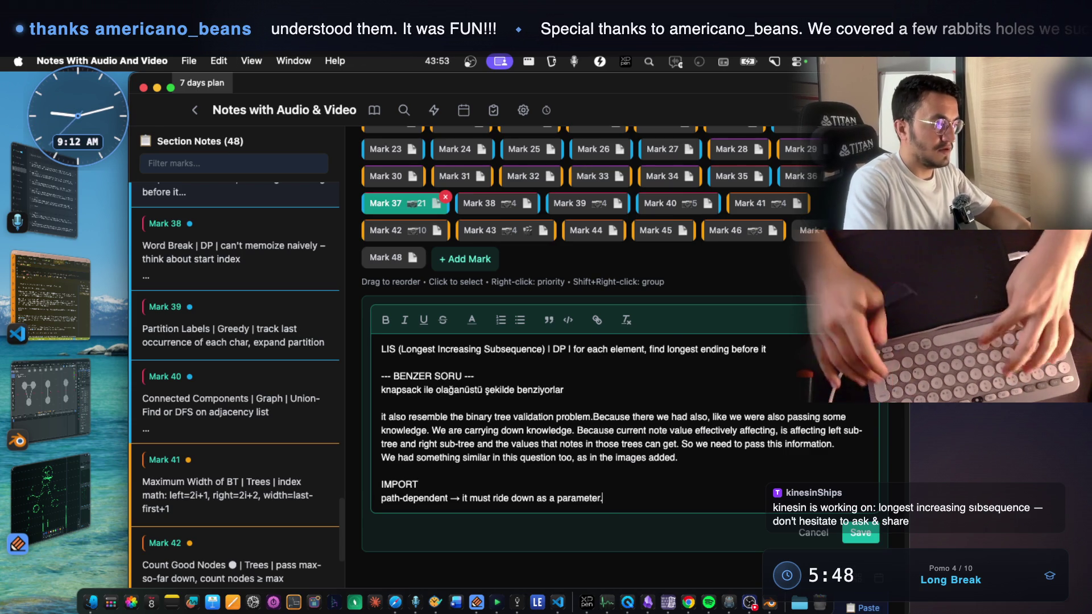
- Check the line 'path-dependent → it must ride down as a parameter' and save the note
double_click(442, 498)
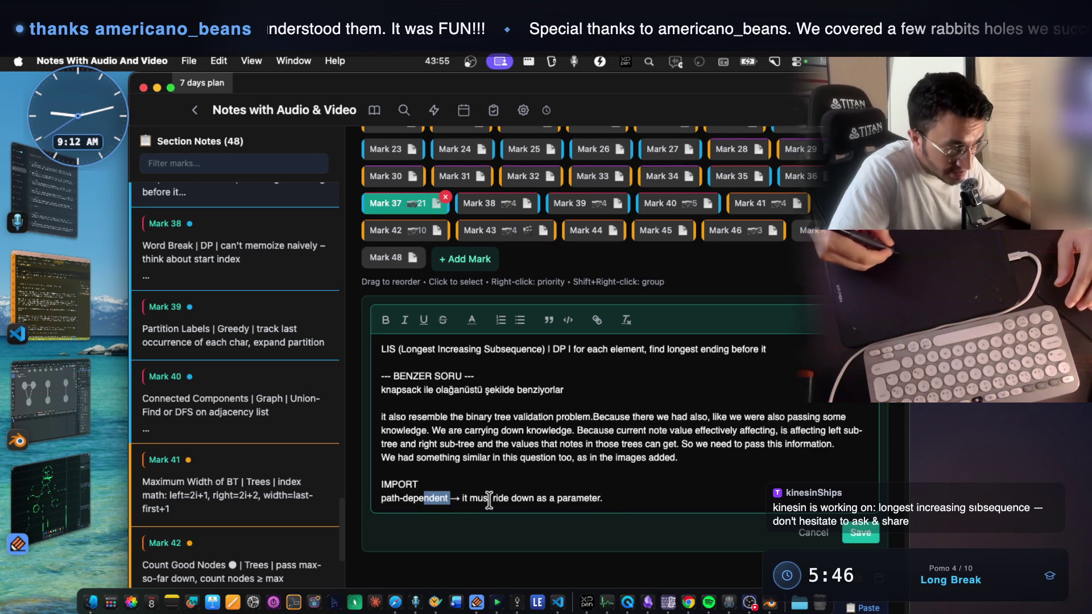
left_click_drag(460, 498, 499, 498)
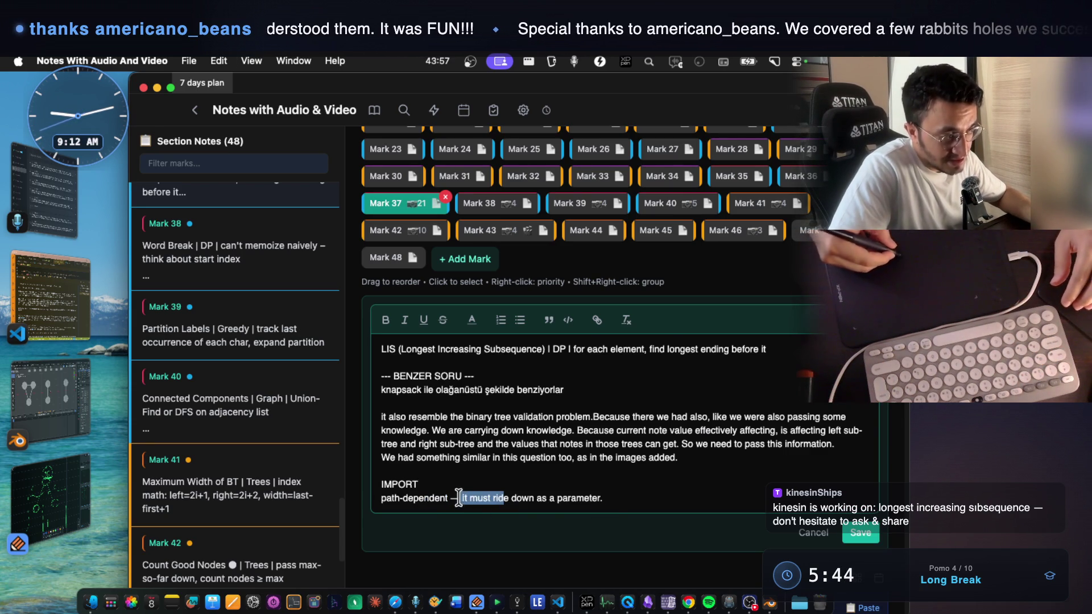
left_click(516, 504)
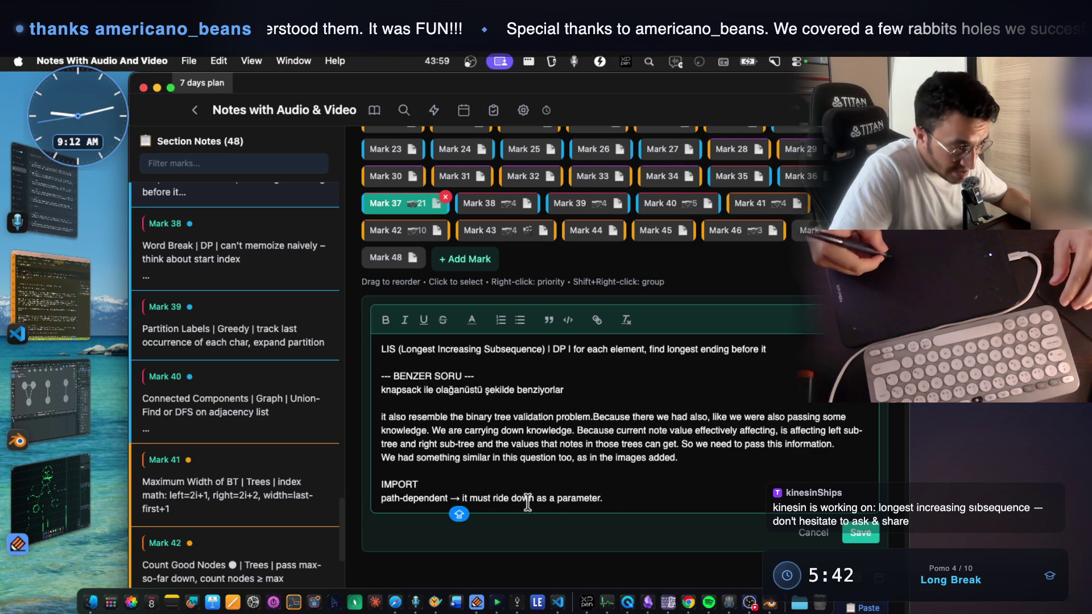
left_click(638, 498)
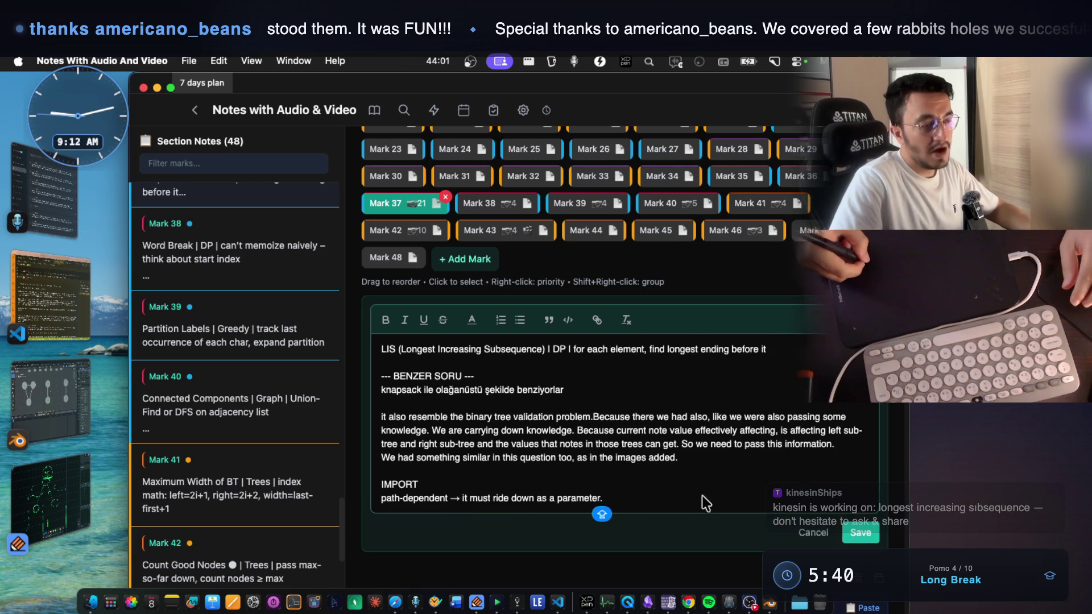
left_click(847, 535)
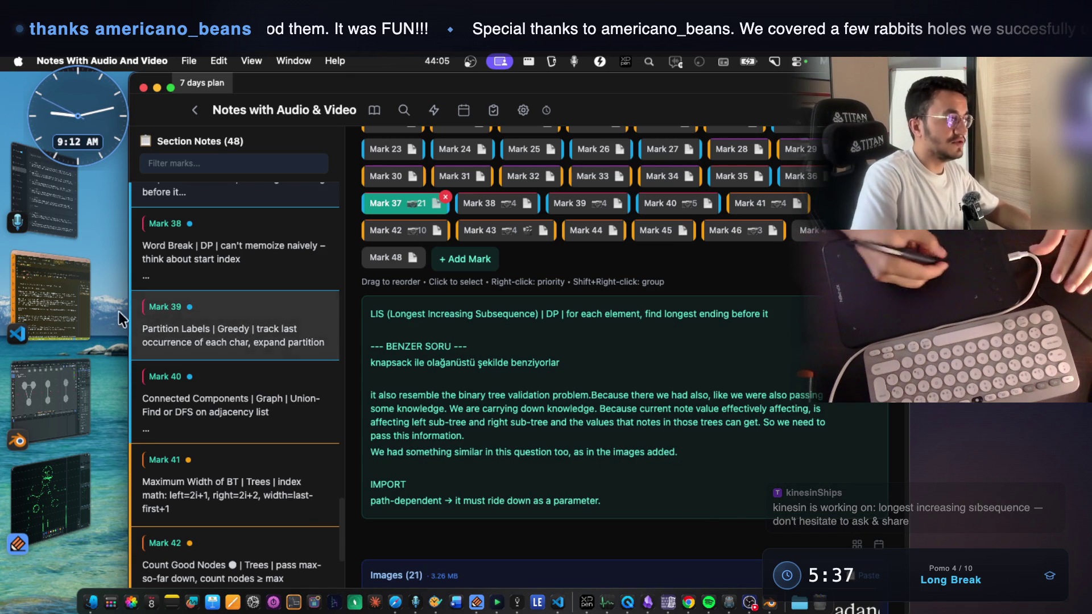
key("super+Tab")
left_click(559, 406)
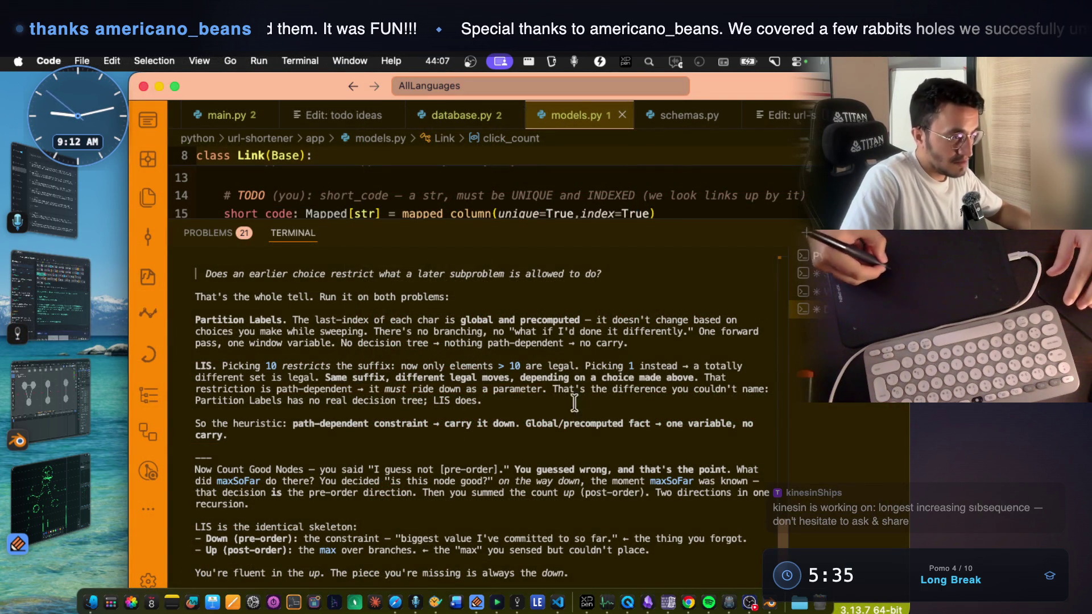
- Reread the explanation that Partition Labels, unlike LIS, has no decision tree
left_click_drag(552, 390, 740, 390)
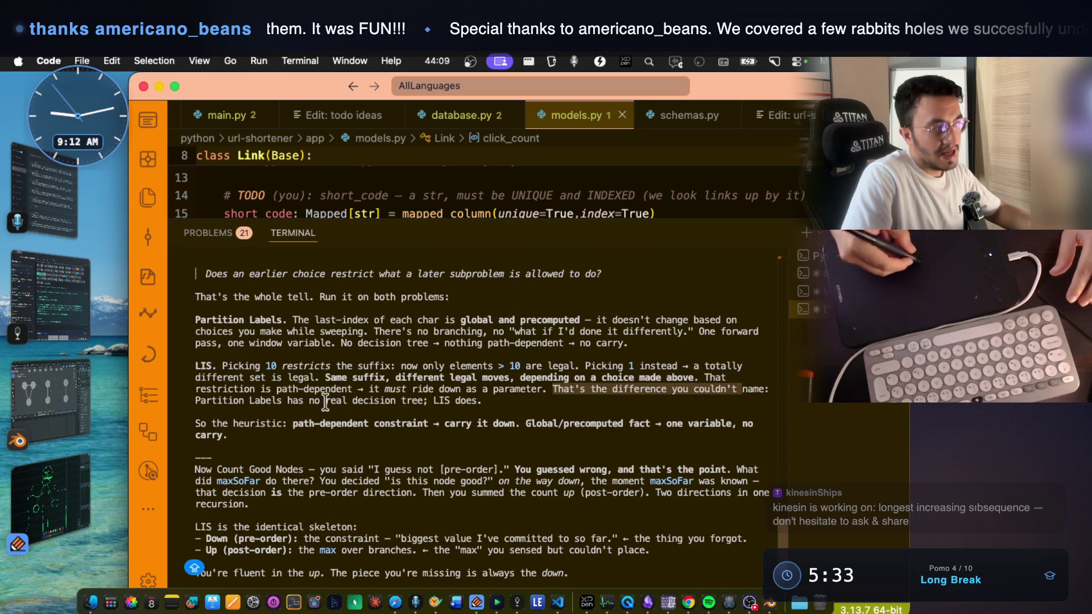
mouse_move(250, 401)
left_mouse_down()
mouse_move(490, 403)
mouse_move(413, 390)
left_mouse_up()
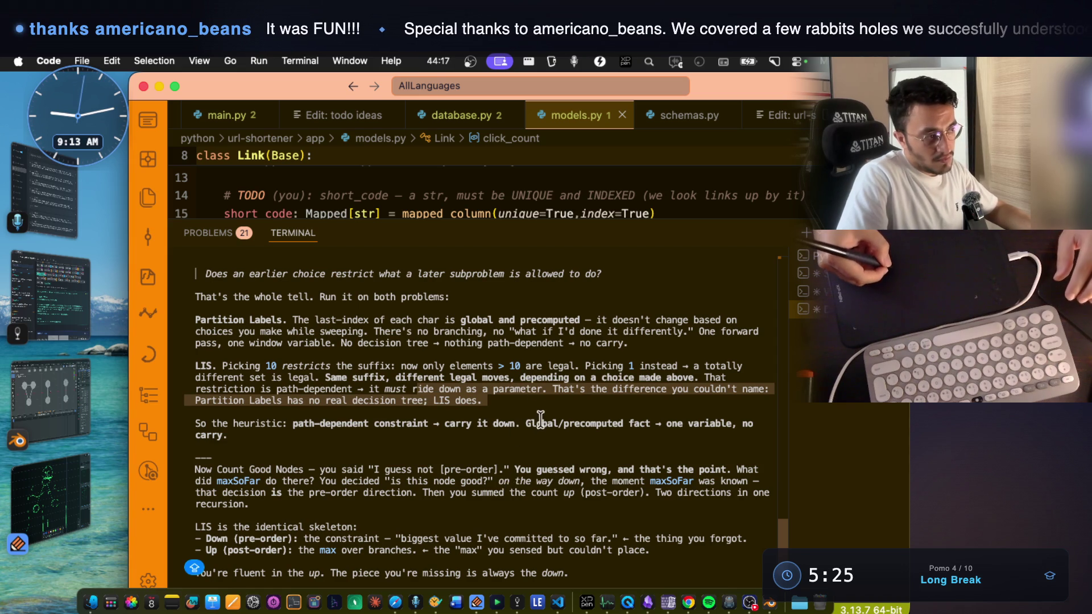
left_click_drag(488, 402, 195, 320)
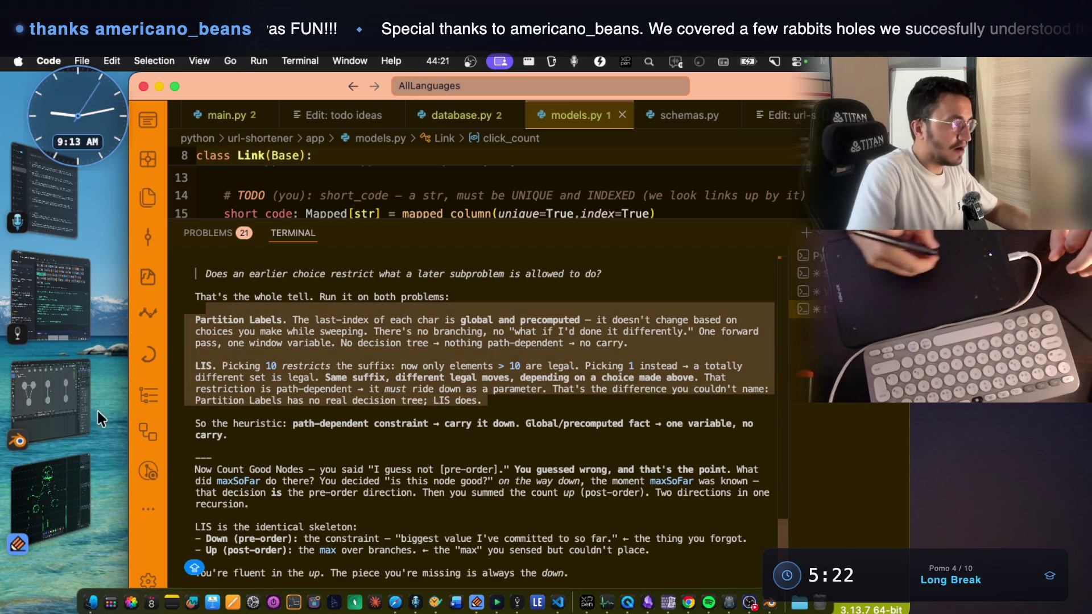
- Bring Notability forward and scroll back to the green 'sub problem' sketch
left_click(74, 472)
scroll(502, 379, "up", 5)
scroll(503, 379, "up", 15)
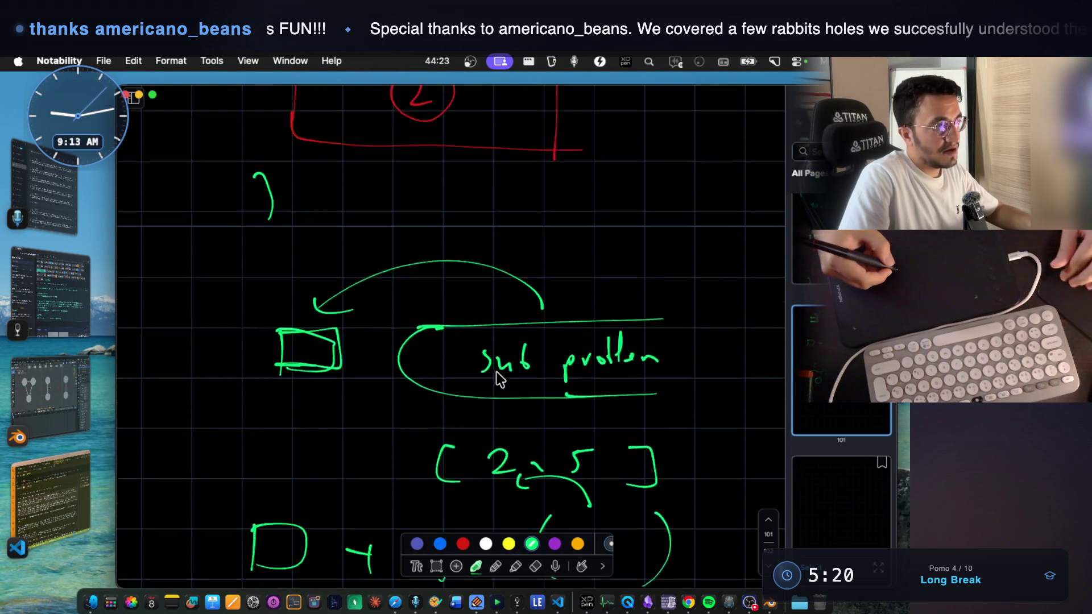
scroll(499, 383, "down", 15)
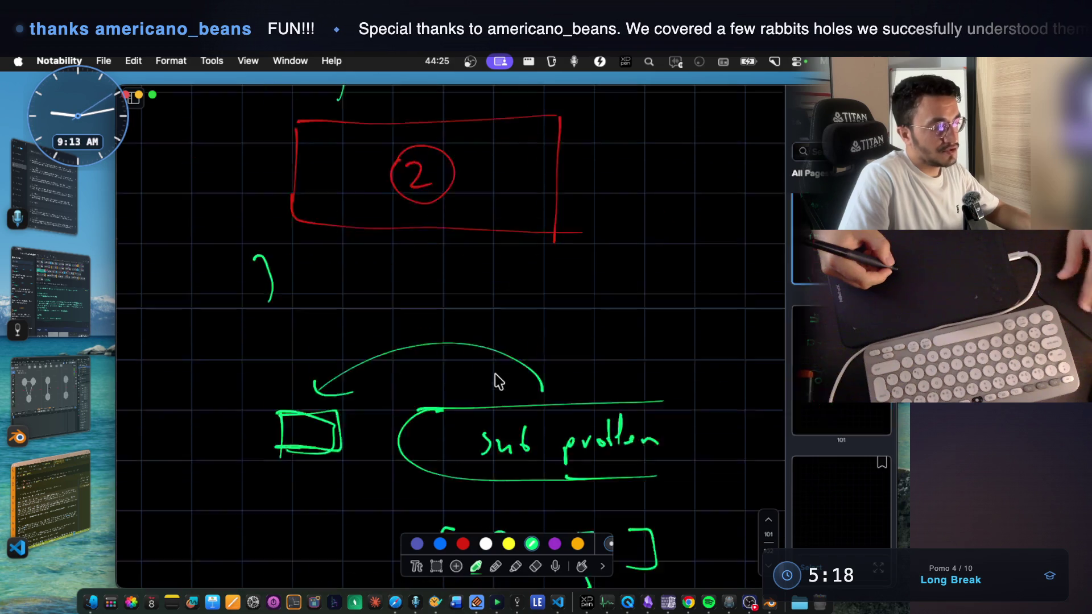
- Handwrite func( in green with a closing curly brace at the bottom
mouse_move(190, 287)
left_mouse_down()
mouse_move(199, 269)
mouse_move(251, 285)
left_mouse_up()
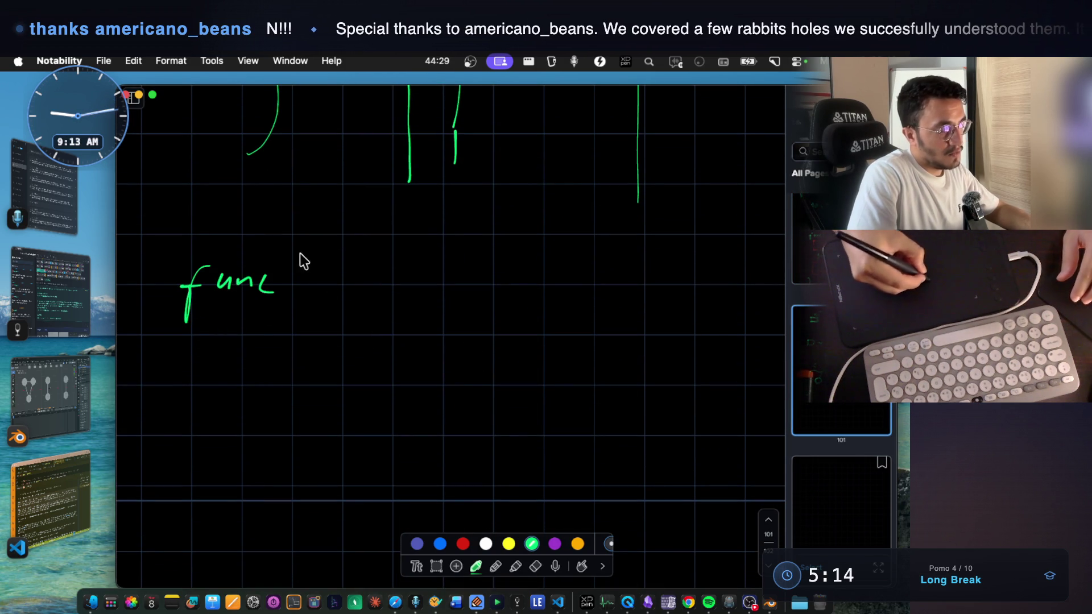
left_click_drag(305, 250, 316, 298)
scroll(551, 268, "down", 2)
left_click_drag(596, 218, 593, 260)
scroll(243, 477, "down", 4)
left_click_drag(178, 499, 170, 544)
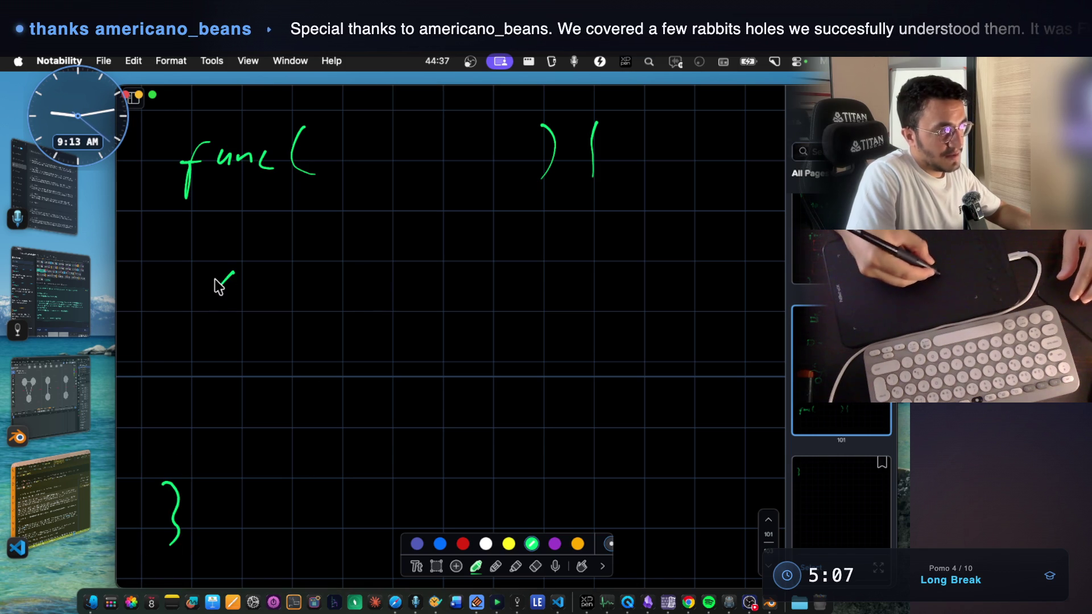
- Write x = func(subproblem) as the recursive call
left_click_drag(293, 278, 310, 278)
mouse_move(390, 253)
left_mouse_down()
mouse_move(383, 301)
mouse_move(419, 278)
left_mouse_up()
left_click_drag(498, 232, 509, 295)
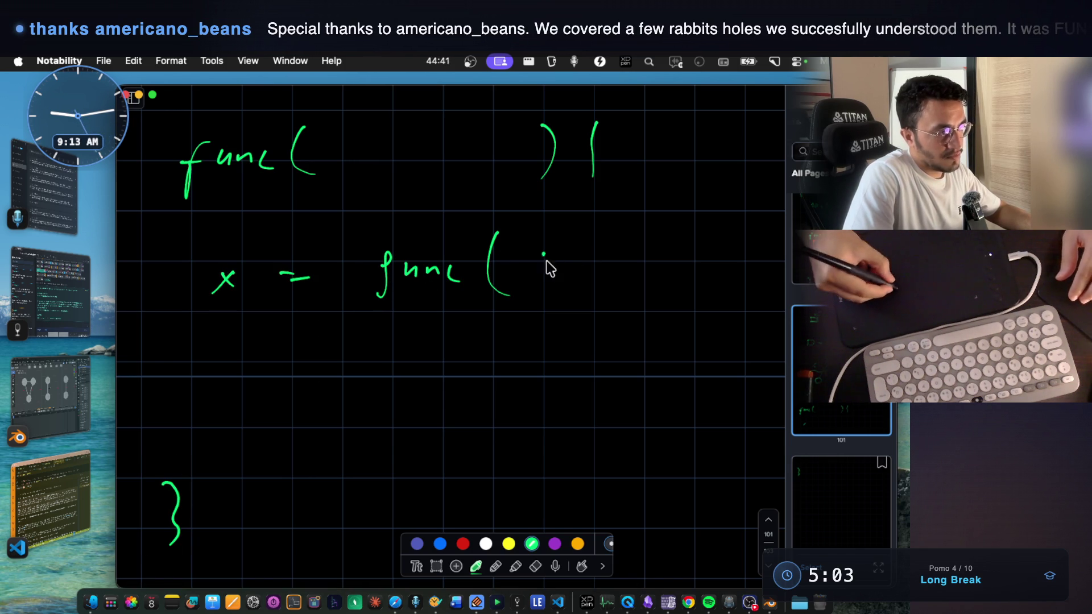
left_click_drag(652, 267, 662, 259)
mouse_move(674, 219)
left_mouse_down()
mouse_move(670, 261)
mouse_move(721, 260)
left_mouse_up()
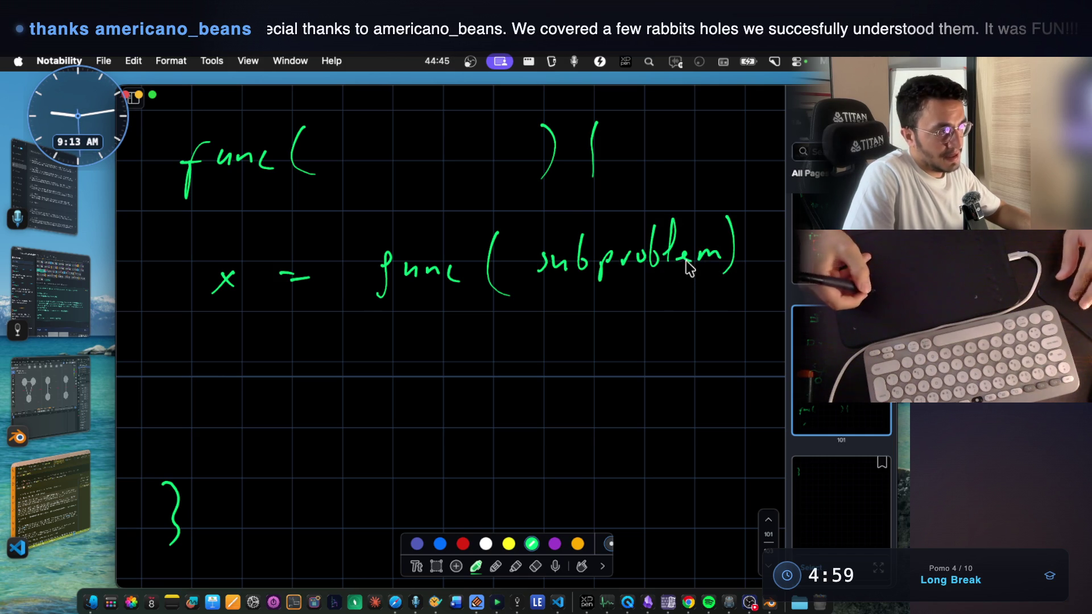
- Add the int index parameter, write and box arr[index], and underline index
scroll(670, 238, "up", 2)
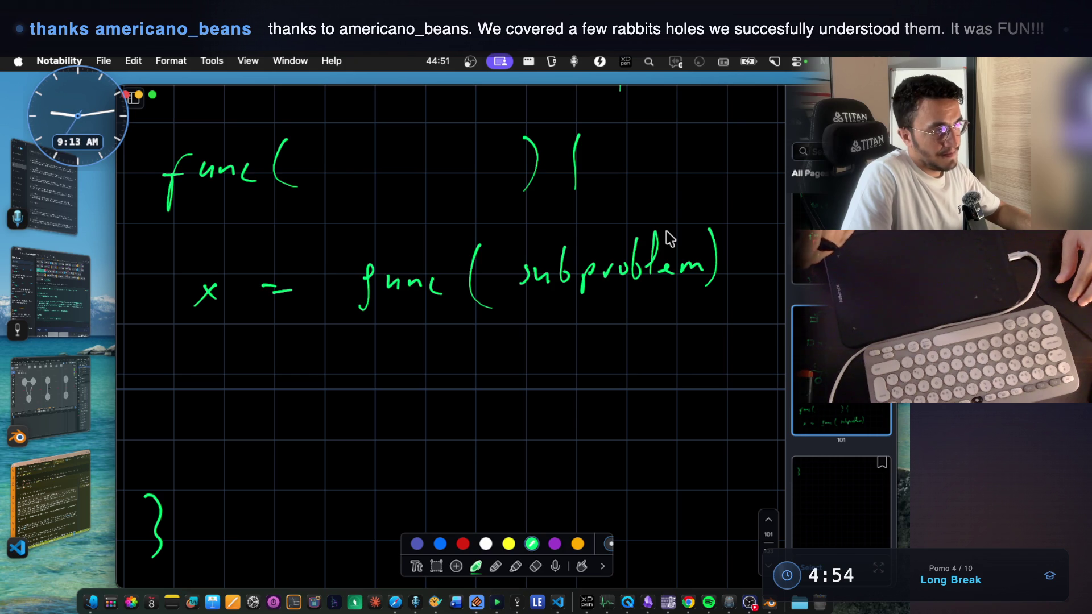
scroll(670, 239, "up", 3)
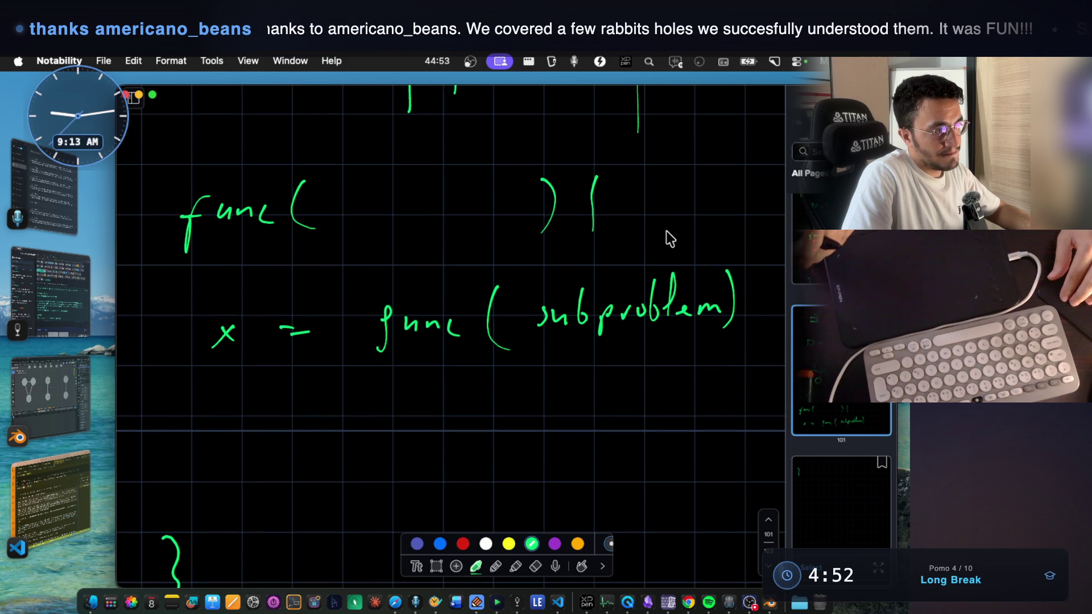
mouse_move(323, 206)
left_mouse_down()
mouse_move(317, 222)
mouse_move(377, 215)
mouse_move(398, 198)
left_mouse_up()
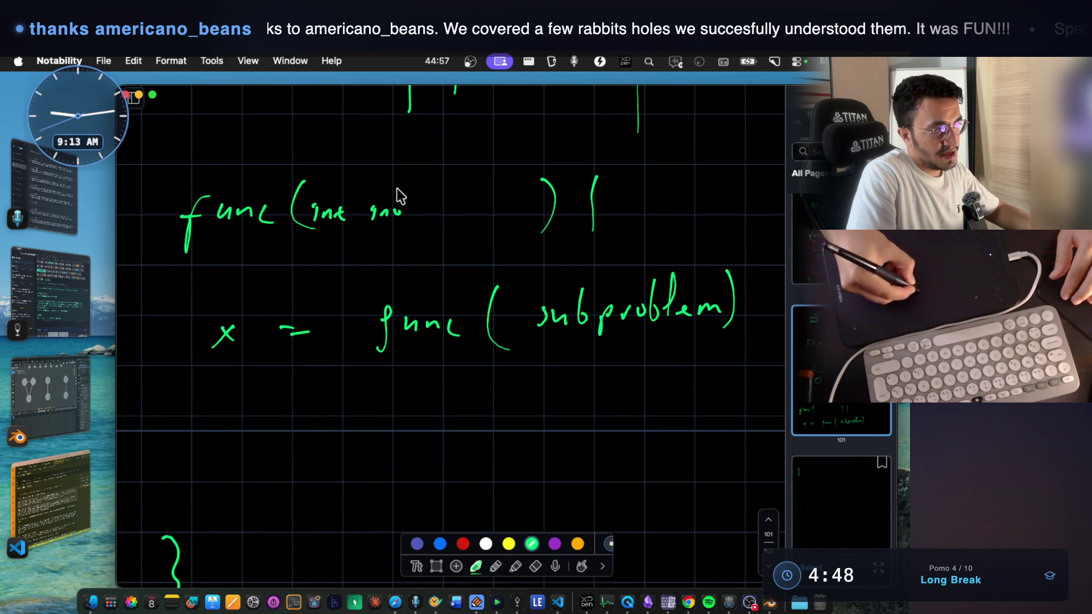
scroll(528, 255, "up", 3)
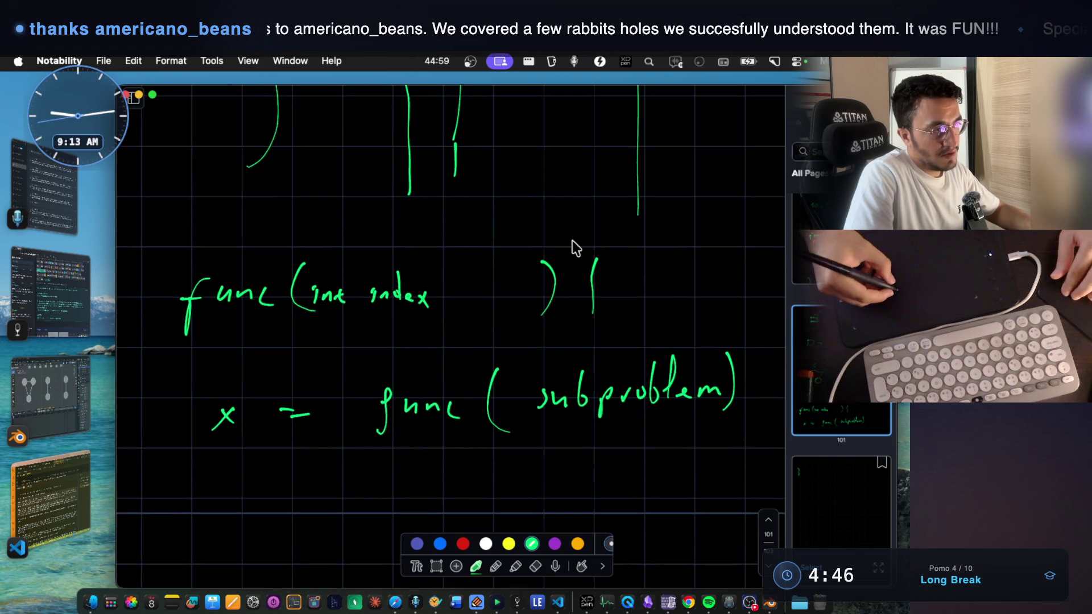
scroll(646, 275, "right", 2)
mouse_move(609, 249)
left_mouse_down()
mouse_move(626, 261)
mouse_move(666, 240)
mouse_move(682, 261)
mouse_move(734, 263)
left_mouse_up()
mouse_move(588, 273)
left_mouse_down()
mouse_move(587, 225)
mouse_move(717, 206)
mouse_move(757, 266)
left_mouse_up()
left_click_drag(591, 272, 758, 268)
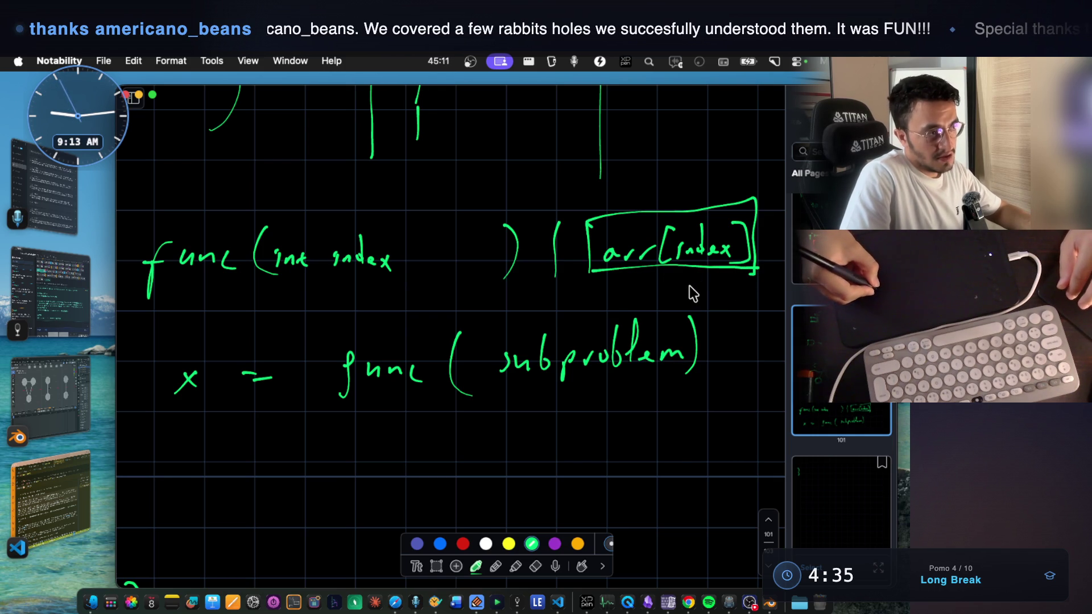
left_click_drag(339, 274, 391, 274)
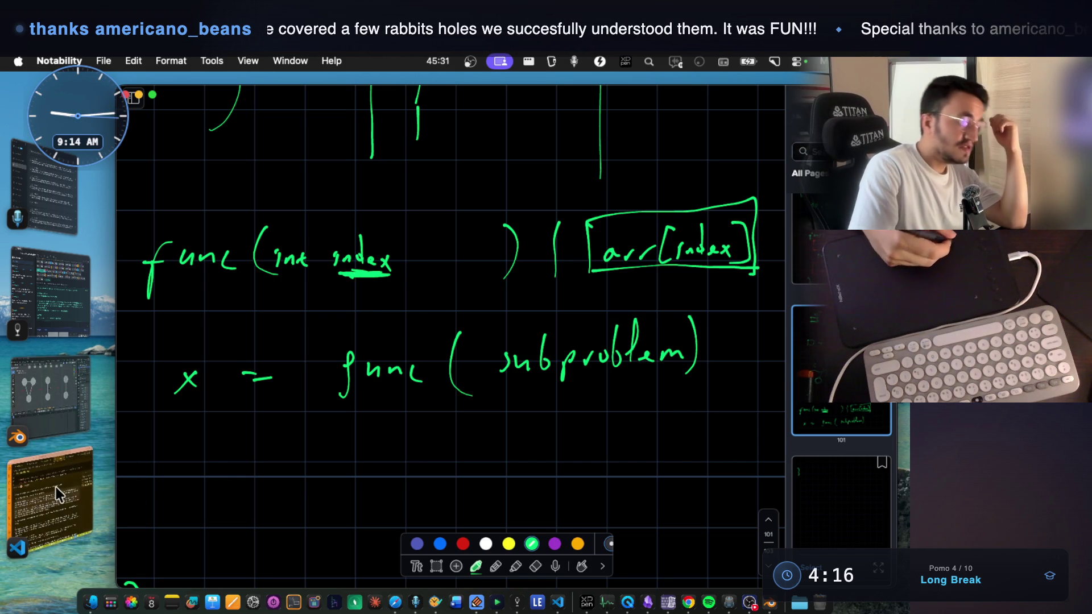
- Back in Claude Code, reread the path-dependent constraint heuristic and the Count Good Nodes 'You guessed wrong' line
left_click(74, 483)
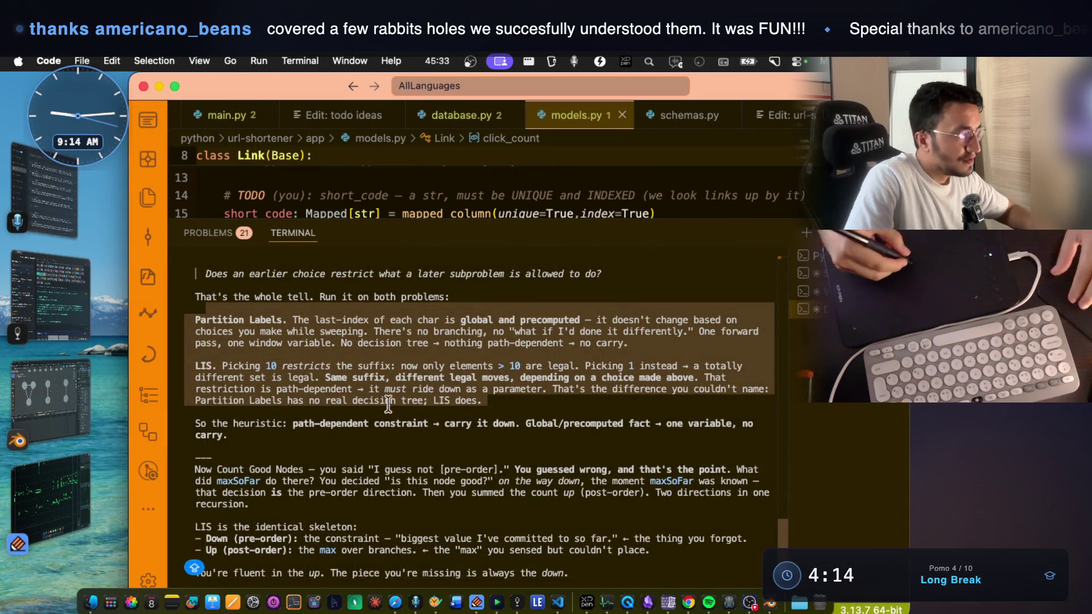
scroll(392, 401, "down", 2)
left_click(227, 401)
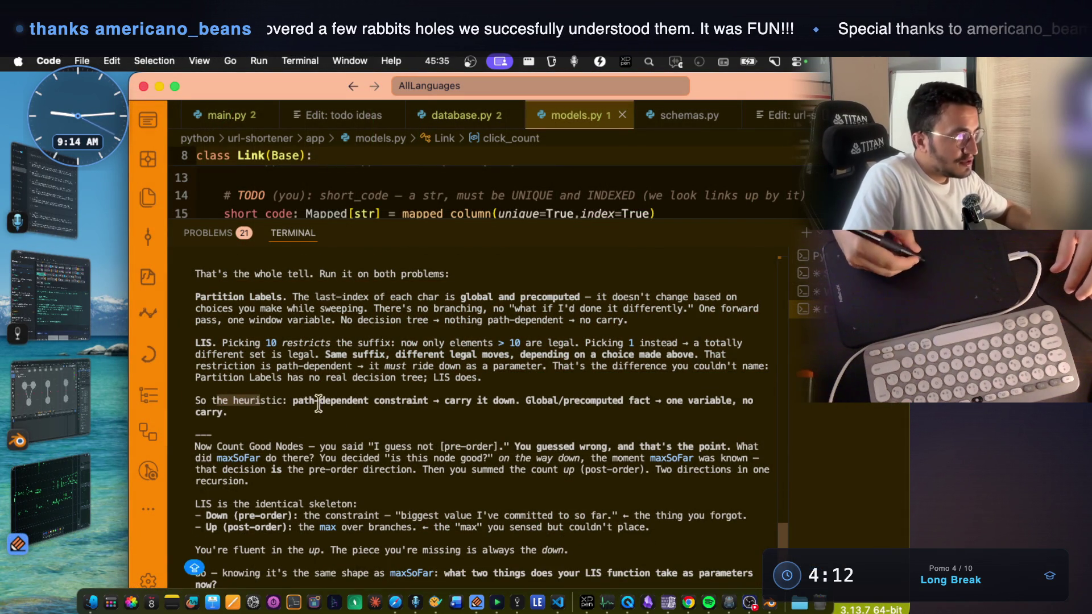
left_click_drag(293, 401, 641, 403)
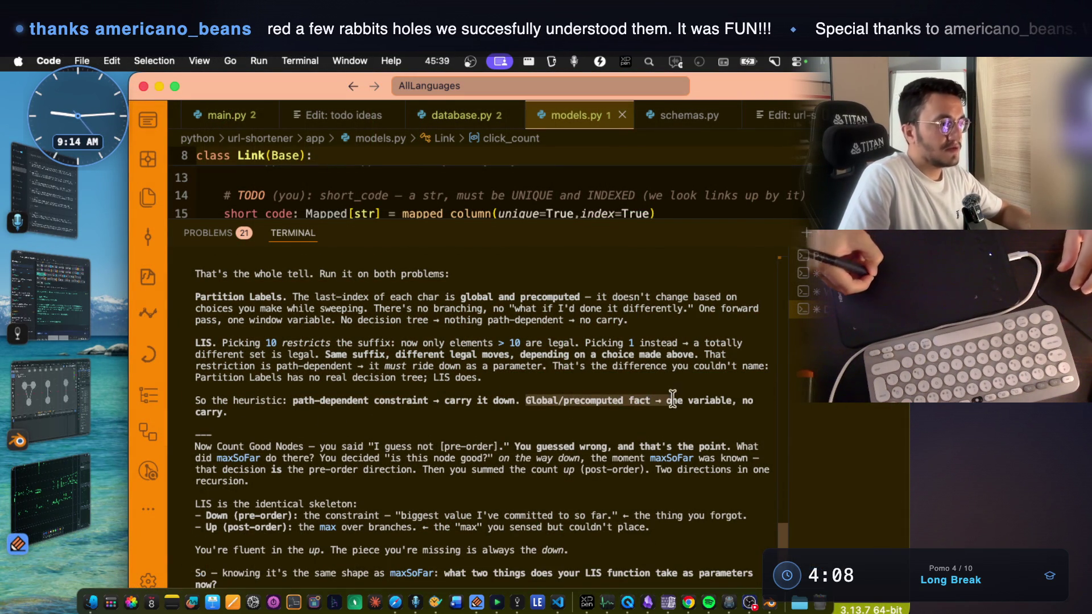
left_click_drag(195, 365, 439, 354)
double_click(477, 354)
left_click_drag(514, 355, 733, 354)
left_click(193, 364)
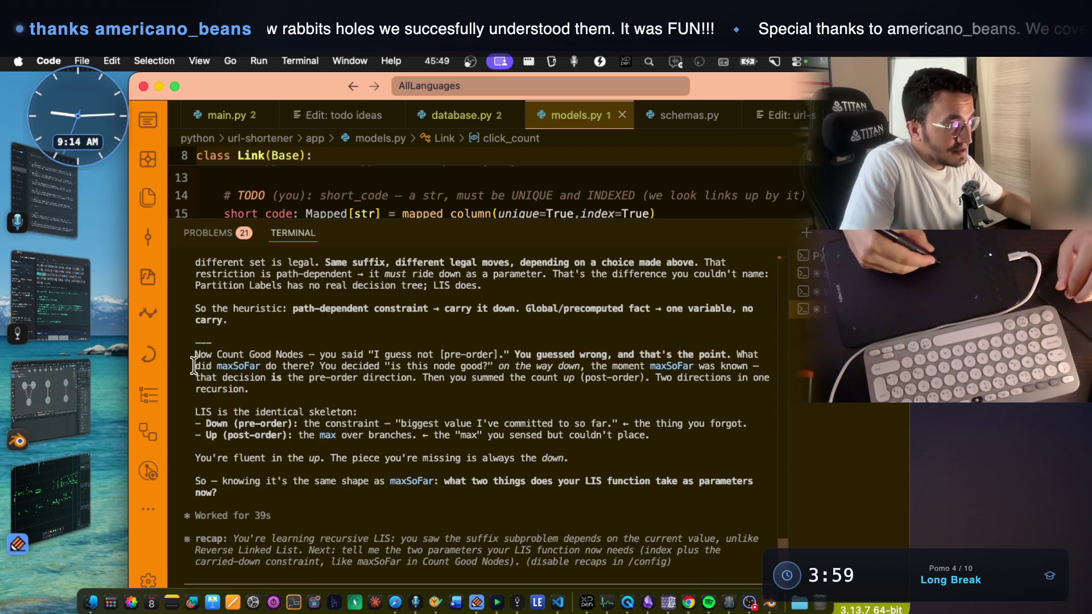
- Study how maxSoFar is carried down in Count Good Nodes
left_click_drag(217, 366, 312, 365)
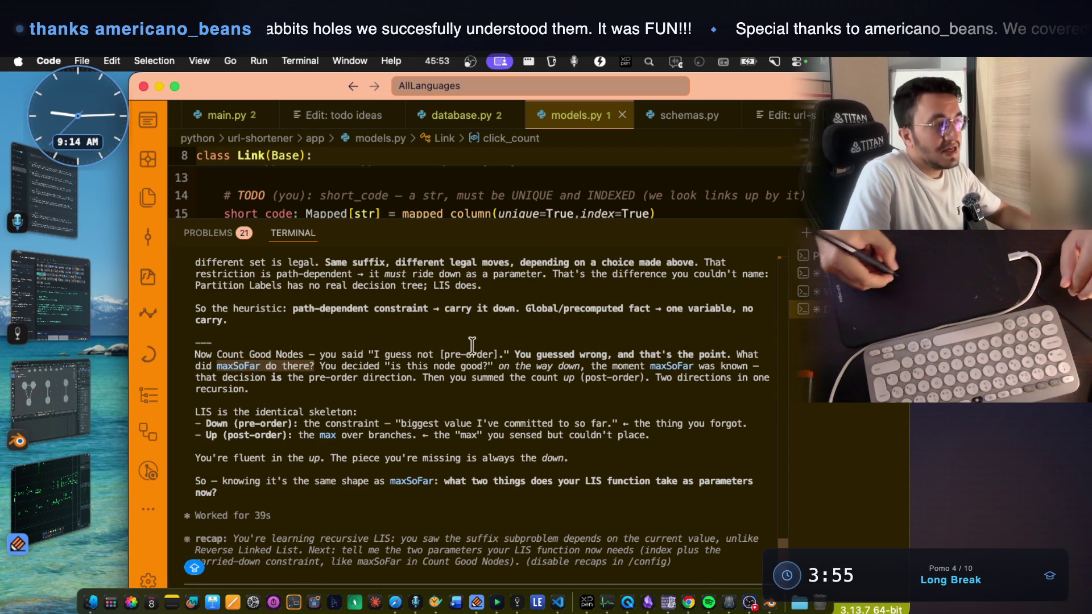
left_click_drag(217, 354, 306, 357)
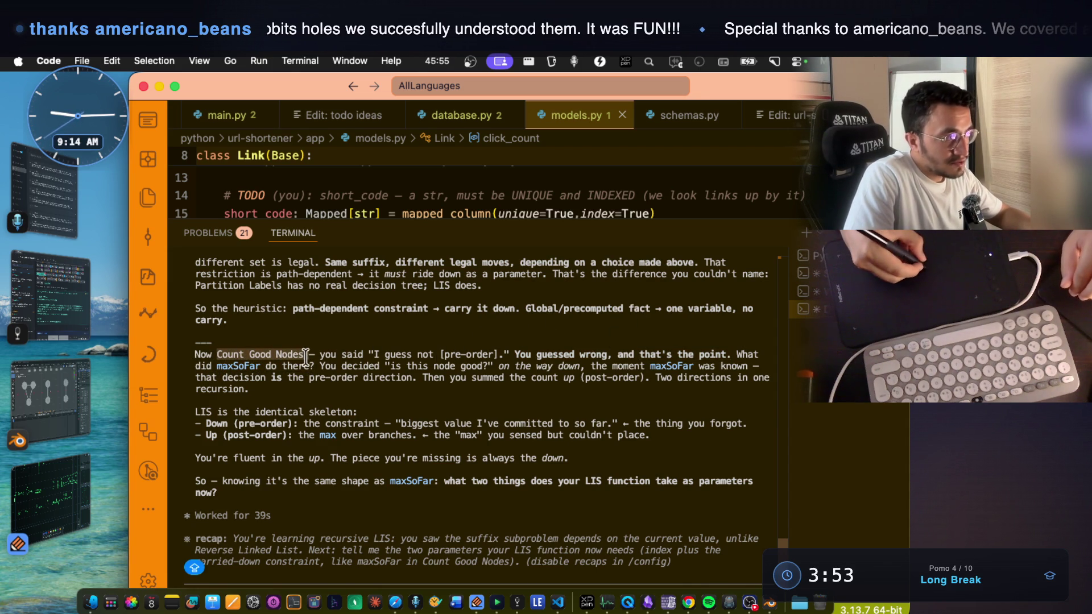
double_click(234, 365)
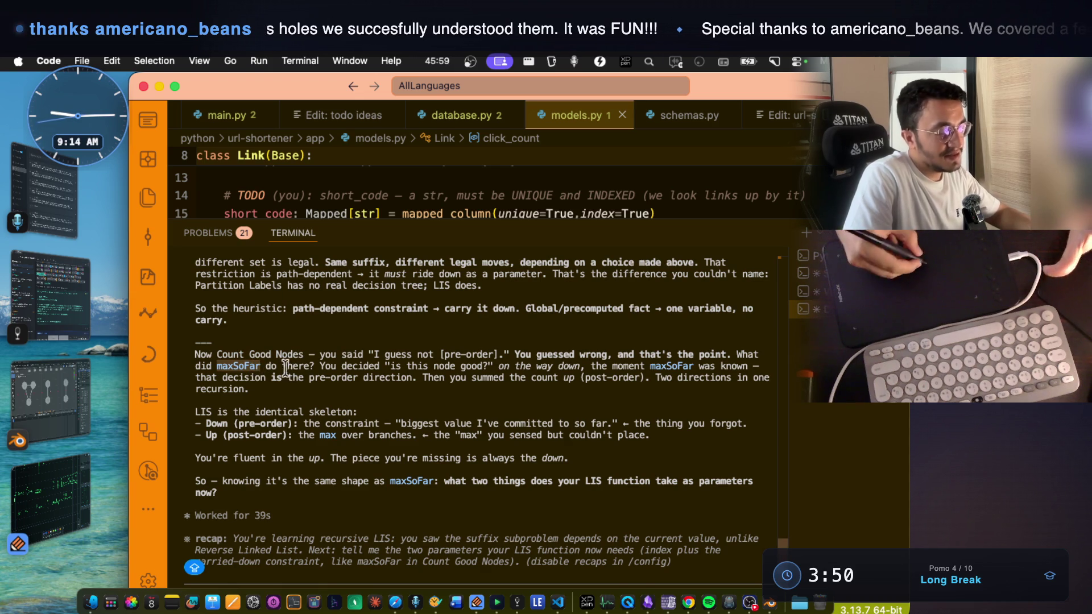
left_click(263, 365)
double_click(256, 366)
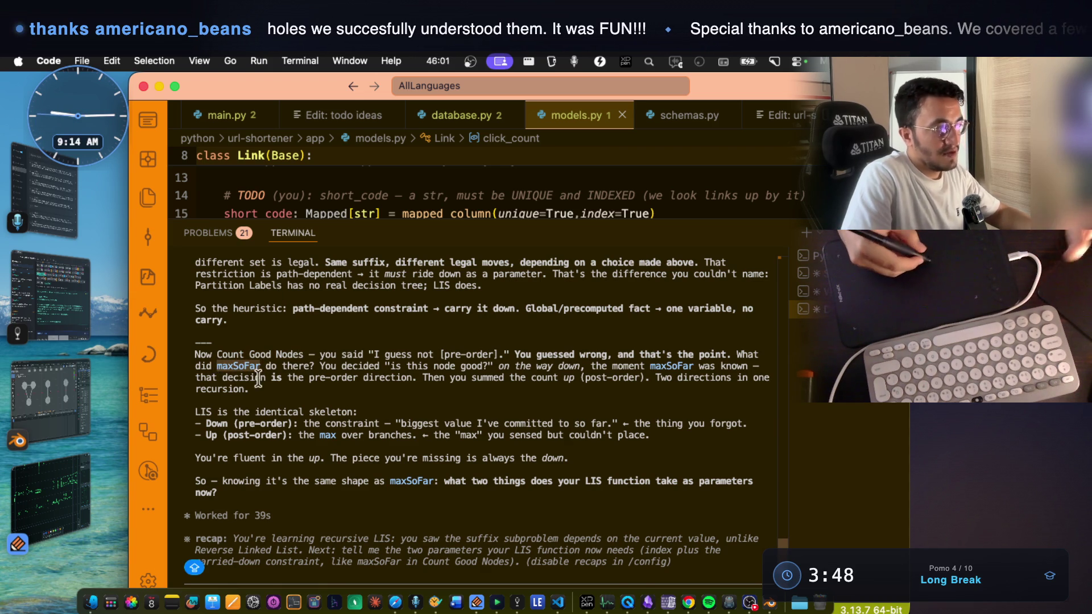
double_click(239, 365)
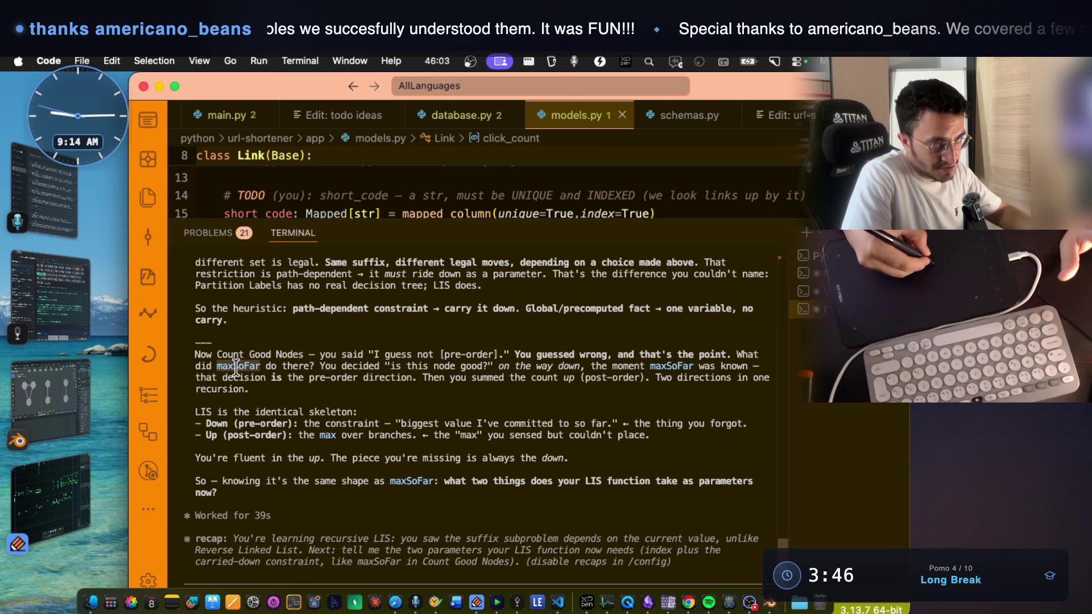
left_click_drag(217, 353, 307, 353)
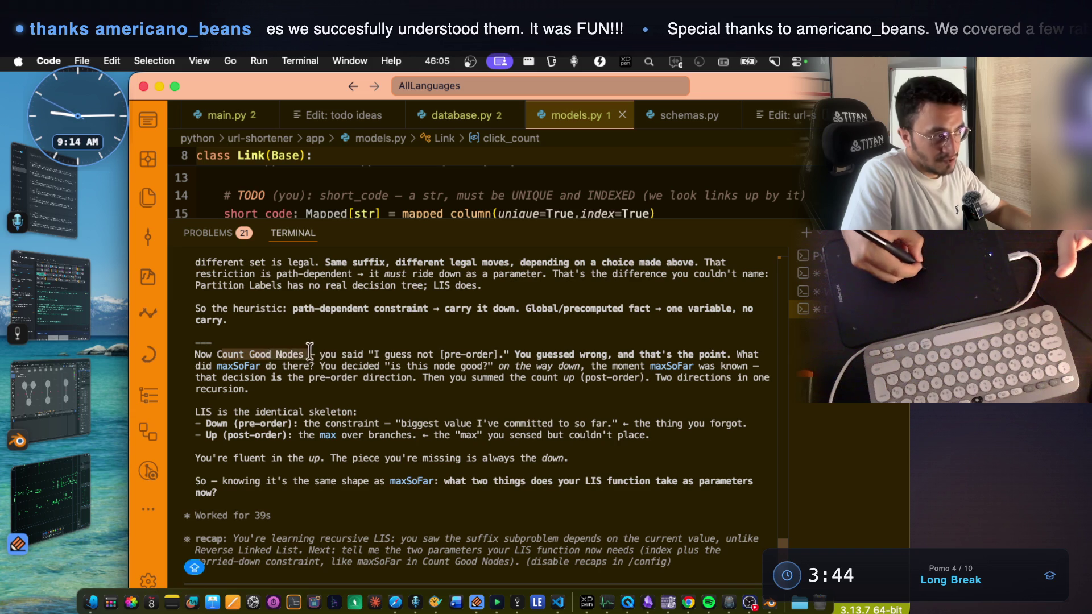
left_click_drag(216, 366, 255, 367)
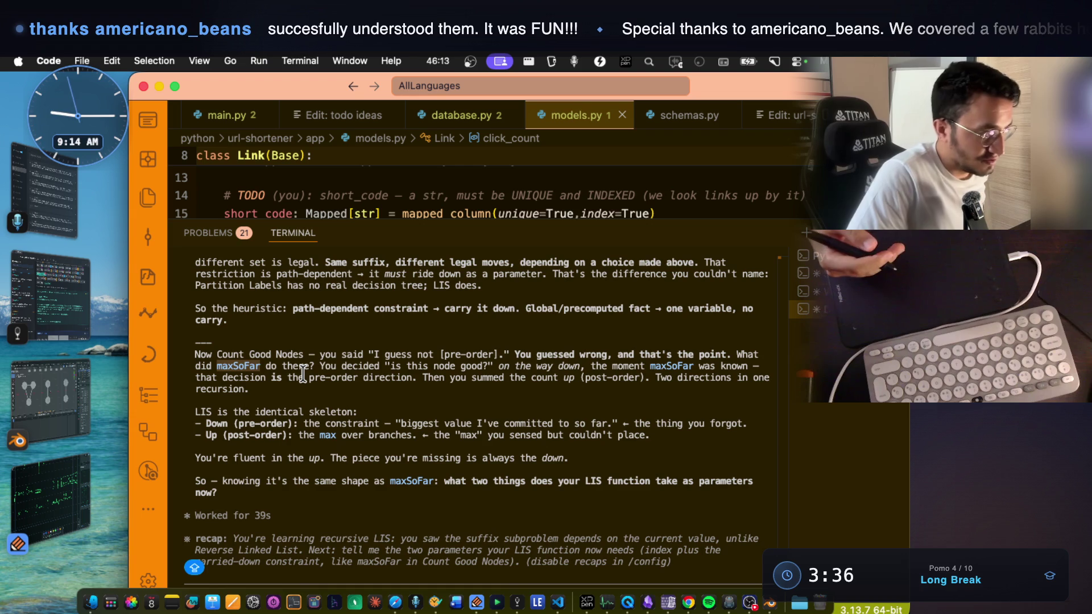
- Reread why 'is this node good' is a pre-order decision based on maxSoFar
mouse_move(390, 368)
left_mouse_down()
mouse_move(484, 367)
mouse_move(385, 362)
left_mouse_up()
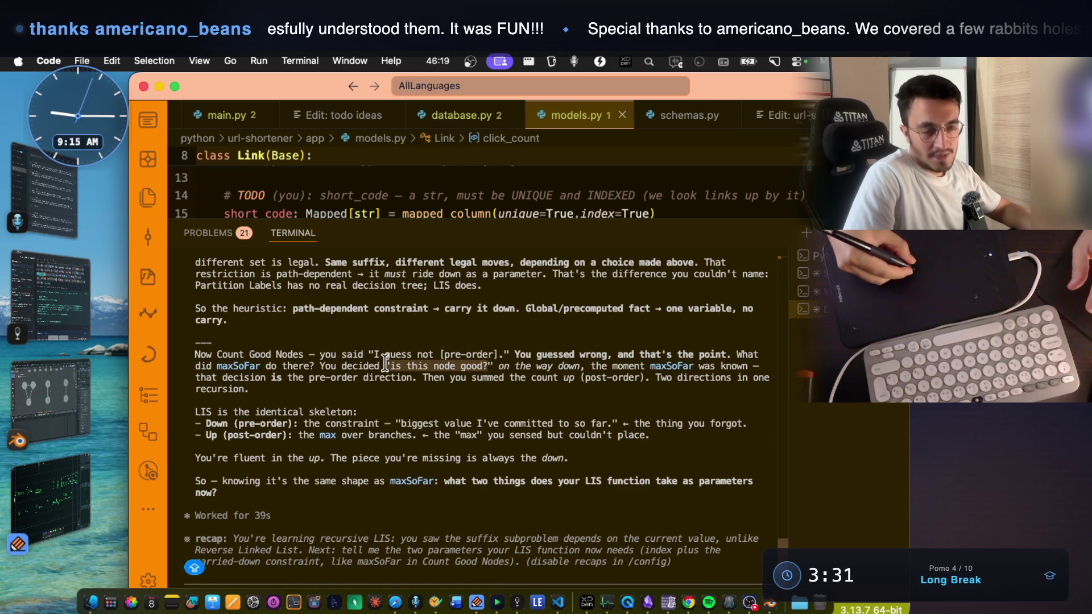
double_click(233, 365)
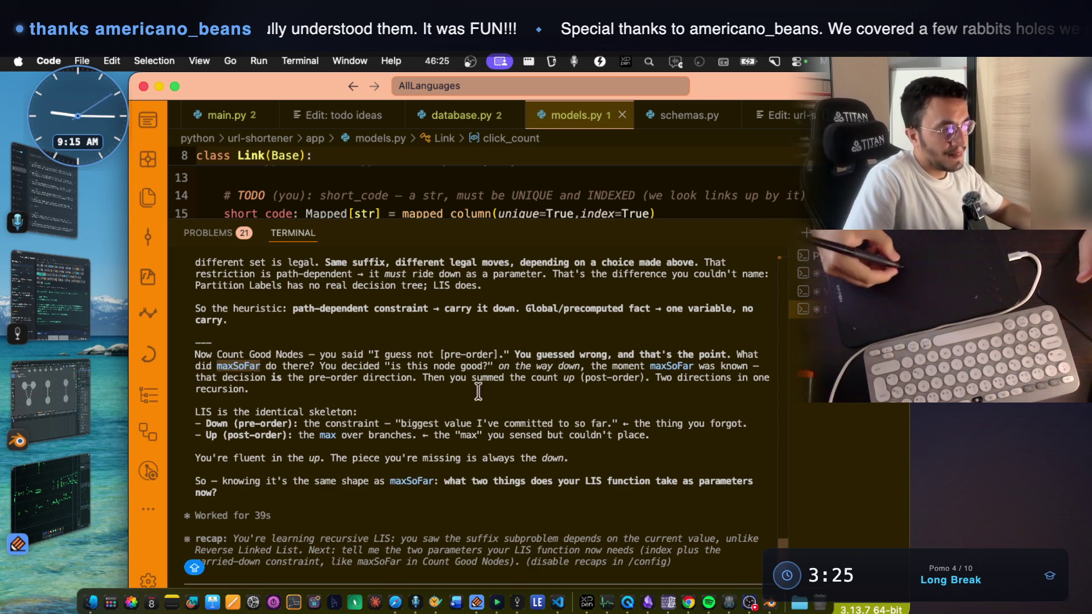
left_click_drag(504, 369, 732, 364)
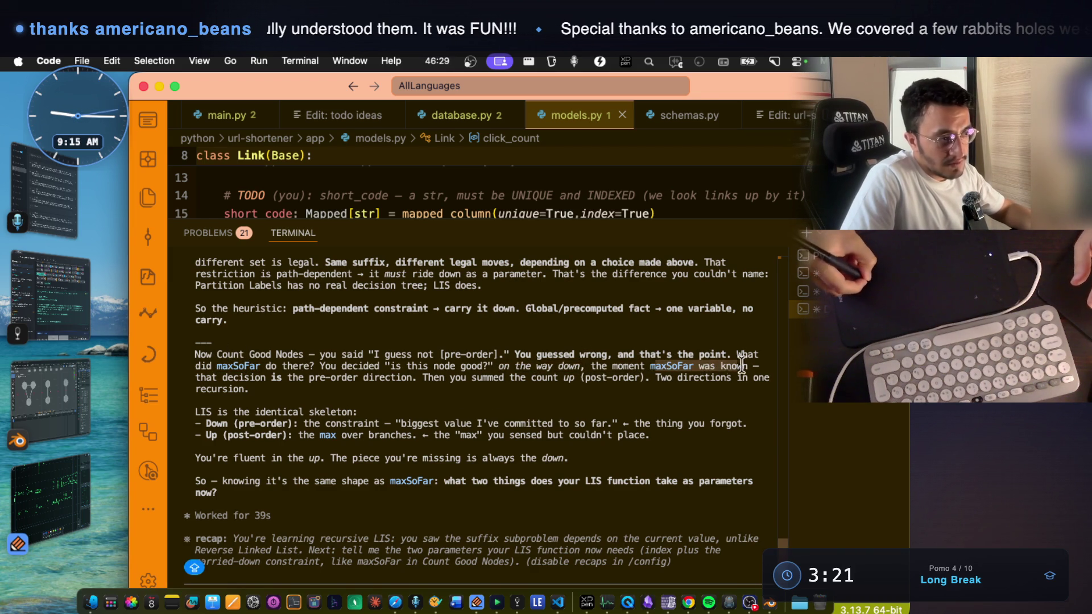
left_click_drag(196, 378, 409, 377)
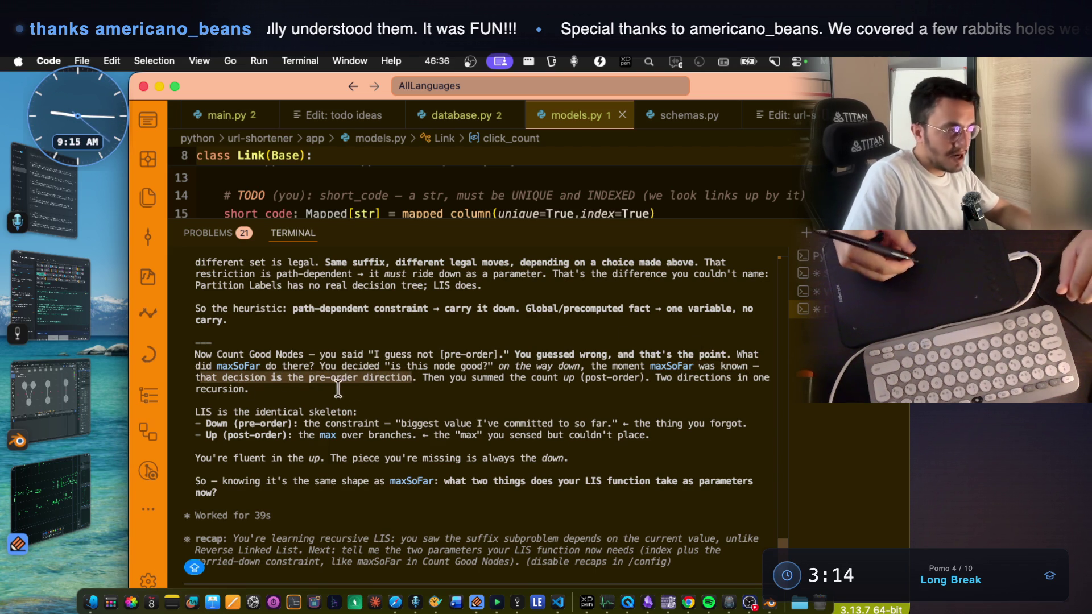
- Reread the pre-order versus post-order paragraph ending 'Two directions in one recursion'
mouse_move(308, 378)
left_mouse_down()
mouse_move(644, 377)
mouse_move(424, 378)
left_mouse_up()
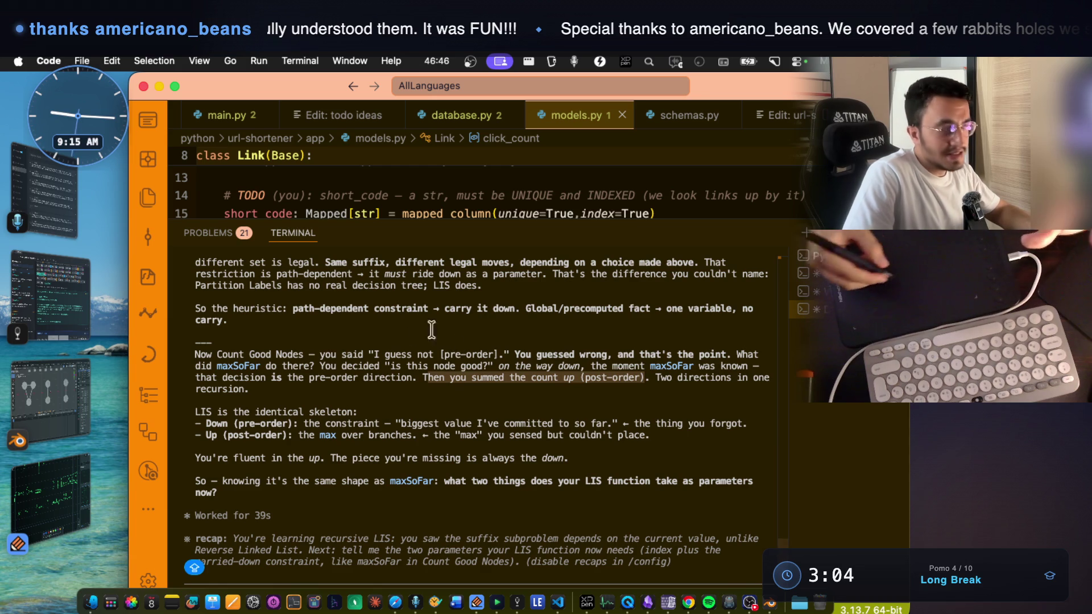
mouse_move(216, 352)
left_mouse_down()
mouse_move(301, 352)
mouse_move(350, 377)
mouse_move(393, 380)
left_mouse_up()
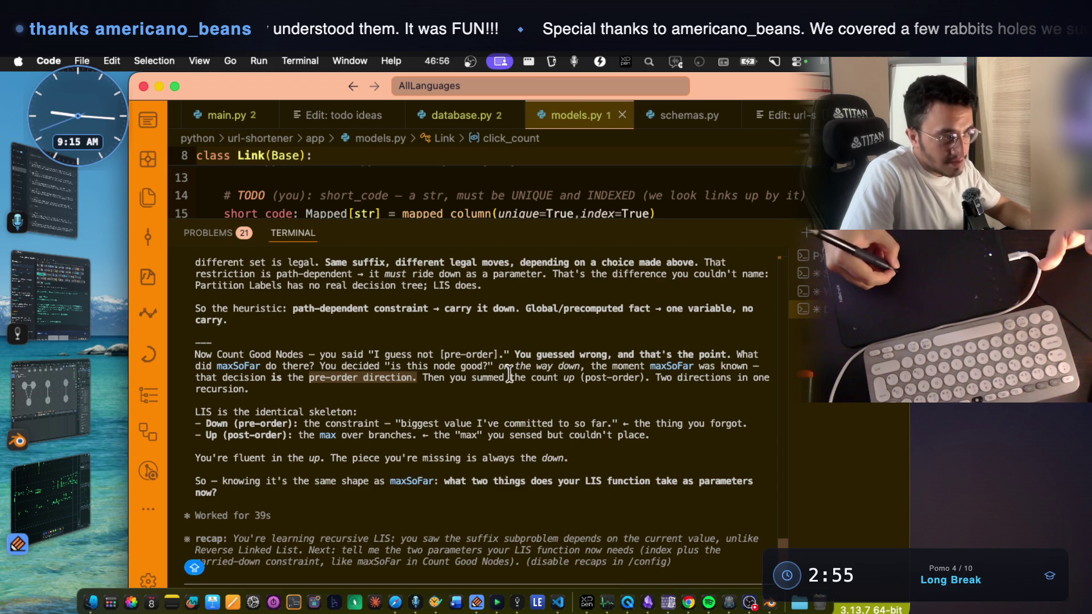
left_click_drag(644, 377, 582, 376)
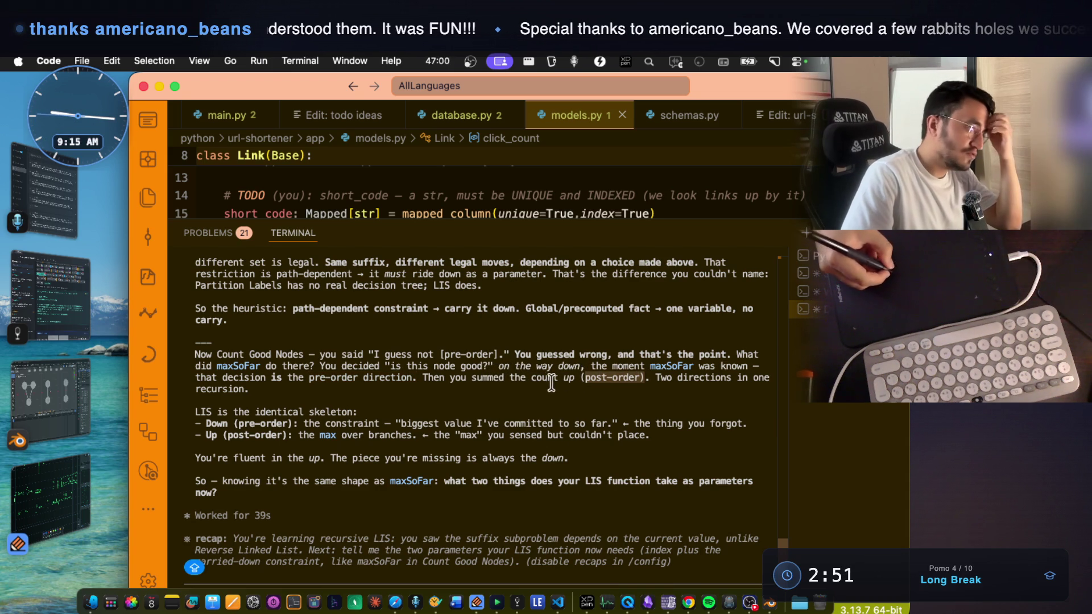
left_click(617, 382)
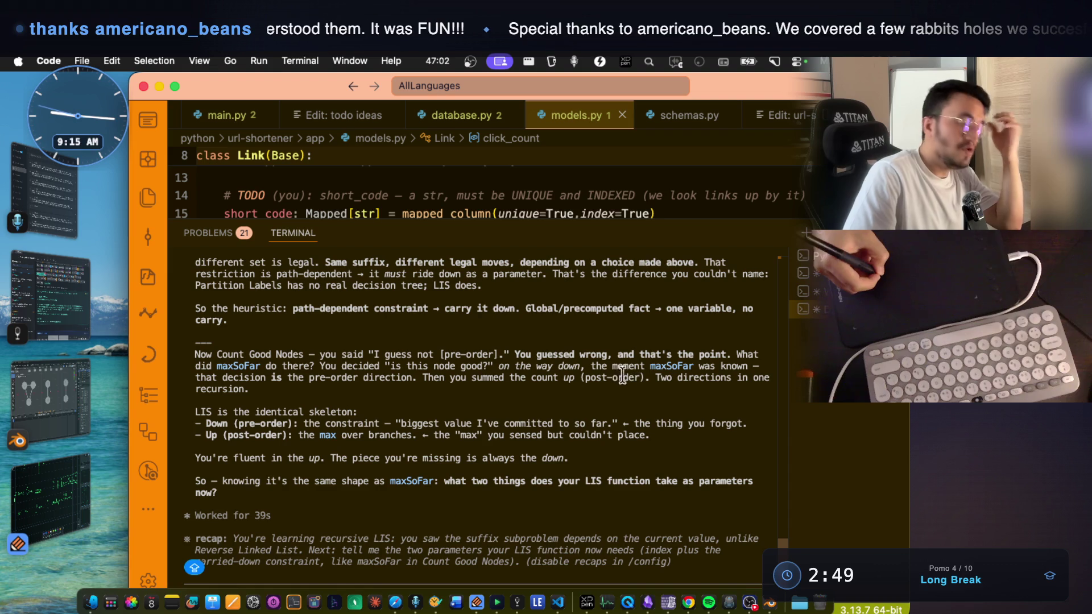
left_click_drag(308, 378, 363, 381)
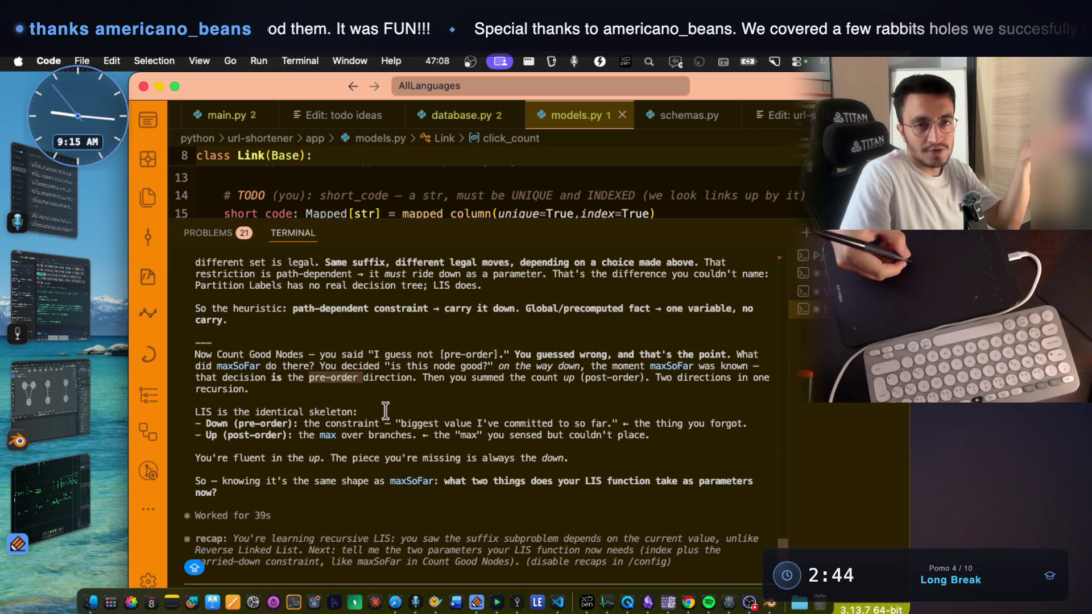
left_click_drag(656, 379, 769, 380)
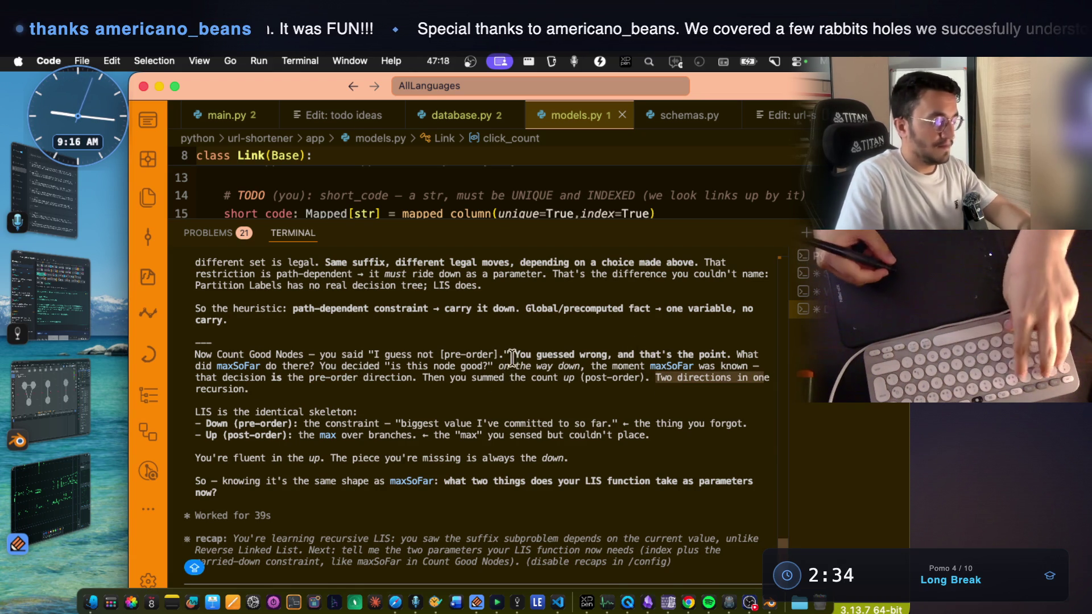
- Screenshot the Count Good Nodes paragraph region with Cmd+Shift+4
key("super+shift+4")
left_click_drag(191, 338, 676, 409)
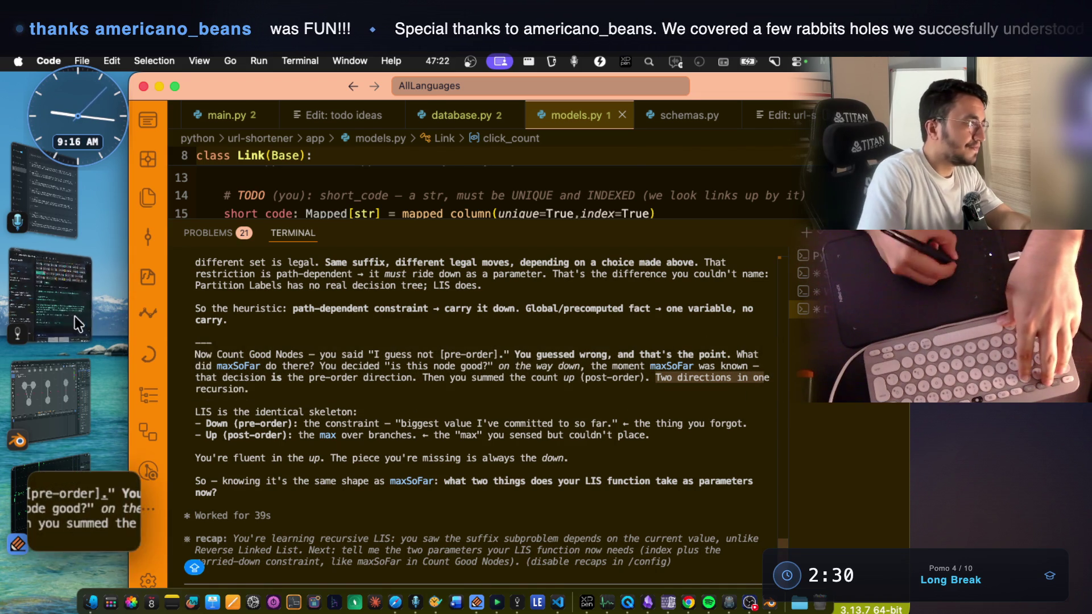
left_click(81, 316)
- Glance at the notes, then reread that LIS is the identical skeleton with a pre-order constraint
scroll(640, 391, "down", 10)
scroll(640, 393, "down", 3)
scroll(625, 483, "up", 2)
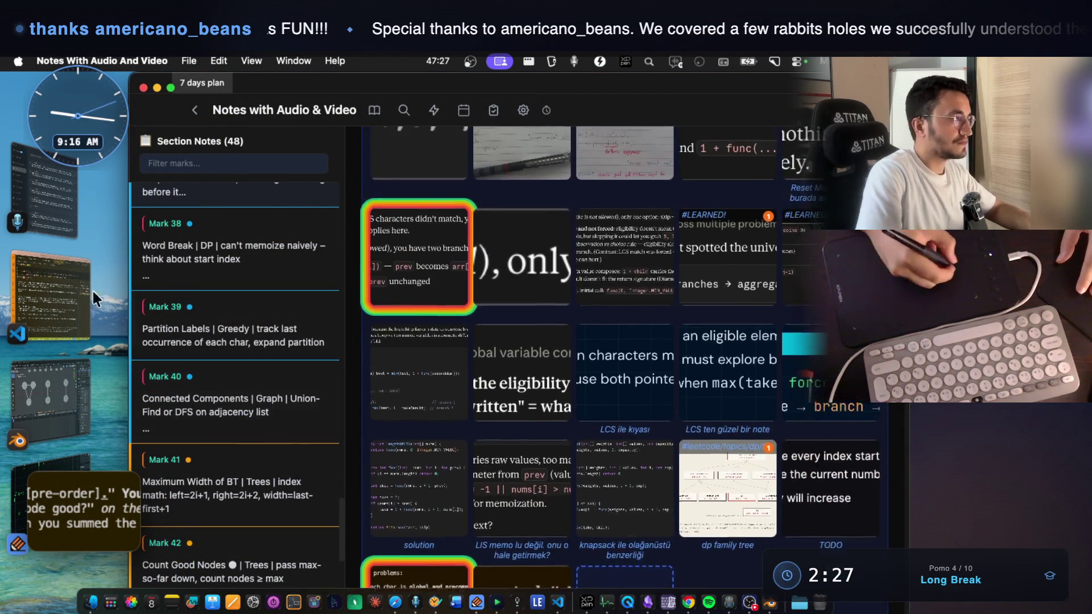
left_click(97, 291)
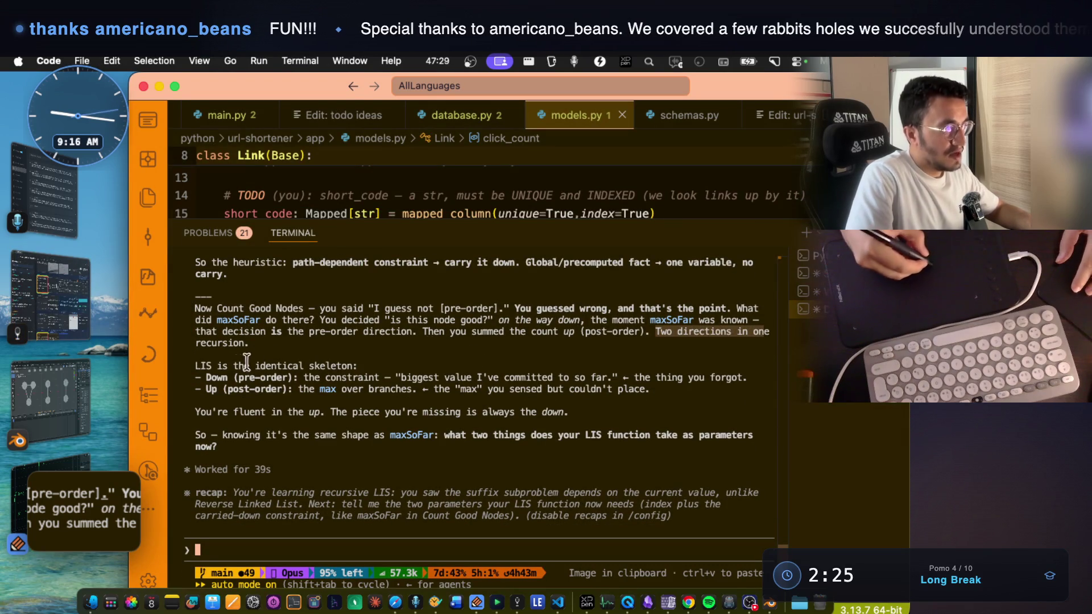
left_click_drag(191, 365, 369, 351)
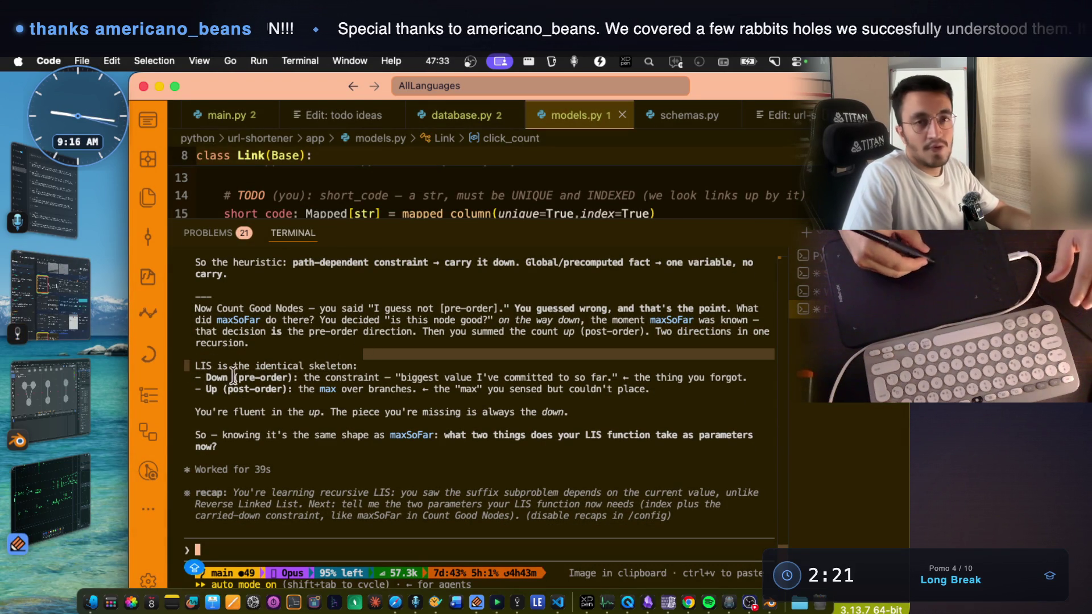
left_click(223, 398)
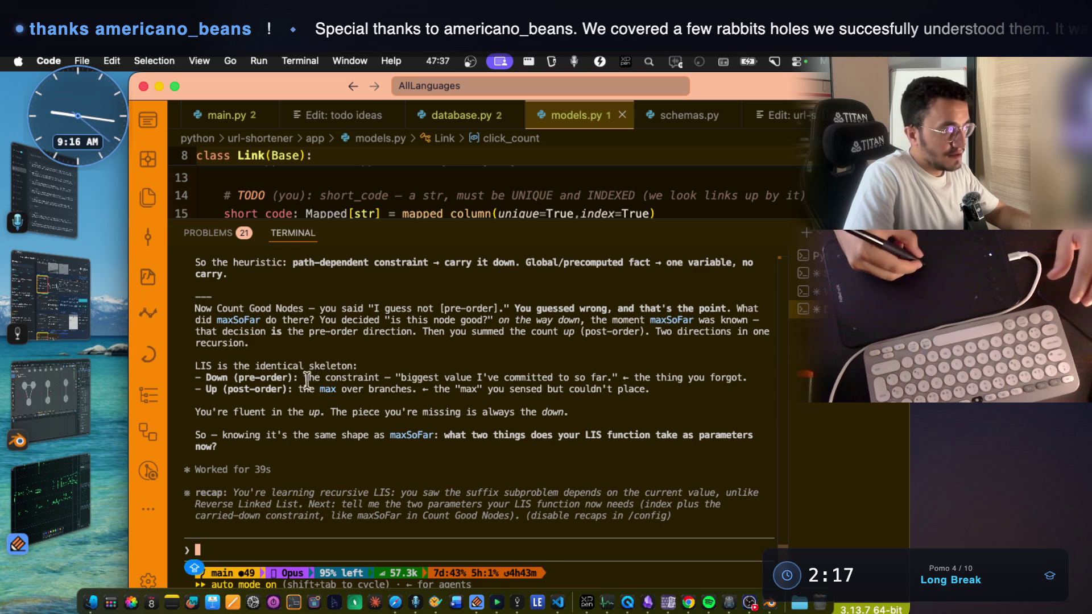
mouse_move(322, 381)
left_mouse_down()
mouse_move(359, 380)
mouse_move(376, 342)
mouse_move(367, 373)
mouse_move(375, 381)
left_mouse_up()
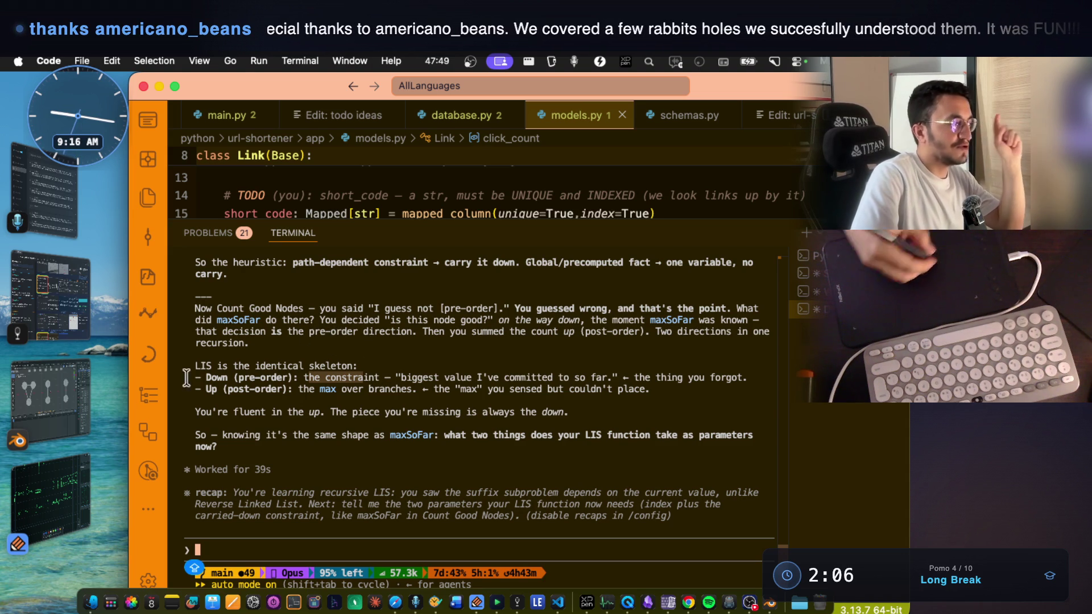
- Switch to Notability and scroll to the x = func(subproblem) notes
key("super+Tab")
scroll(528, 352, "down", 5)
scroll(490, 356, "down", 5)
- Draw a green recursion tree with subproblem boxes and arrows returning up to the root
scroll(413, 349, "down", 2)
left_click_drag(487, 342, 426, 317)
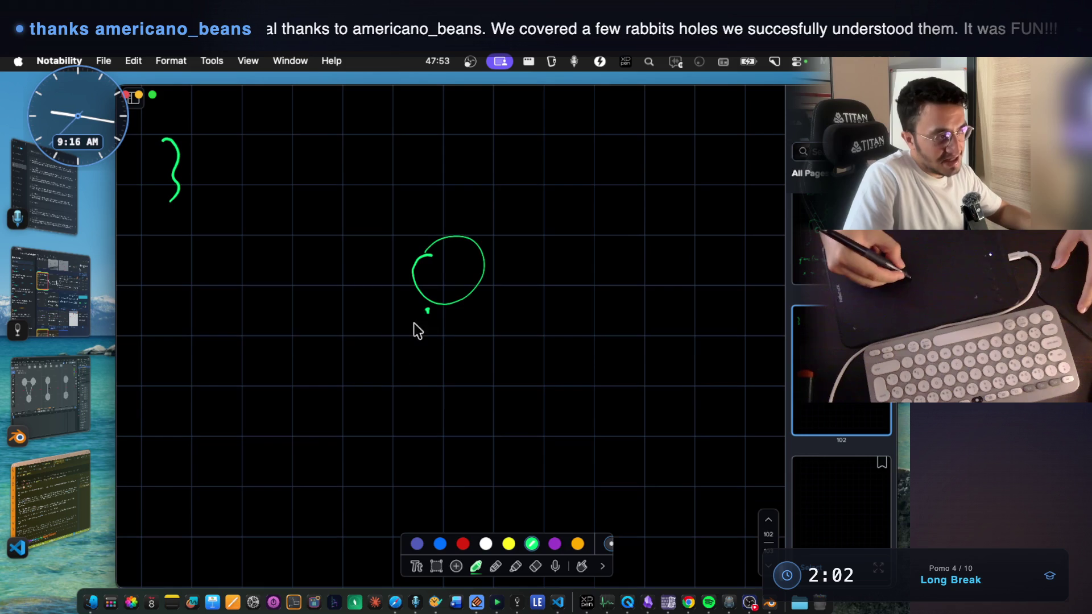
left_click_drag(475, 290, 572, 404)
left_click_drag(380, 374, 354, 415)
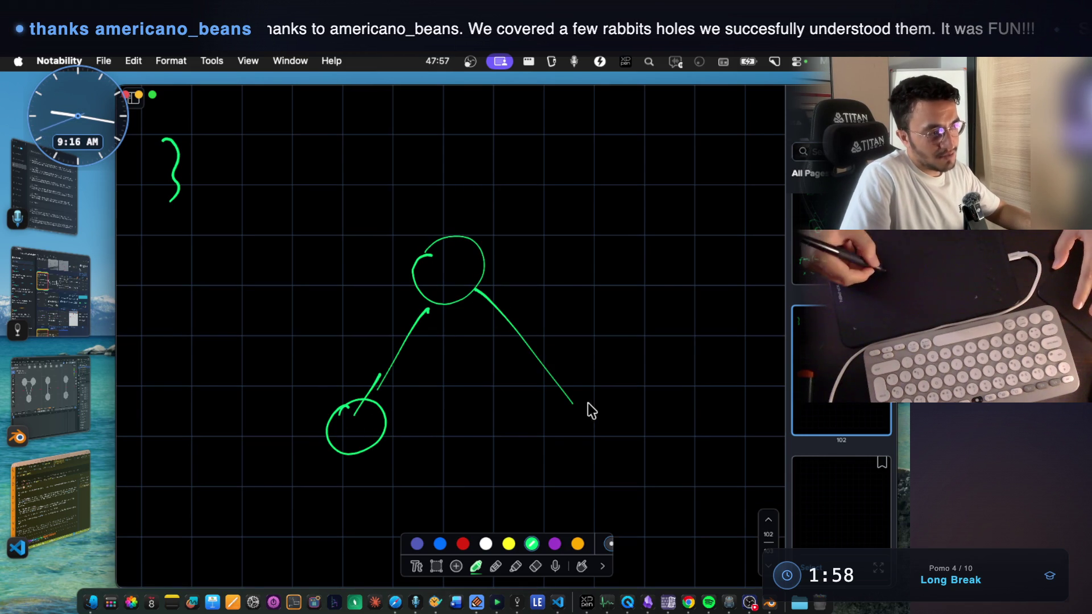
left_click_drag(571, 453, 544, 426)
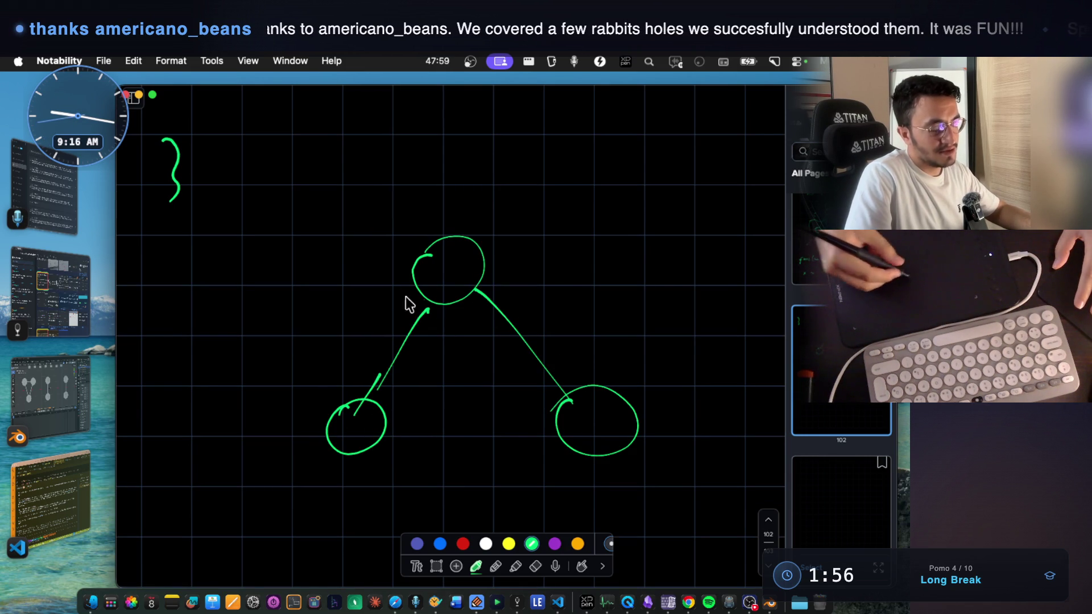
left_click_drag(296, 395, 285, 566)
mouse_move(299, 402)
left_mouse_down()
mouse_move(304, 392)
mouse_move(445, 443)
mouse_move(448, 532)
left_mouse_up()
mouse_move(529, 372)
left_mouse_down()
mouse_move(526, 532)
mouse_move(688, 532)
mouse_move(687, 564)
left_mouse_up()
mouse_move(333, 362)
left_mouse_down()
mouse_move(379, 288)
mouse_move(385, 307)
left_mouse_up()
mouse_move(564, 322)
left_mouse_down()
mouse_move(586, 357)
mouse_move(510, 290)
left_mouse_up()
left_click_drag(514, 281, 520, 297)
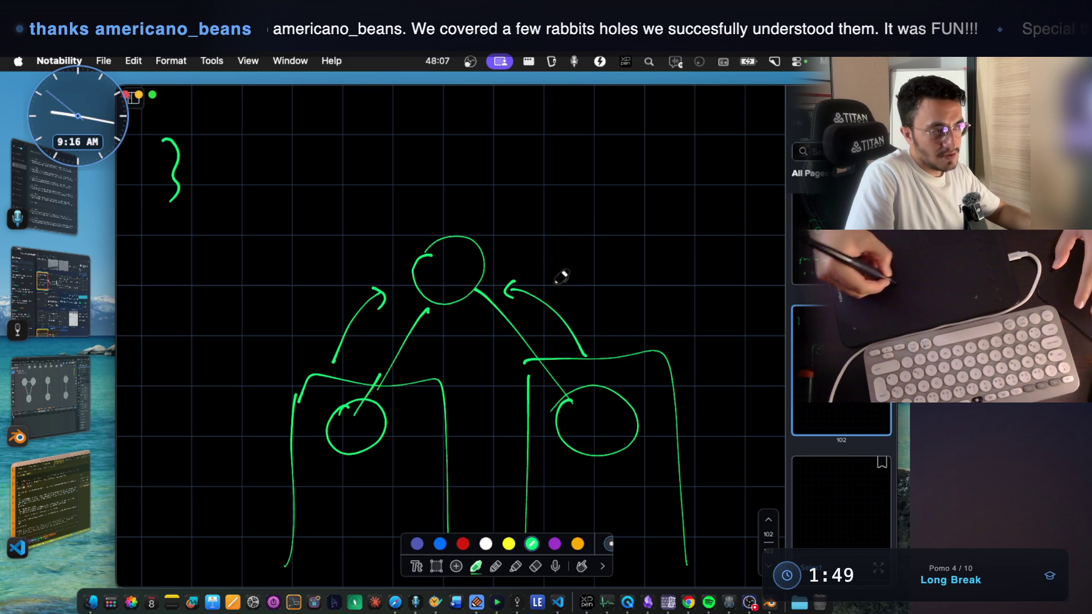
left_click_drag(485, 238, 595, 168)
left_click_drag(589, 155, 601, 181)
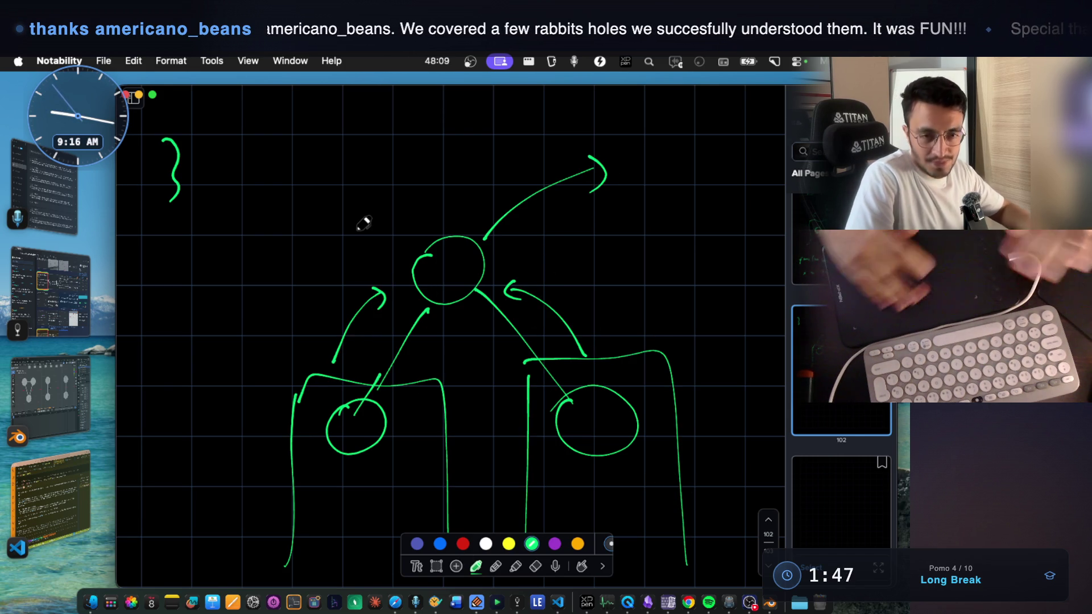
- Draw a second tree lower down with arrows pointing down to its children
scroll(364, 224, "down", 2)
scroll(363, 223, "down", 15)
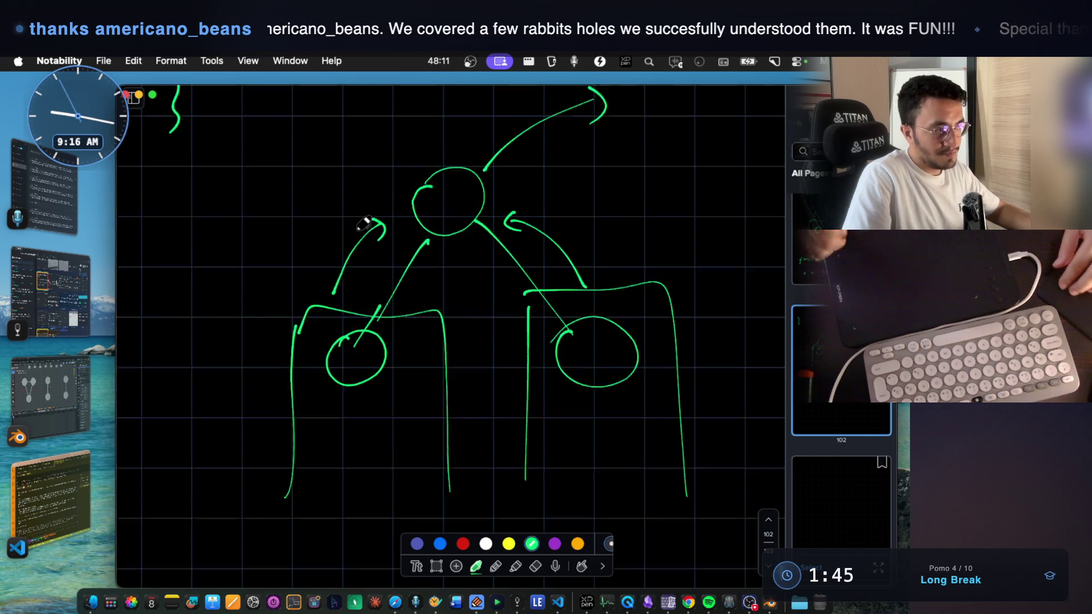
mouse_move(456, 270)
left_mouse_down()
mouse_move(465, 261)
mouse_move(410, 421)
left_mouse_up()
left_click_drag(504, 303, 577, 412)
mouse_move(377, 428)
left_mouse_down()
mouse_move(414, 461)
mouse_move(394, 420)
left_mouse_up()
mouse_move(565, 416)
left_mouse_down()
mouse_move(622, 428)
mouse_move(557, 416)
left_mouse_up()
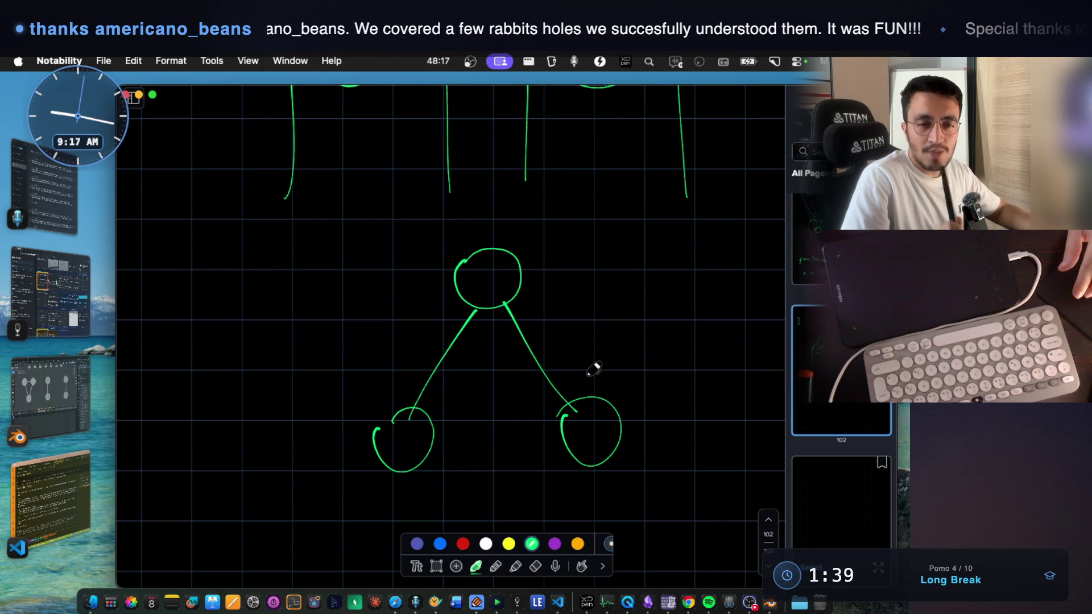
mouse_move(436, 294)
left_mouse_down()
mouse_move(408, 319)
mouse_move(384, 375)
mouse_move(401, 372)
left_mouse_up()
mouse_move(565, 301)
left_mouse_down()
mouse_move(612, 378)
mouse_move(623, 368)
left_mouse_up()
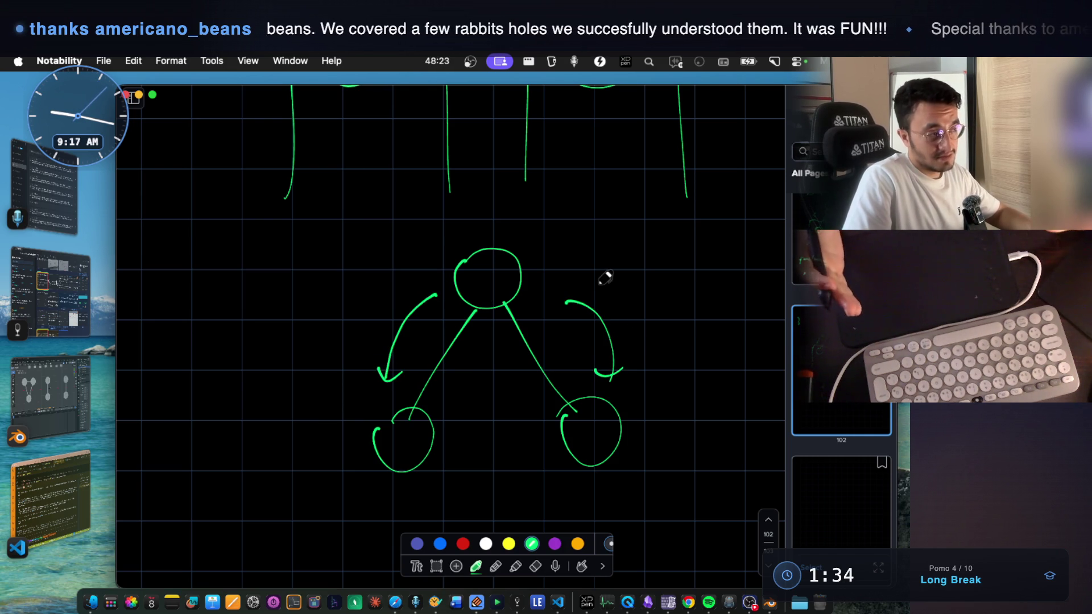
left_click_drag(392, 419, 371, 437)
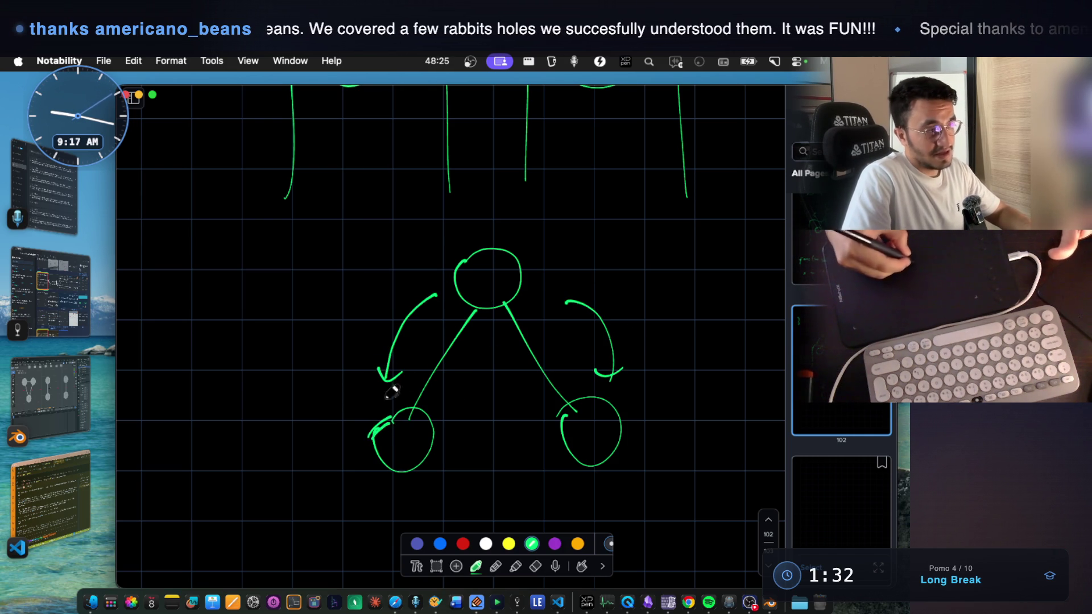
- Write 'pre-order carrying down an information' beside the tree and bracket it
mouse_move(150, 282)
left_mouse_down()
mouse_move(151, 292)
mouse_move(189, 275)
mouse_move(199, 291)
mouse_move(244, 276)
mouse_move(295, 285)
mouse_move(340, 275)
left_mouse_up()
mouse_move(164, 348)
left_mouse_down()
mouse_move(230, 367)
mouse_move(254, 349)
mouse_move(322, 356)
mouse_move(372, 344)
left_mouse_up()
mouse_move(160, 414)
left_mouse_down()
mouse_move(181, 426)
mouse_move(262, 411)
mouse_move(365, 414)
left_mouse_up()
mouse_move(135, 336)
left_mouse_down()
mouse_move(132, 420)
mouse_move(290, 447)
mouse_move(377, 385)
mouse_move(353, 325)
mouse_move(145, 327)
mouse_move(130, 353)
left_mouse_up()
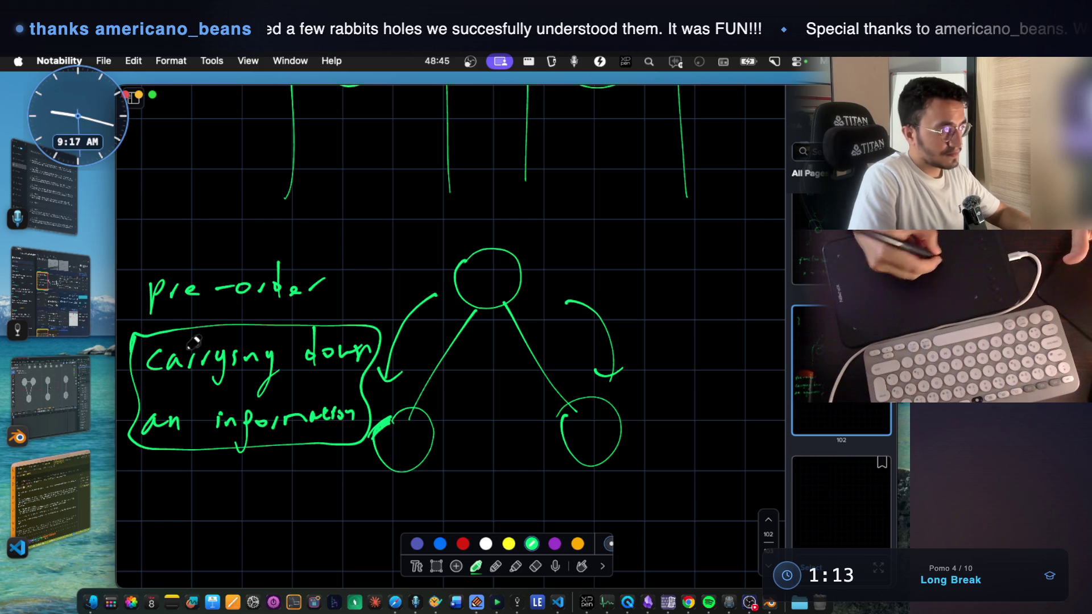
- Lasso the lower tree diagram and move it to the right
left_click(436, 565)
mouse_move(363, 499)
left_mouse_down()
mouse_move(456, 497)
mouse_move(655, 233)
left_mouse_up()
mouse_move(597, 324)
left_mouse_down()
mouse_move(638, 316)
mouse_move(602, 326)
left_mouse_up()
left_click(496, 496)
mouse_move(404, 500)
left_mouse_down()
mouse_move(621, 312)
mouse_move(629, 251)
left_mouse_up()
mouse_move(588, 365)
left_mouse_down()
mouse_move(638, 336)
mouse_move(666, 354)
left_mouse_up()
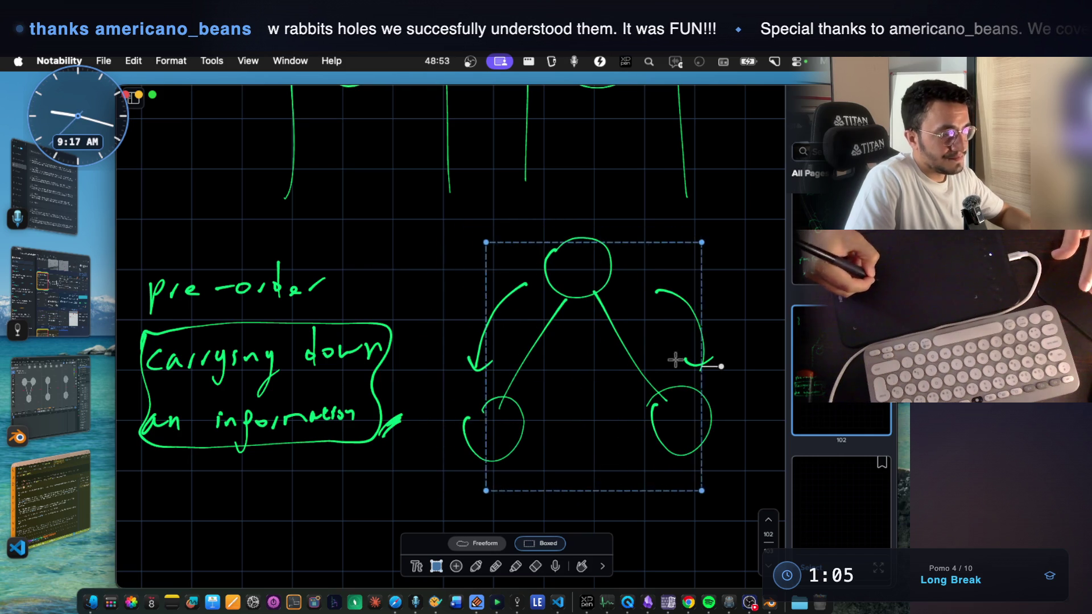
left_click(84, 473)
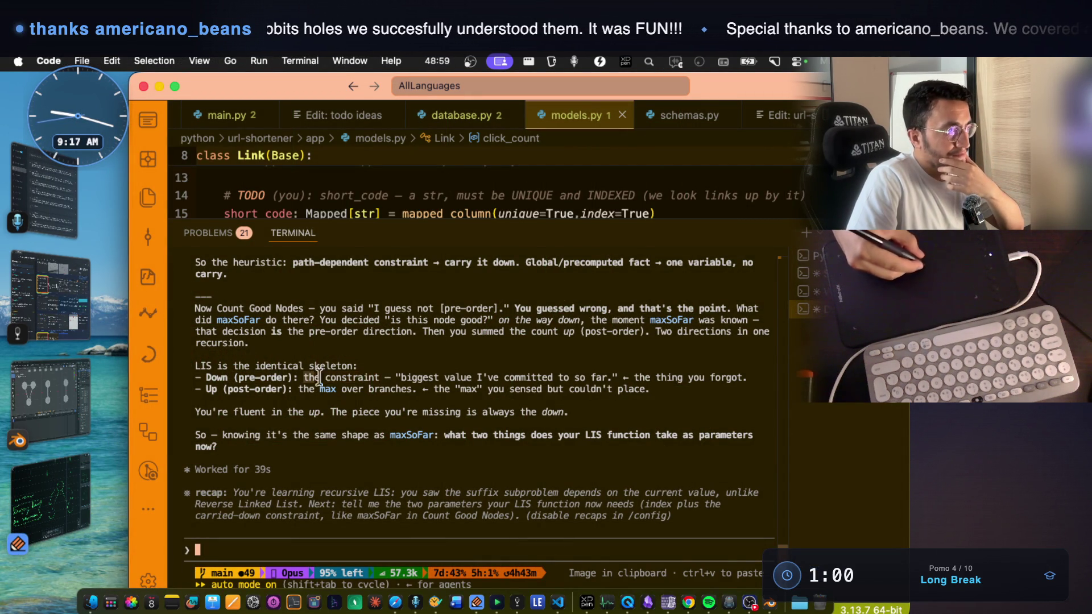
- Reread the down/up max summary and the question about which two things the LIS function takes
left_click_drag(401, 377, 733, 377)
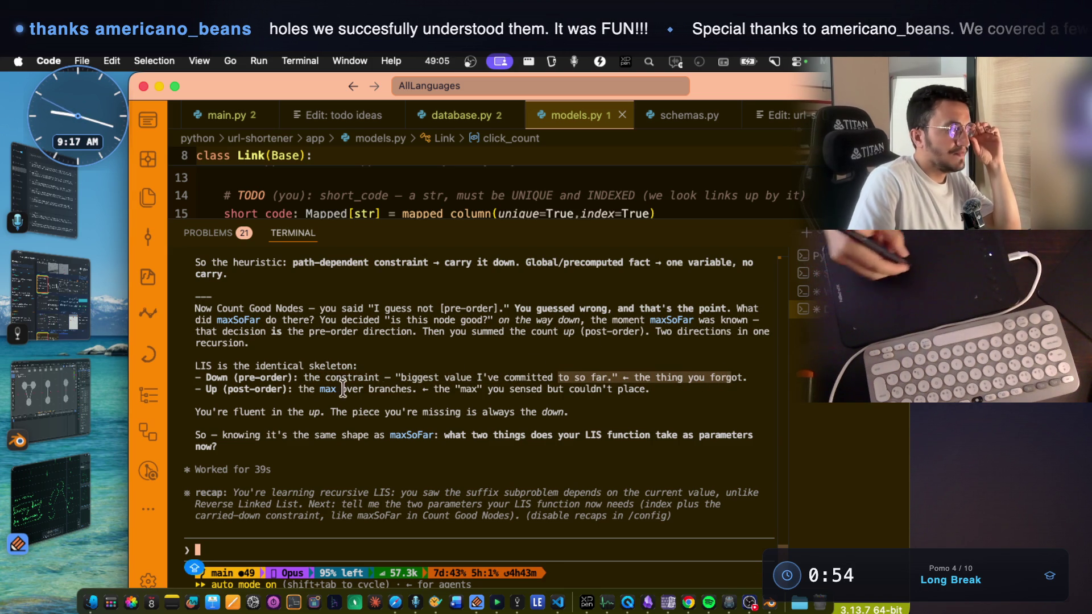
left_click_drag(199, 388, 278, 389)
double_click(322, 389)
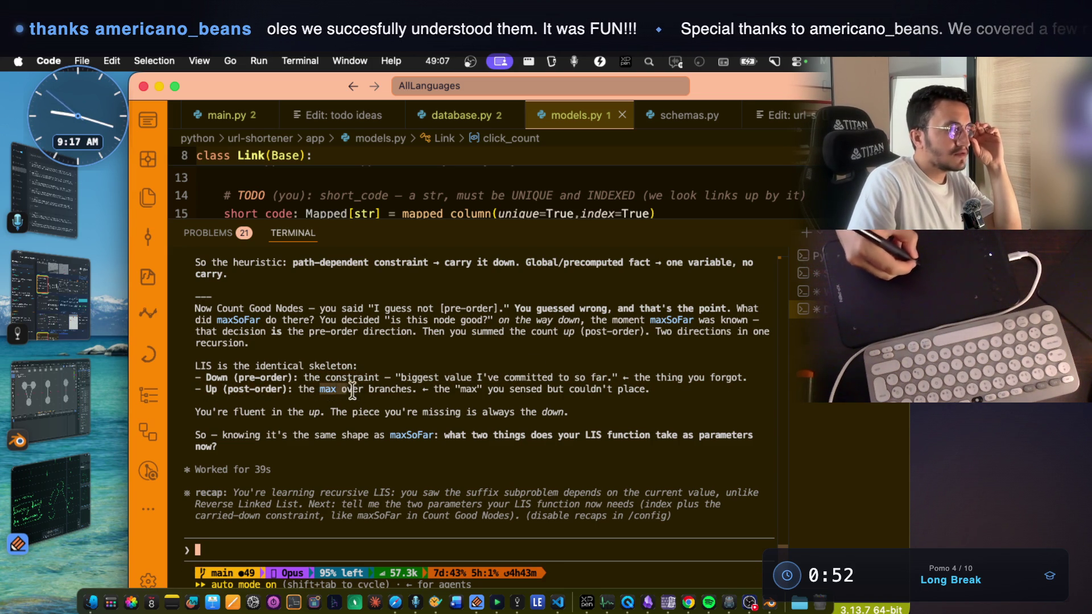
left_click_drag(412, 389, 291, 388)
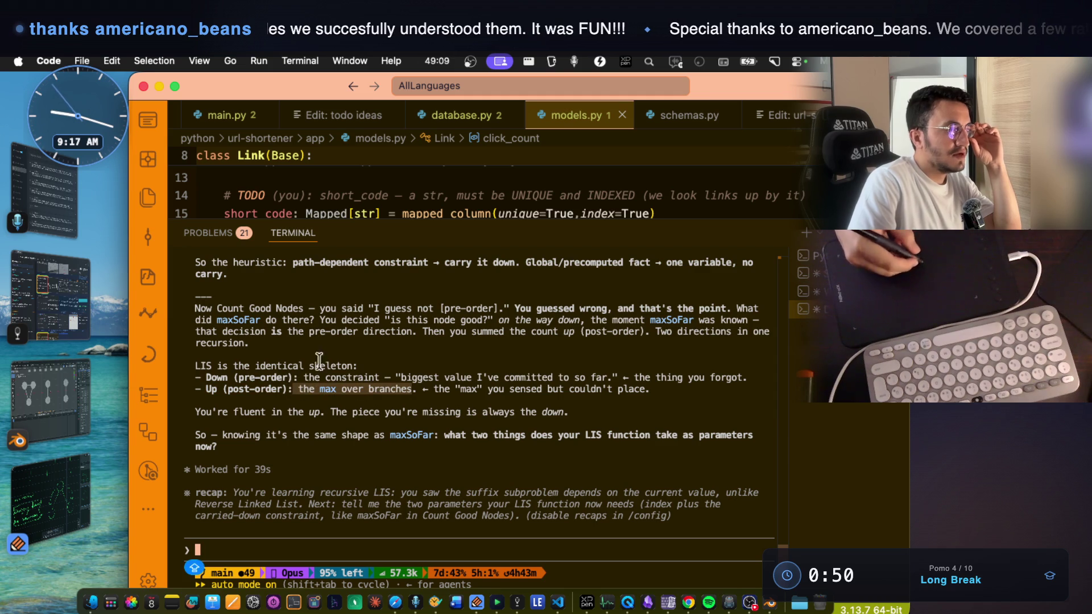
mouse_move(488, 389)
left_mouse_down()
mouse_move(637, 391)
mouse_move(623, 391)
left_mouse_up()
left_click_drag(231, 412, 307, 412)
left_click_drag(374, 412, 568, 412)
mouse_move(223, 435)
left_mouse_down()
mouse_move(569, 435)
mouse_move(579, 424)
mouse_move(604, 437)
mouse_move(752, 436)
left_mouse_up()
left_click(418, 435)
type("FUNC(")
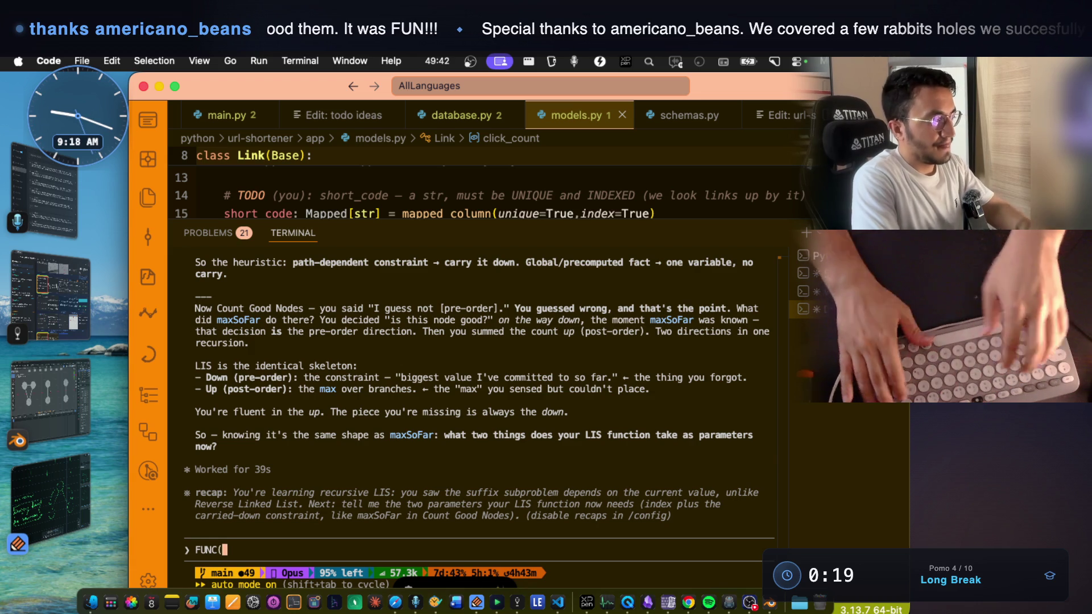
- Begin the reply with func(int index,int) followed by a dictated explanation of its parameters
key("BackSpace")
type("func(int index,")
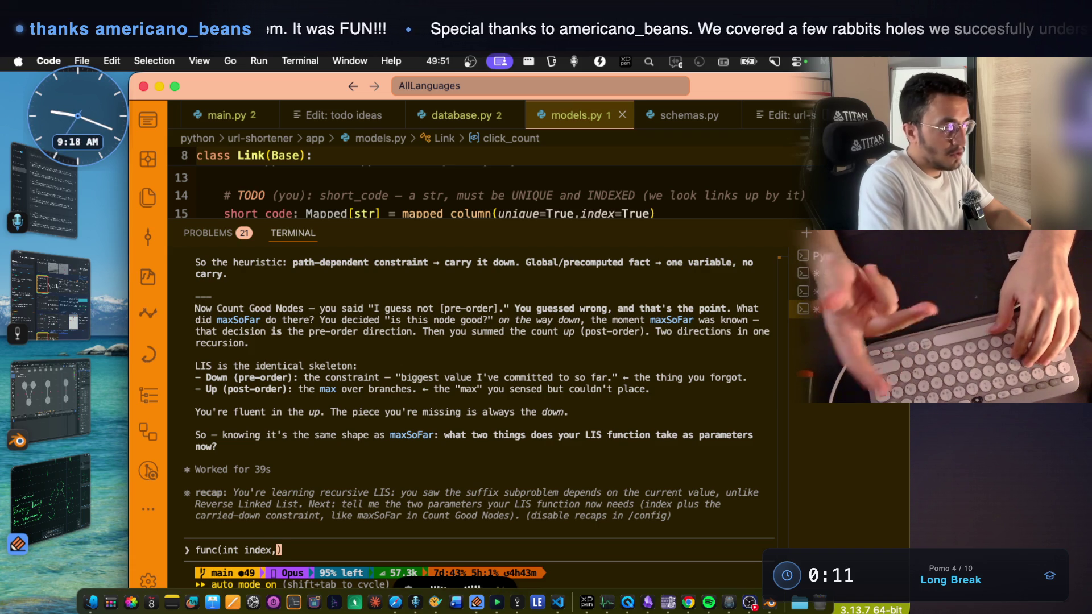
type("int")
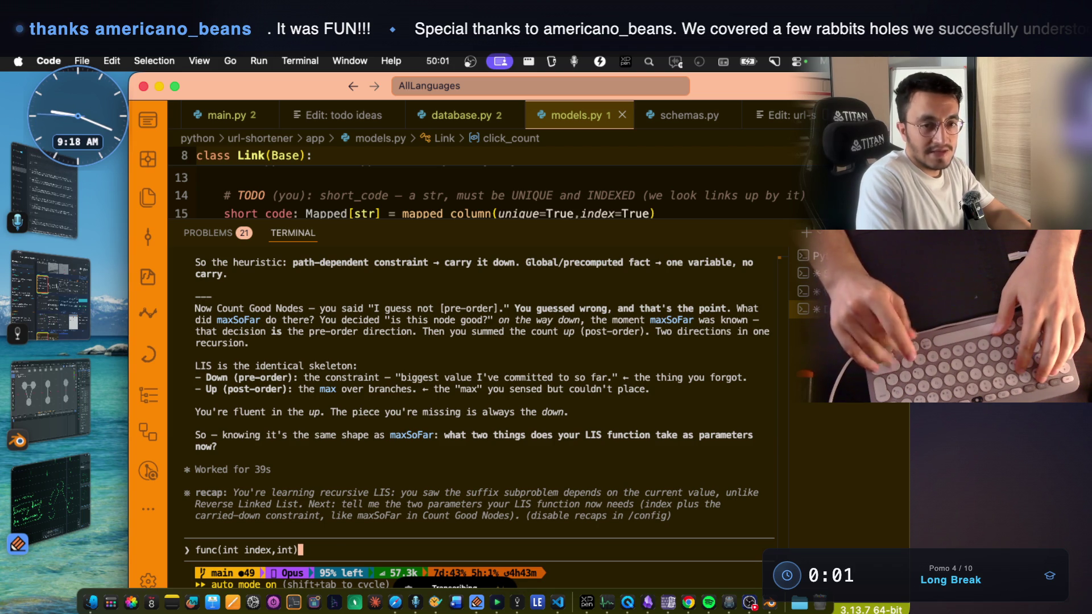
key("Up")
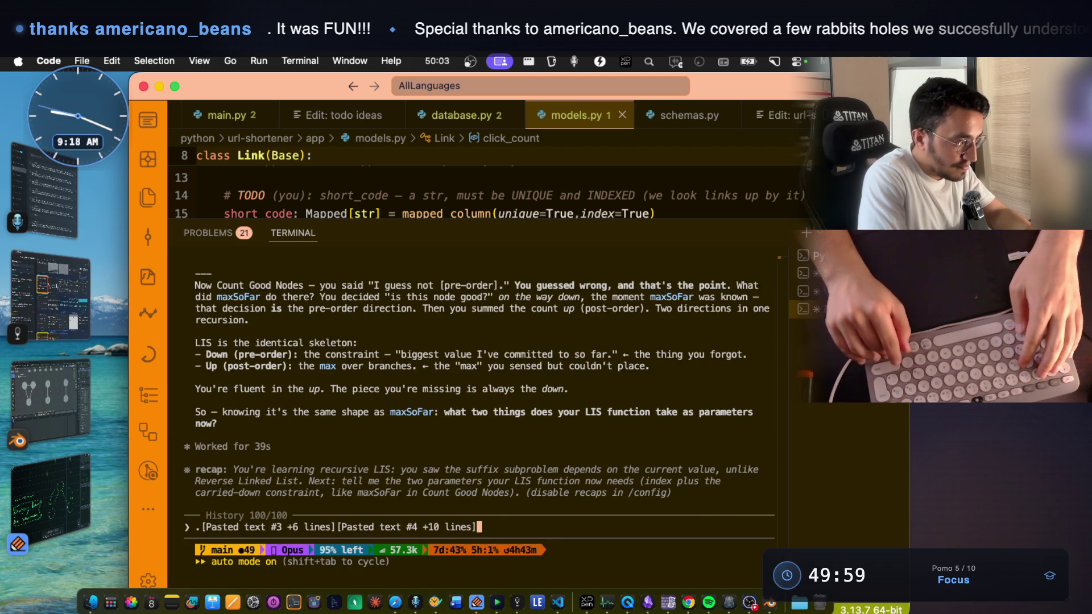
key("Down")
key("Up")
key("Down")
- Change the second parameter to int[] arr so the draft reads func(int index,int[] arr)
left_click(446, 538)
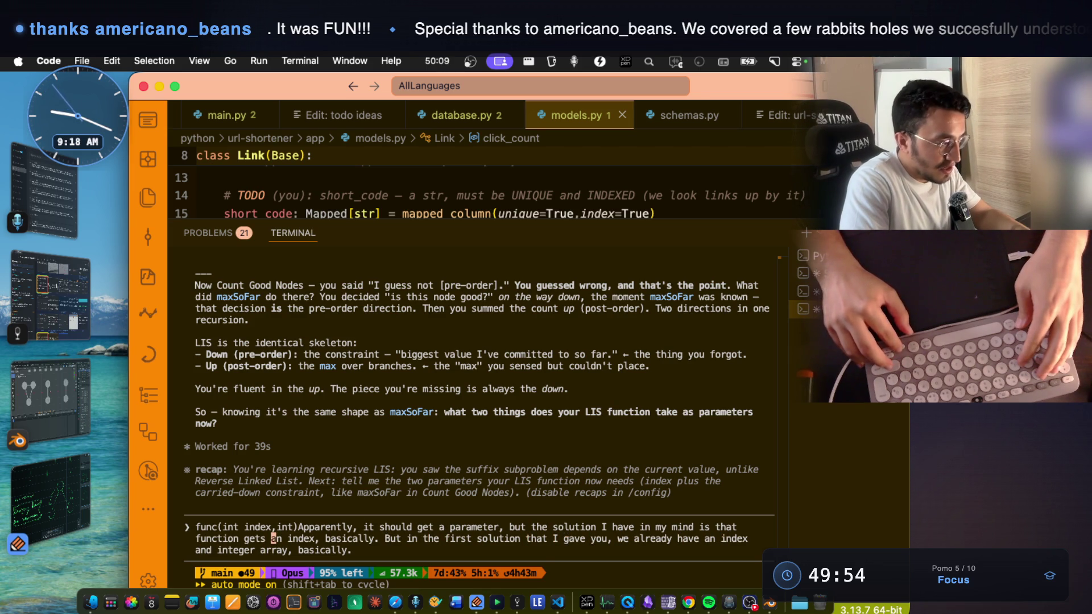
key("alt+Left")
key("alt+Left")
key("alt+Left")
key("alt+Left")
key("alt+Left")
key("alt+Left")
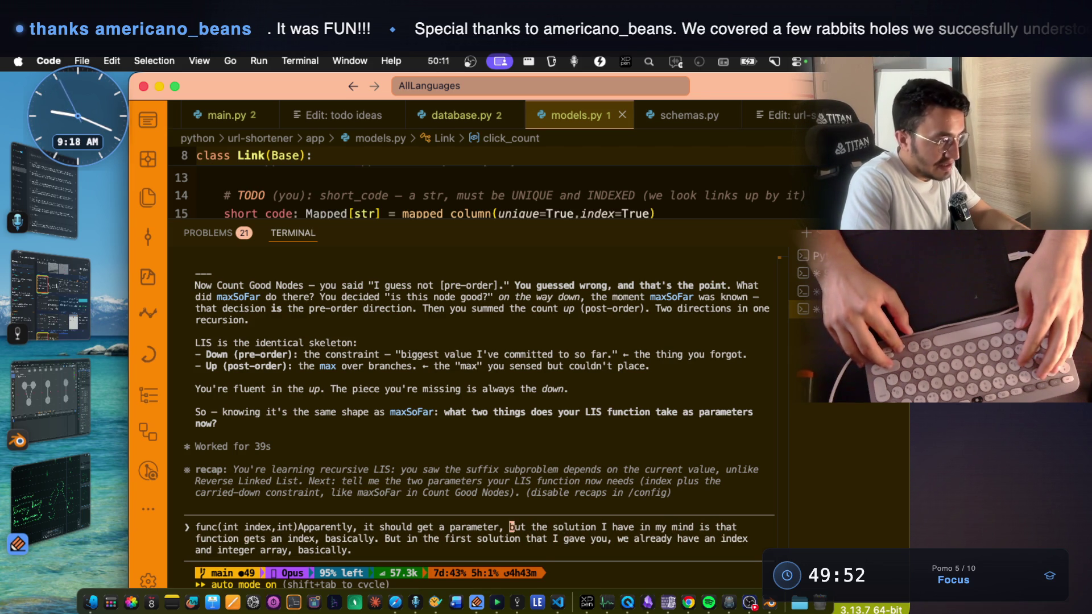
key("alt+Left")
key("alt+Left")
key("alt+Left")
key("Left")
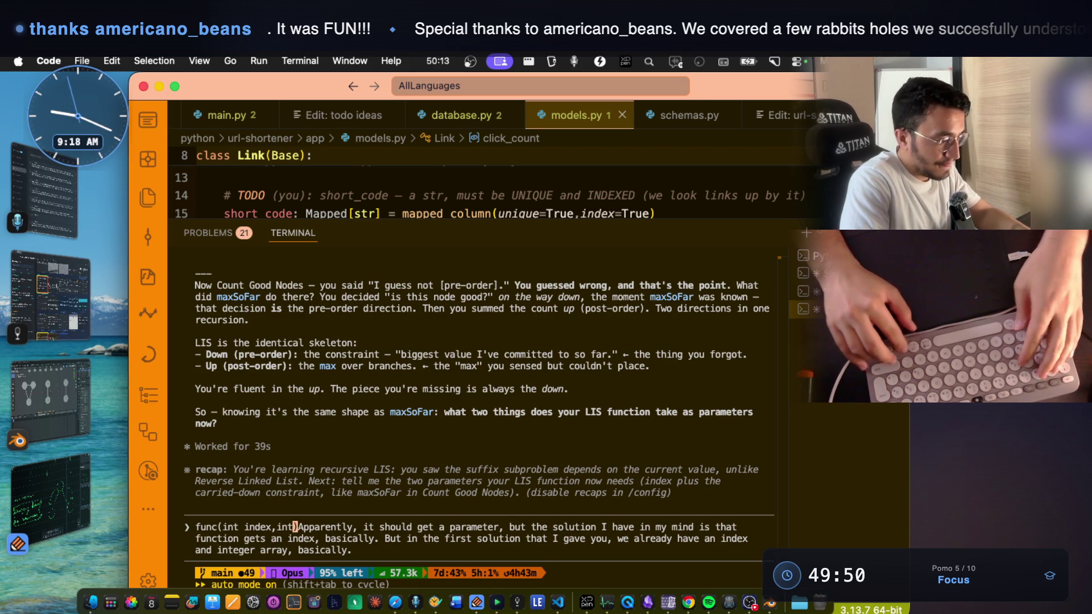
type("[]")
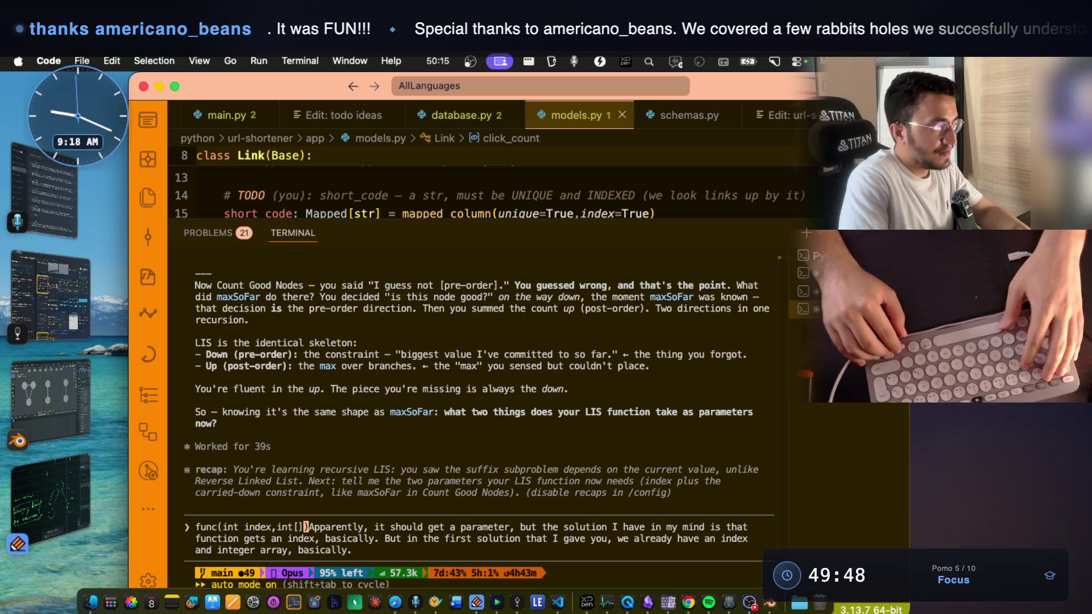
type(" arr")
key("Right")
key("Right")
key("Right")
key("Right")
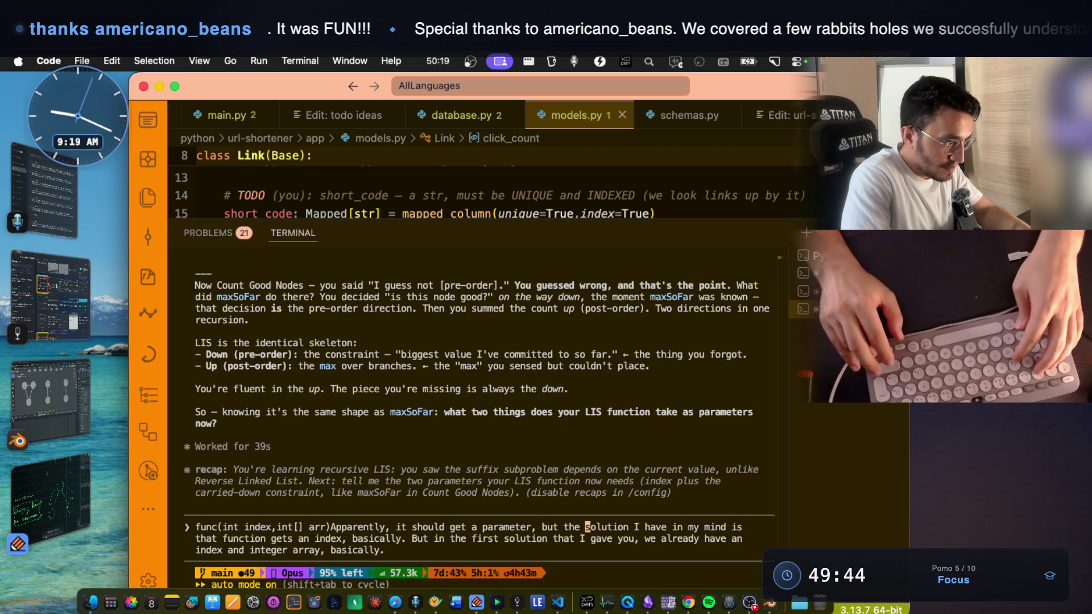
key("Right")
key("Right")
key("Right")
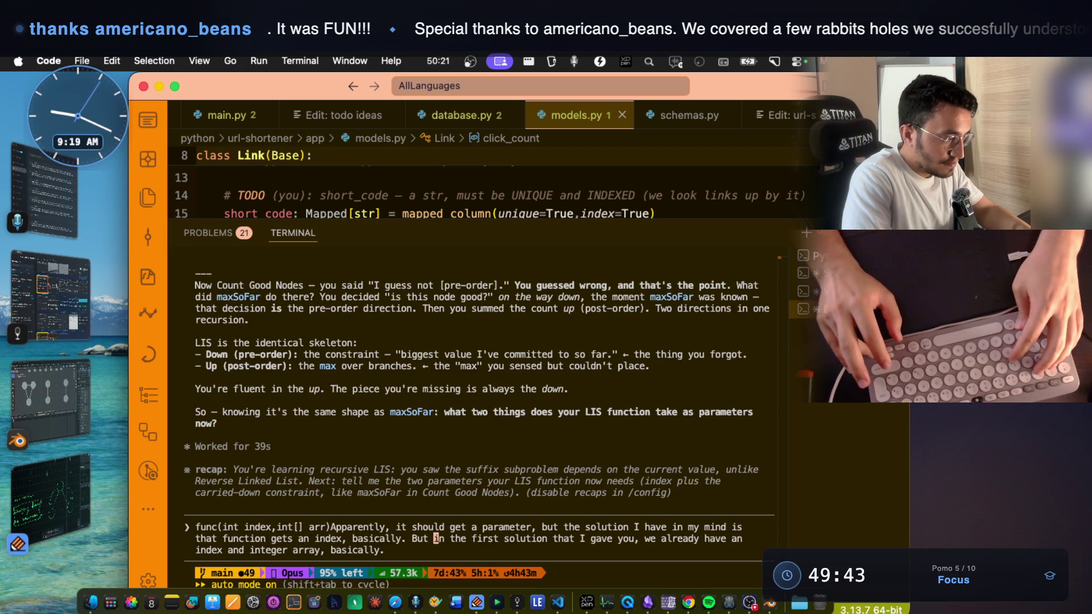
key("Right")
key("Right")
key("Right")
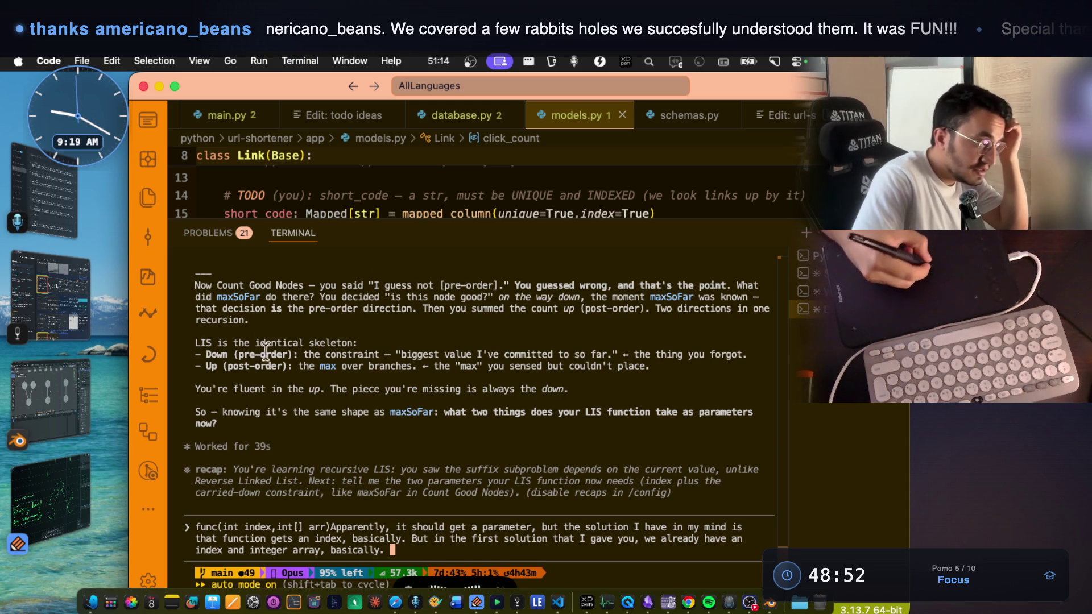
- Highlight pre-order and post-order in the answer, then bring up Notability's tree sketch
left_click_drag(237, 354, 291, 354)
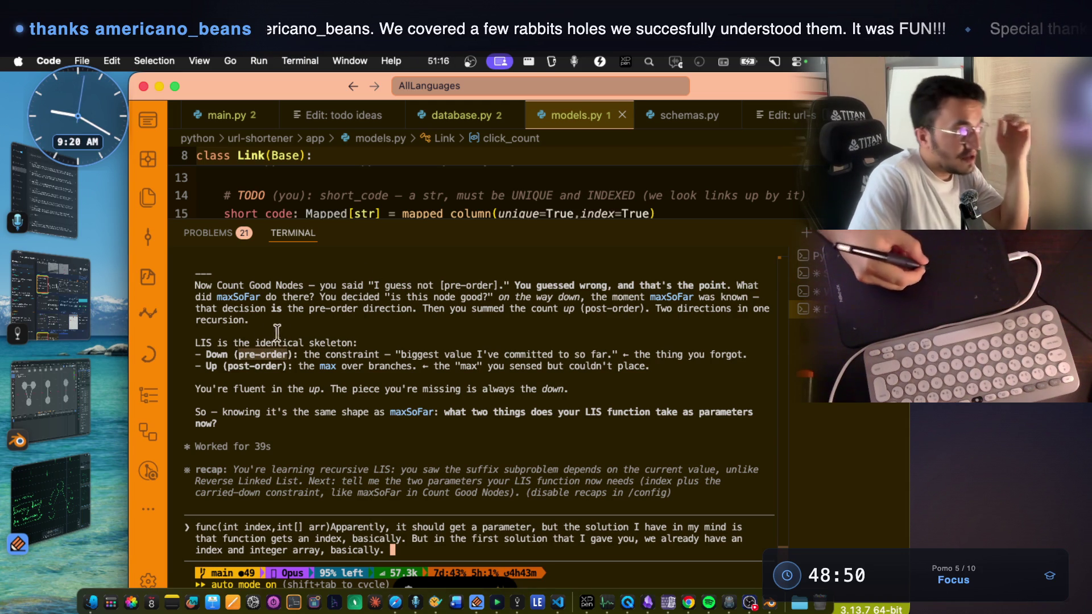
left_click_drag(228, 365, 274, 364)
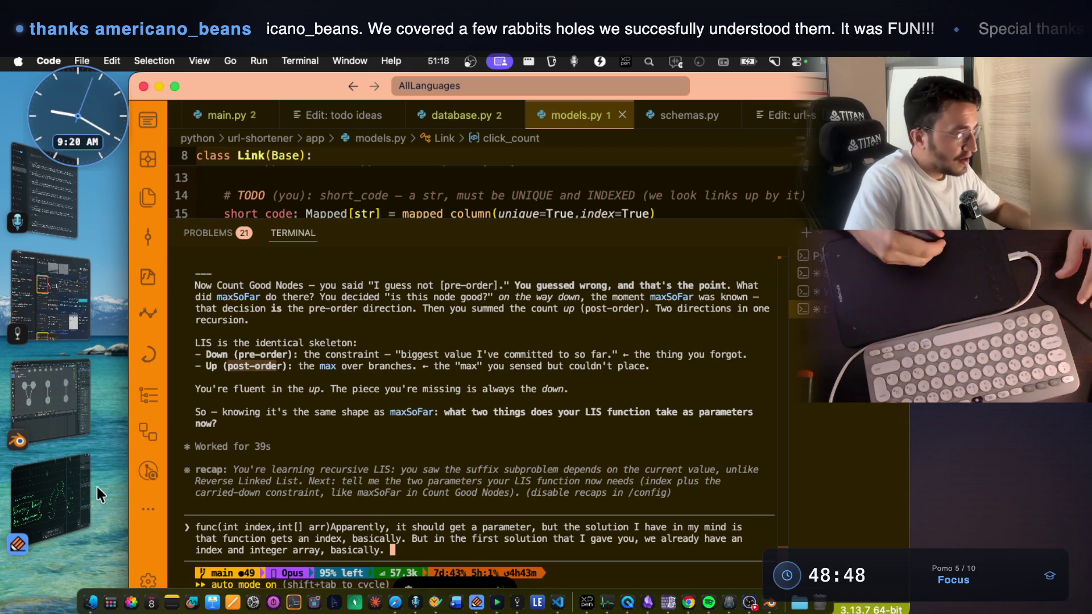
left_click(54, 498)
scroll(539, 290, "up", 5)
scroll(540, 289, "up", 3)
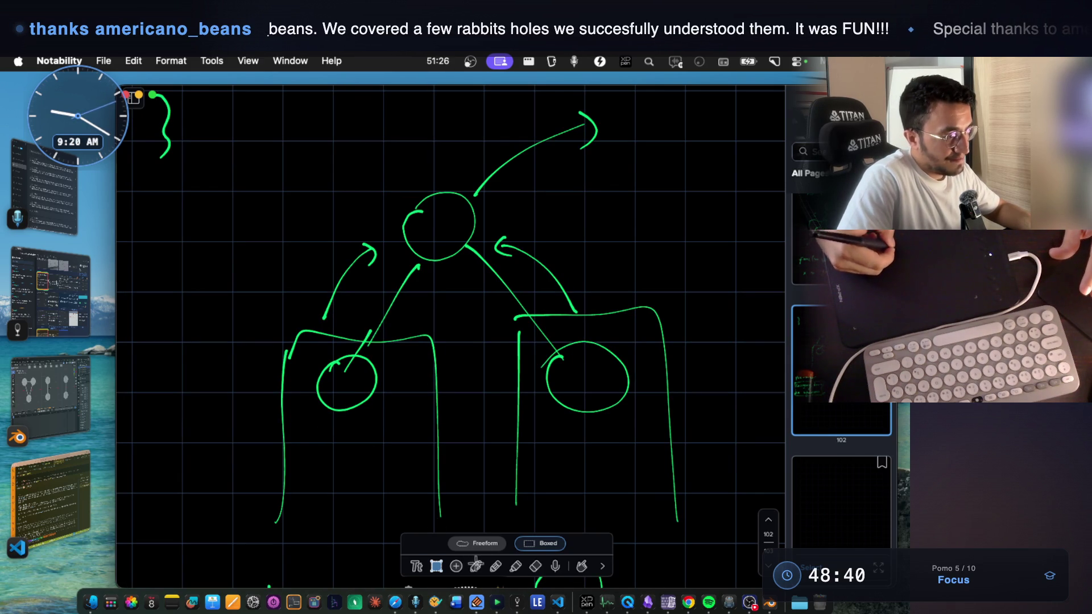
- Underline both child circles in green and handwrite func(left); beside the tree
left_click(476, 565)
left_click_drag(322, 423, 333, 422)
left_click_drag(570, 426, 623, 423)
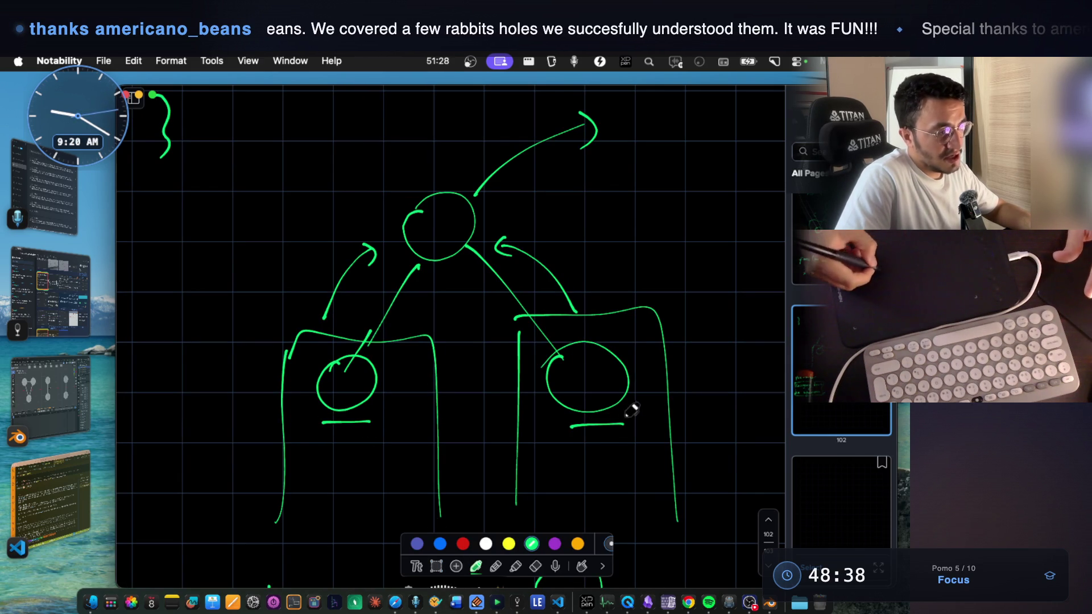
left_click_drag(194, 233, 171, 271)
left_click_drag(171, 250, 240, 249)
left_click(226, 243)
left_click_drag(257, 237, 254, 256)
mouse_move(268, 215)
left_mouse_down()
mouse_move(263, 259)
mouse_move(281, 243)
left_mouse_up()
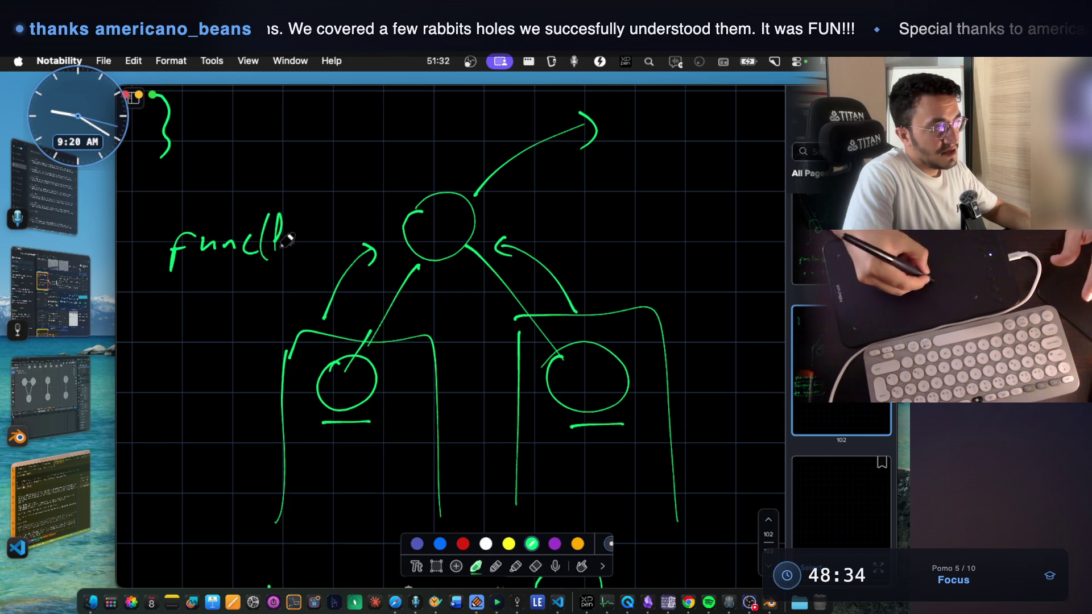
mouse_move(321, 212)
left_mouse_down()
mouse_move(326, 260)
mouse_move(340, 264)
left_mouse_up()
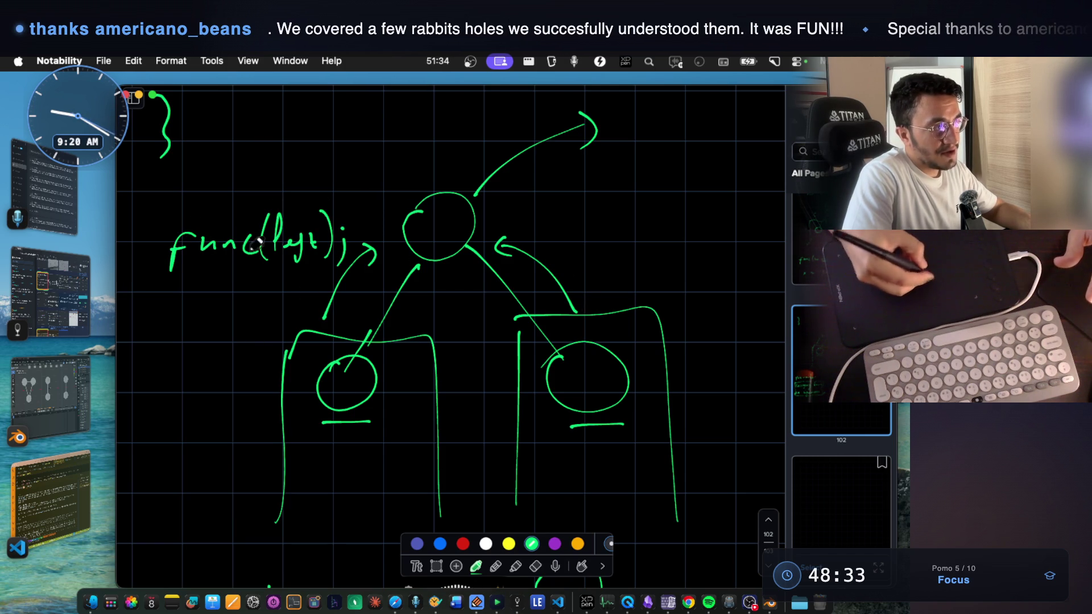
- Write func(right) below it, prefix the left call with x=, then return to VS Code
mouse_move(163, 295)
left_mouse_down()
mouse_move(139, 339)
mouse_move(199, 324)
left_mouse_up()
mouse_move(226, 296)
left_mouse_down()
mouse_move(215, 322)
mouse_move(253, 302)
mouse_move(245, 320)
left_mouse_up()
left_click_drag(259, 310, 250, 330)
left_click_drag(263, 289, 271, 316)
mouse_move(278, 292)
left_mouse_down()
mouse_move(280, 314)
mouse_move(284, 301)
left_mouse_up()
left_click_drag(289, 277, 297, 316)
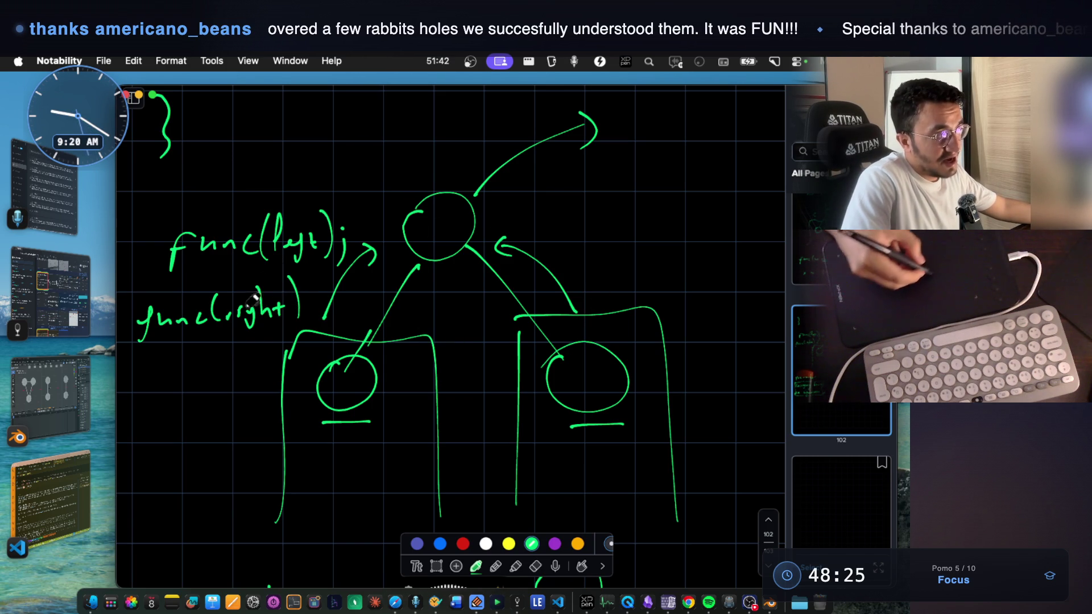
left_click_drag(125, 243, 136, 260)
left_click_drag(136, 244, 125, 260)
left_click_drag(141, 252, 152, 253)
left_click_drag(142, 259, 153, 260)
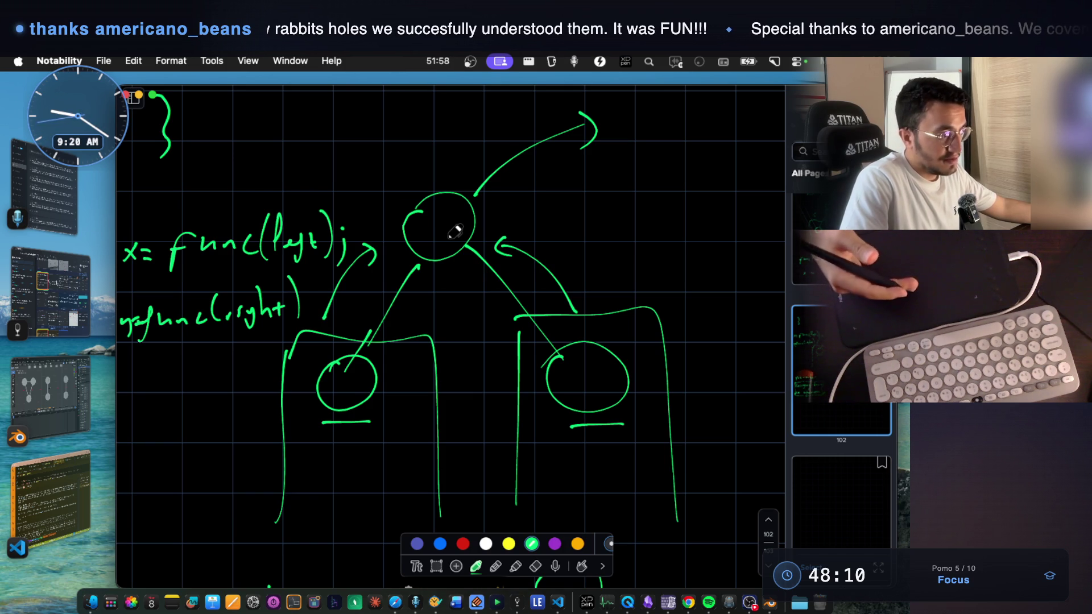
left_click(46, 492)
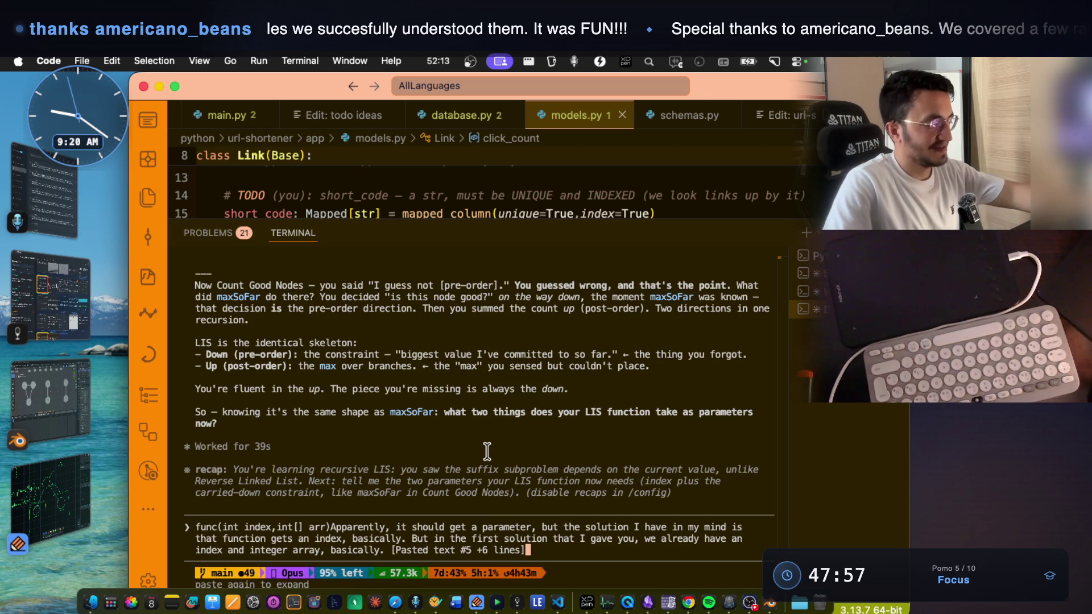
- Send the func(int index,int[] arr) reply to Claude Code and switch to the LeetCode page
key("Return")
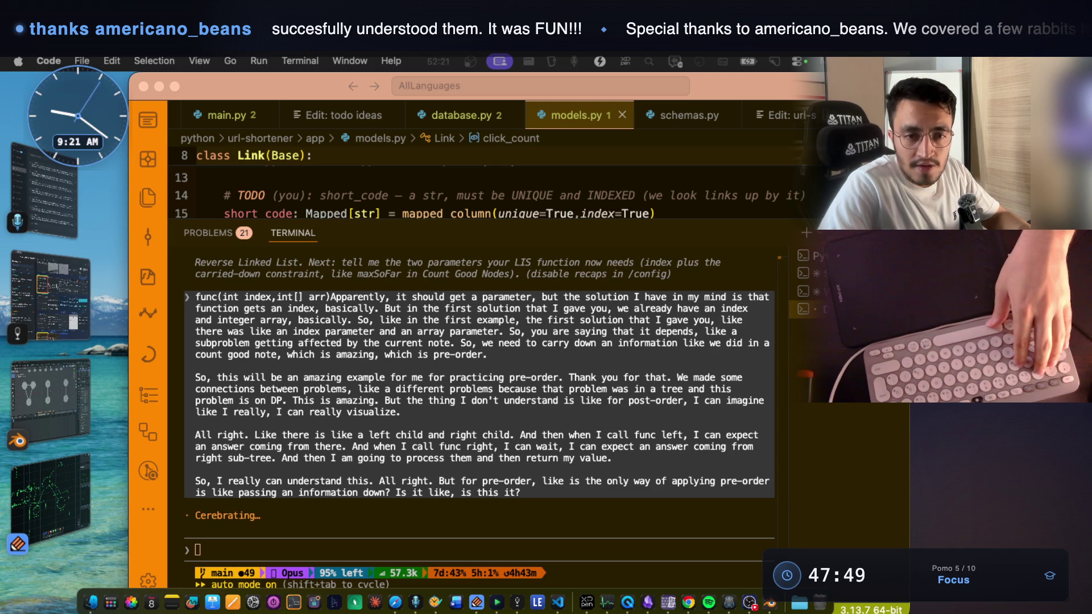
key("super+Tab")
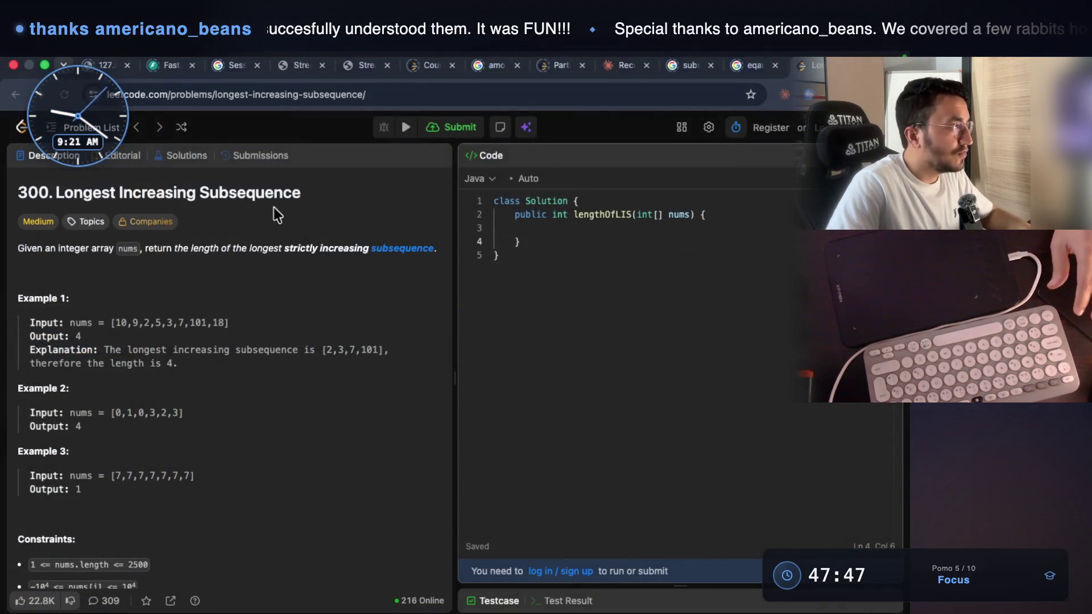
- Select the Longest Increasing Subsequence title on LeetCode and switch back to VS Code
left_click_drag(301, 192, 63, 189)
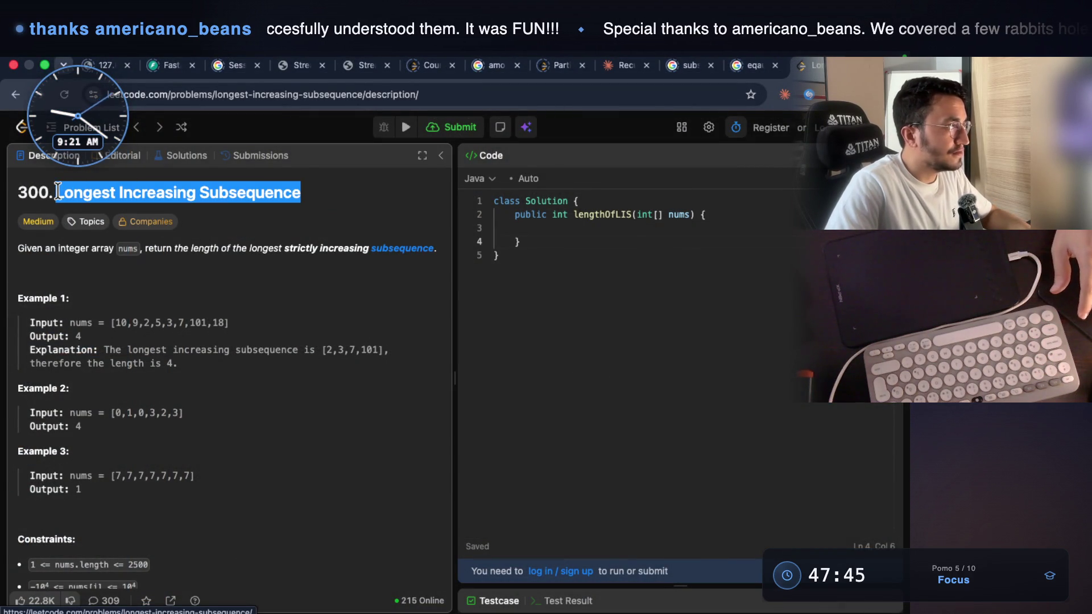
key("super+Tab")
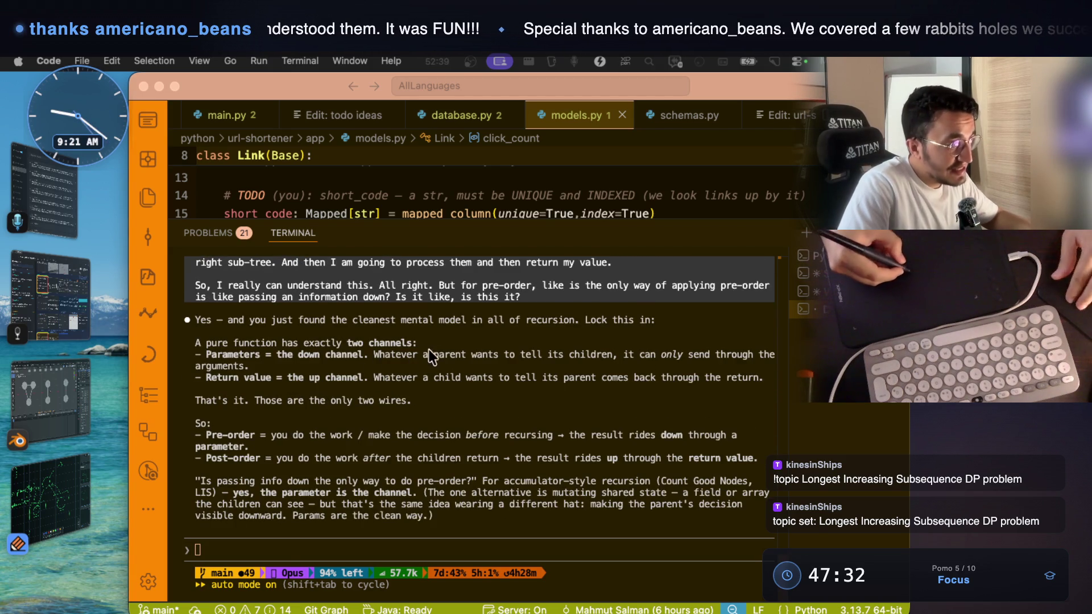
- Highlight 'A pure function', 'two channels', 'Parameters' and 'Return' while reading Claude's answer
left_click_drag(488, 342, 656, 342)
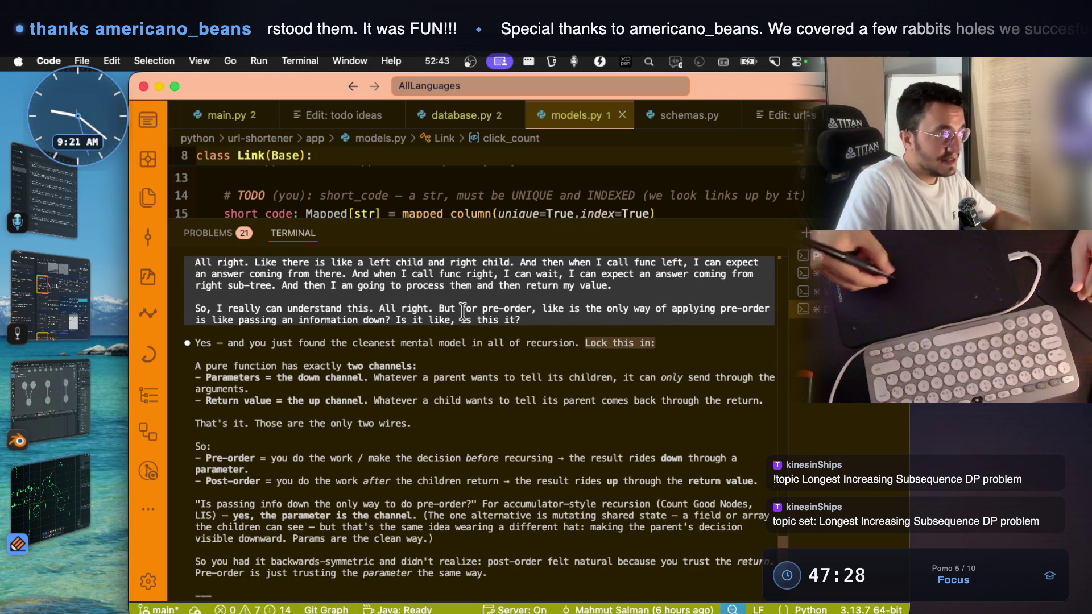
left_click(199, 364)
left_click_drag(199, 364, 354, 364)
left_click_drag(420, 366, 355, 365)
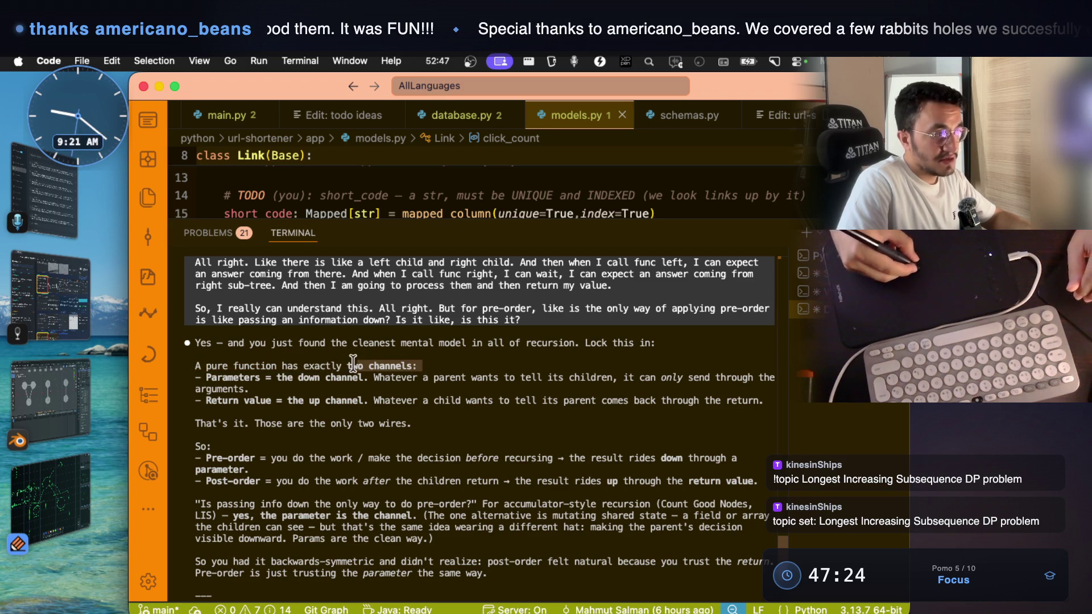
left_click_drag(209, 378, 266, 378)
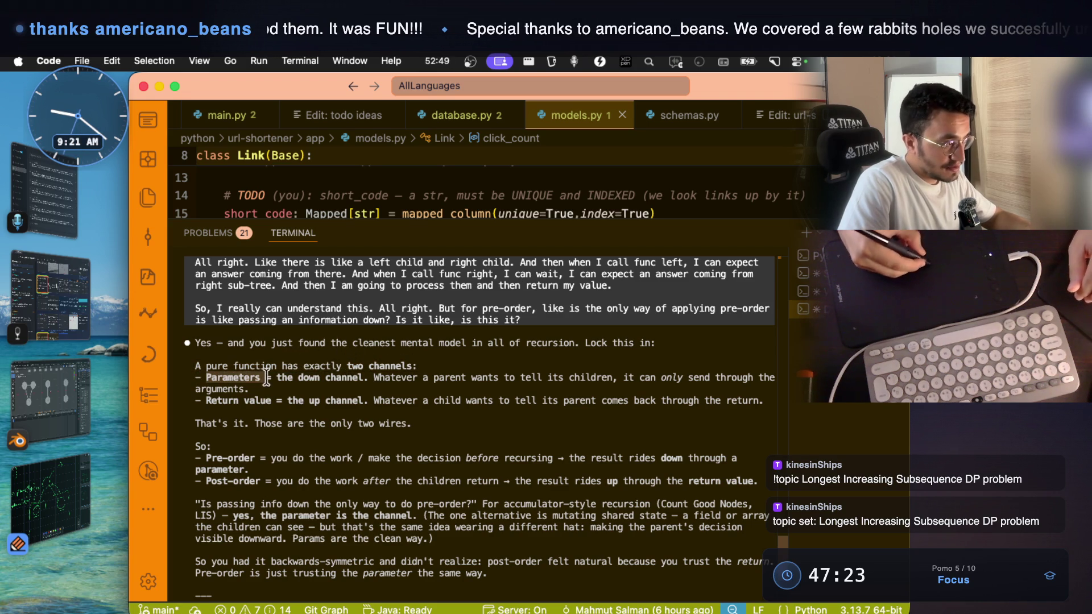
mouse_move(207, 401)
left_mouse_down()
mouse_move(252, 401)
mouse_move(295, 378)
mouse_move(359, 377)
left_mouse_up()
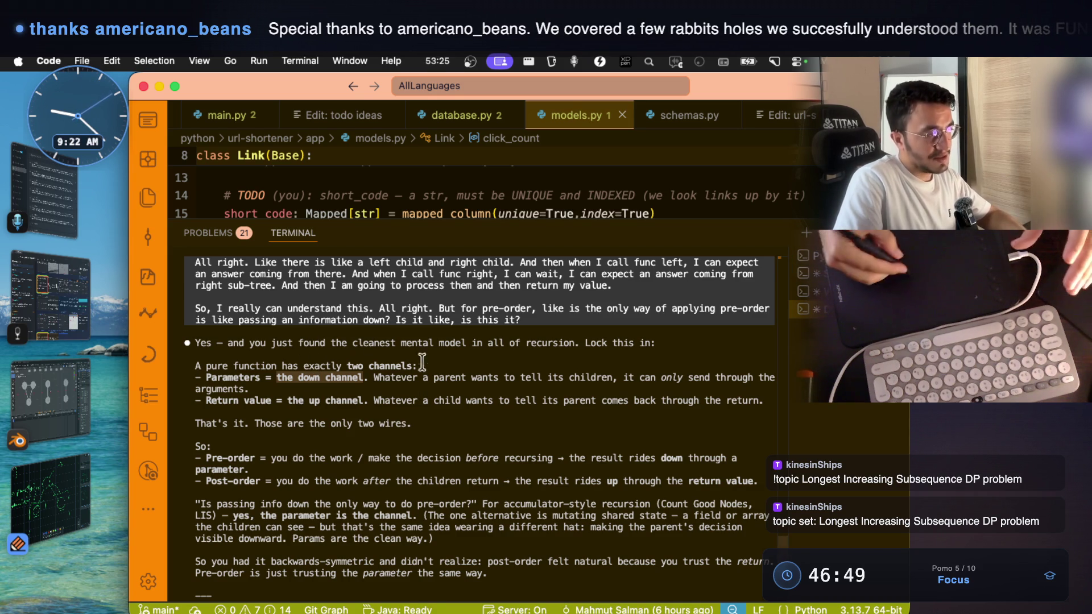
- Highlight the down-channel sentence, then frame the whole two-channels paragraph for a screenshot
mouse_move(364, 377)
left_mouse_down()
mouse_move(276, 378)
mouse_move(586, 378)
mouse_move(592, 365)
mouse_move(617, 378)
mouse_move(775, 378)
left_mouse_up()
left_click(287, 381)
mouse_move(623, 378)
left_mouse_down()
mouse_move(742, 378)
mouse_move(741, 391)
left_mouse_up()
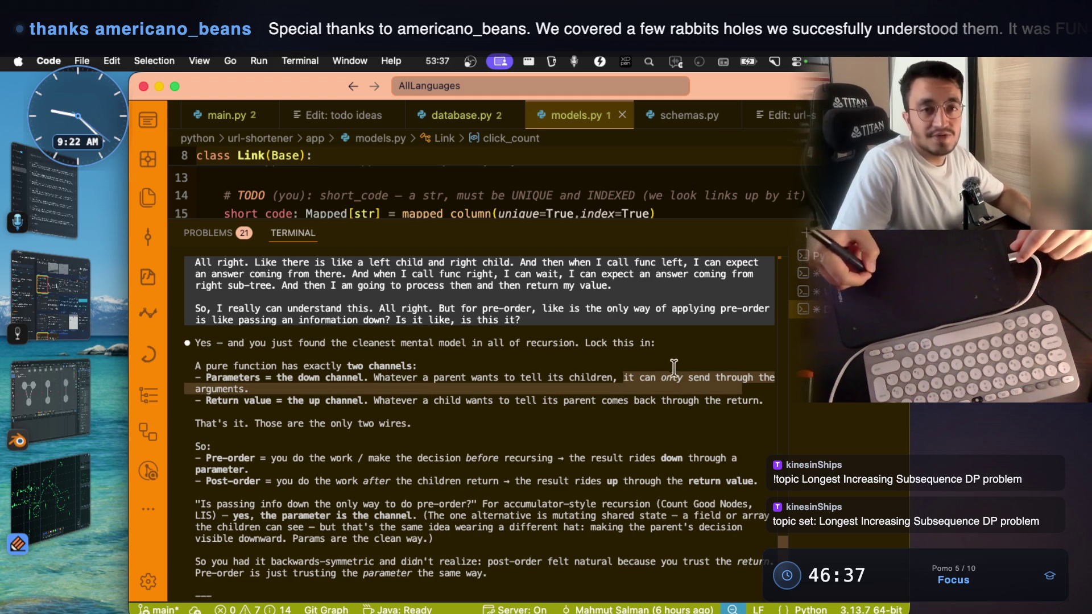
left_click(493, 429)
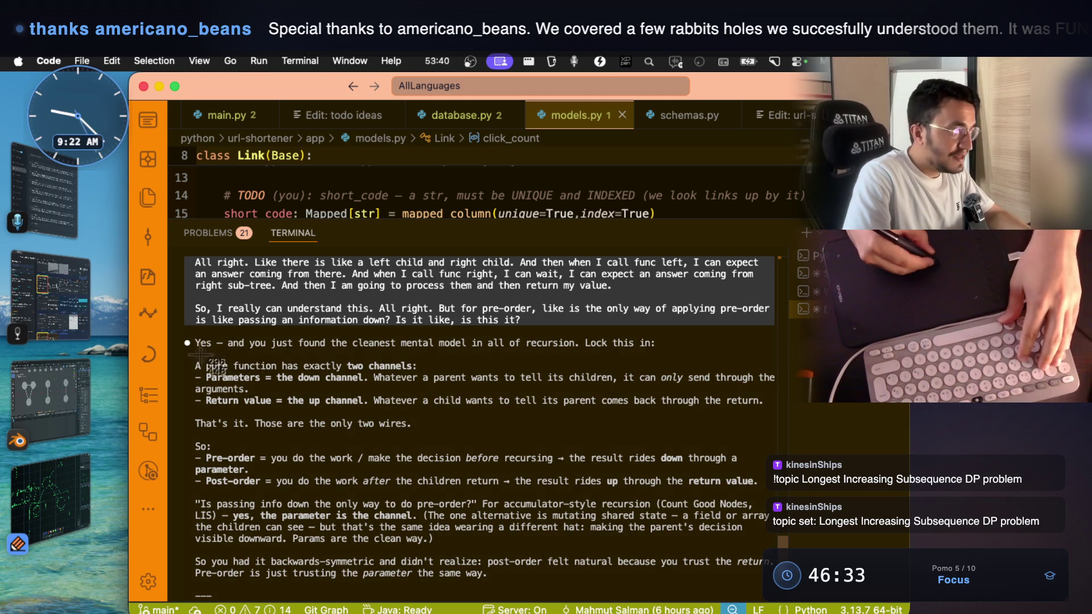
mouse_move(191, 354)
left_mouse_down()
mouse_move(725, 417)
mouse_move(785, 407)
mouse_move(787, 421)
left_mouse_up()
- Open the captured two-channels image enlarged and extract its OCR text
left_click(86, 320)
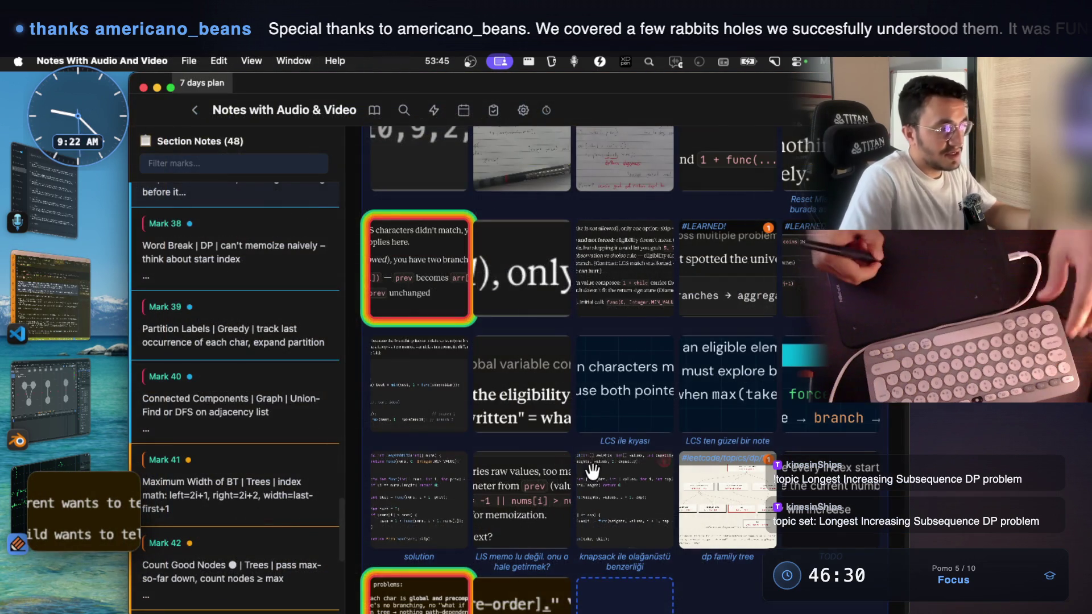
scroll(625, 455, "down", 3)
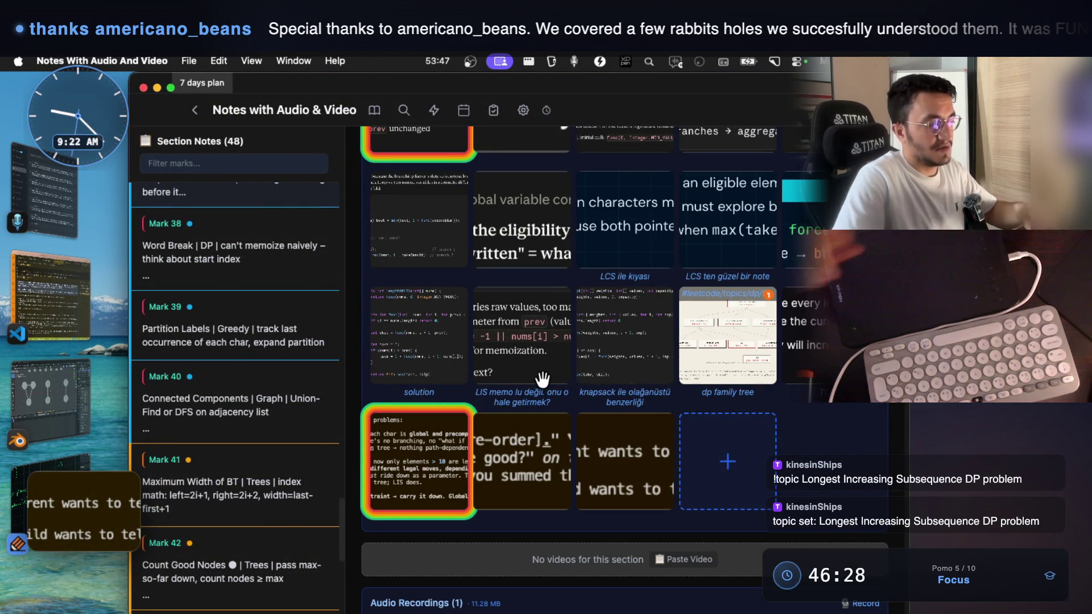
left_click(602, 464)
right_click(554, 291)
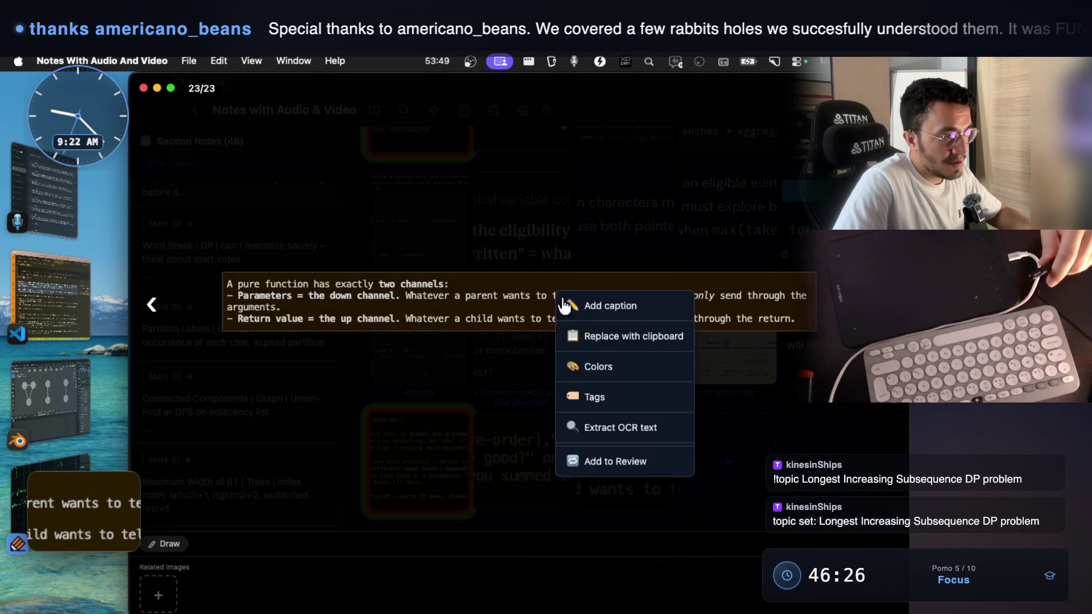
left_click(613, 430)
- Label the image red, orange, amber, green, teal-green and magenta
right_click(565, 306)
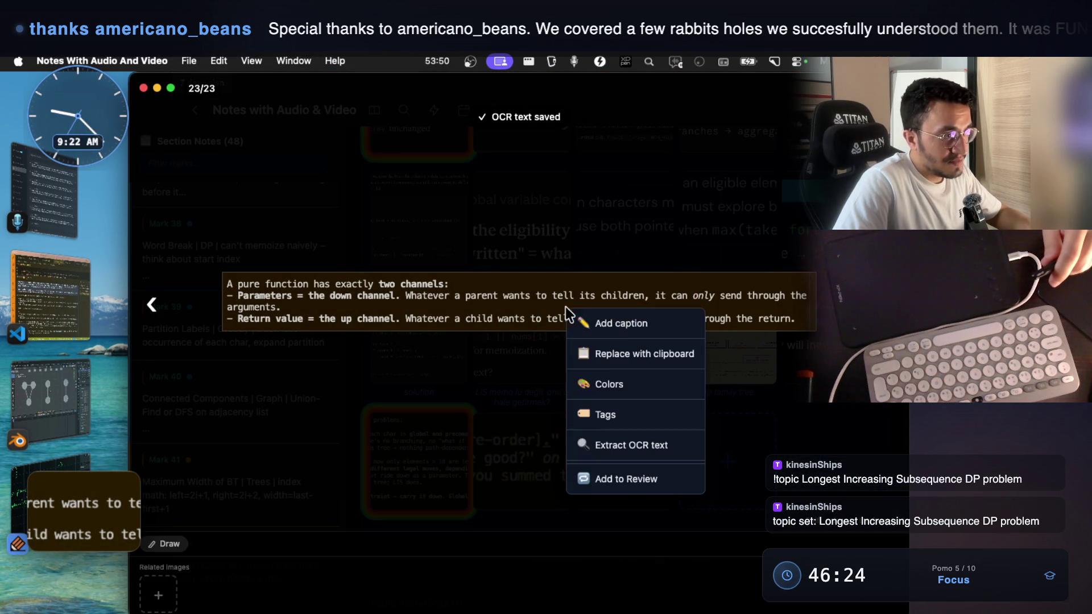
left_click(607, 384)
left_click(584, 408)
left_click(609, 408)
left_click(634, 408)
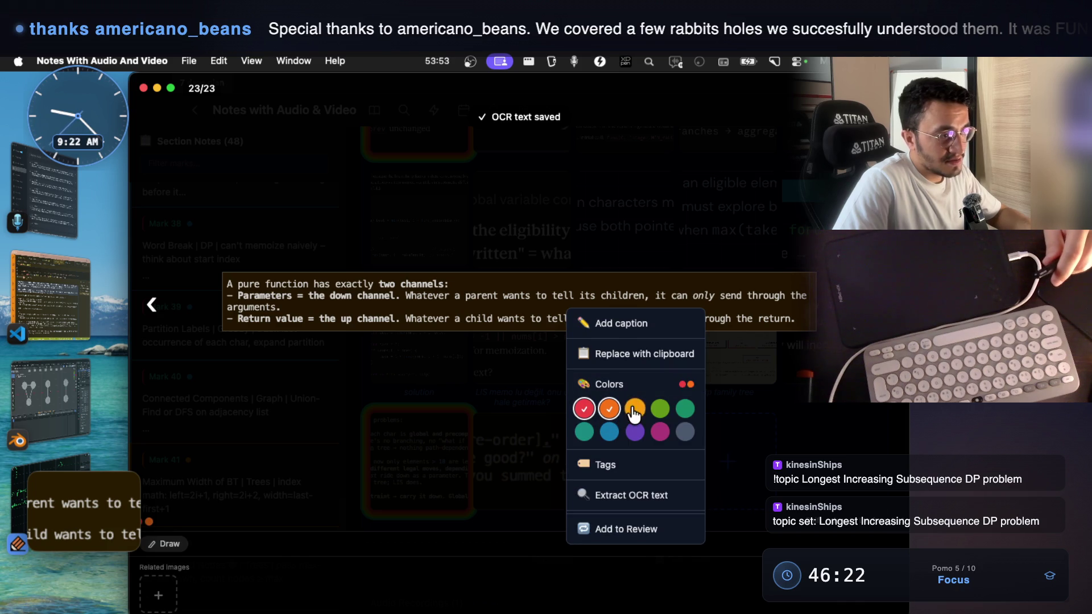
left_click(660, 409)
left_click(684, 409)
left_click(660, 432)
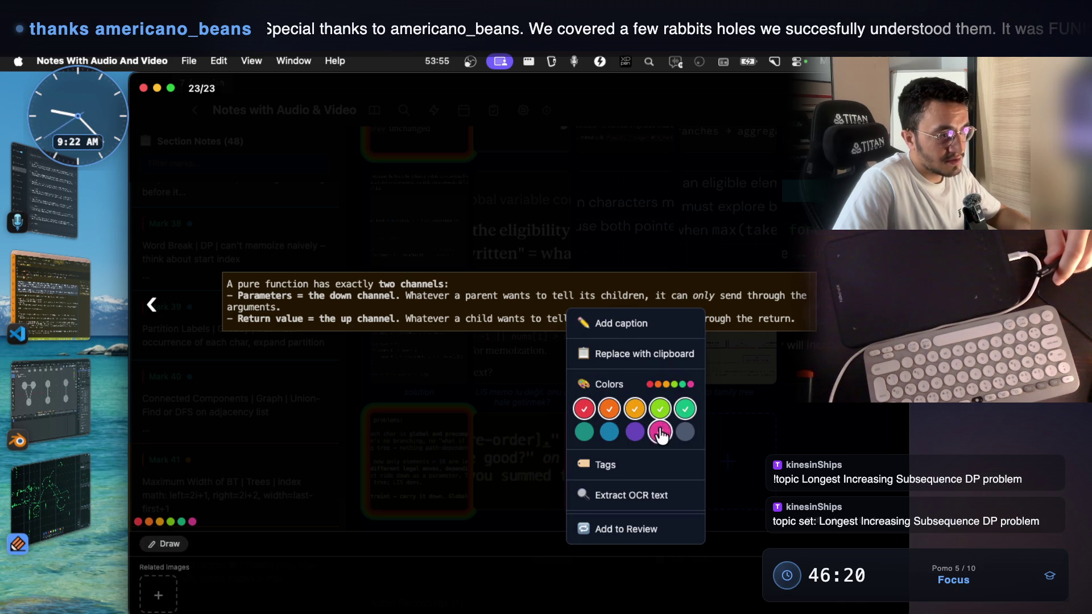
- Tag the image LEARNED! and LEARNED!/tenth
right_click(515, 296)
left_click(552, 455)
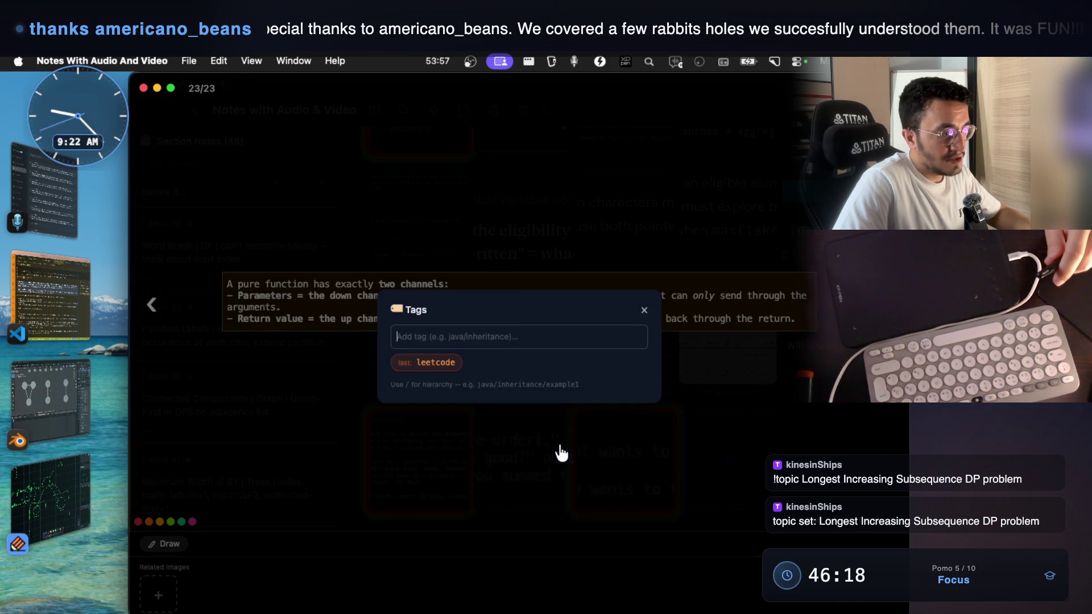
key("Down")
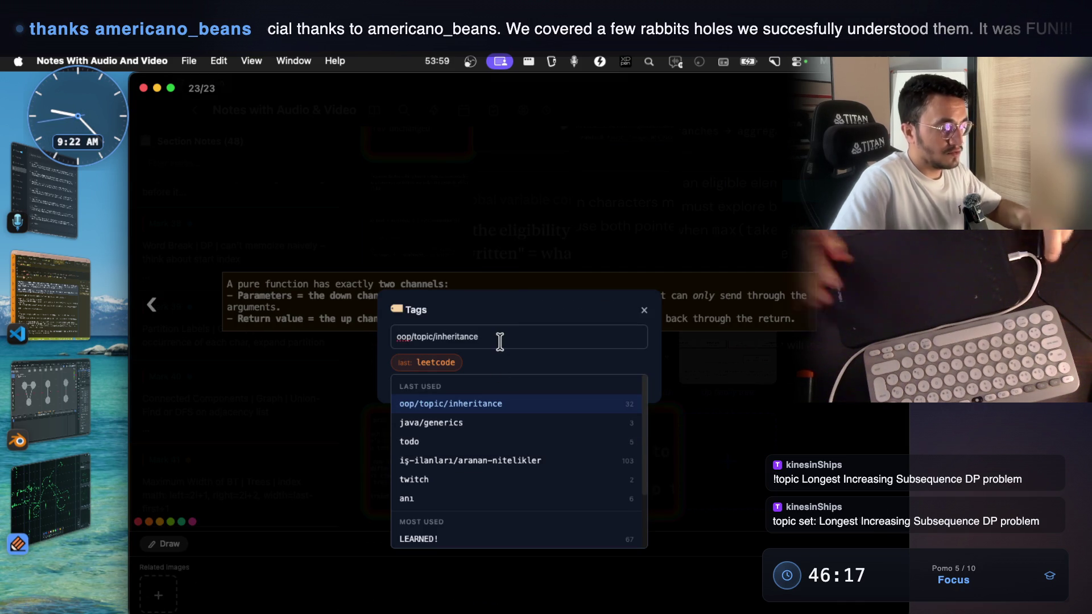
key("super+a")
type("oop")
key("BackSpace")
key("BackSpace")
key("BackSpace")
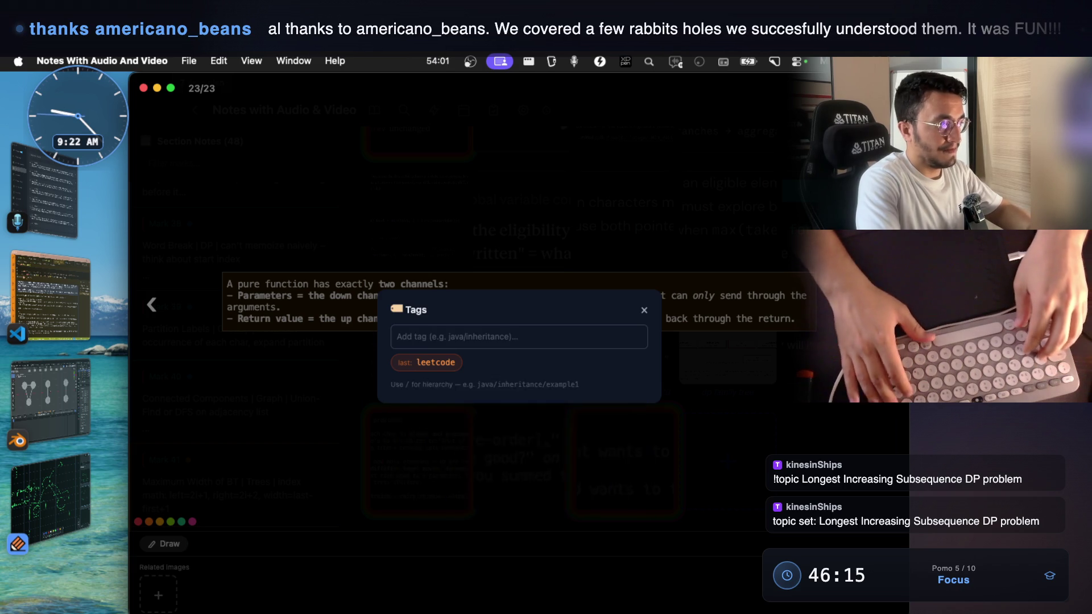
type("LEARNED!")
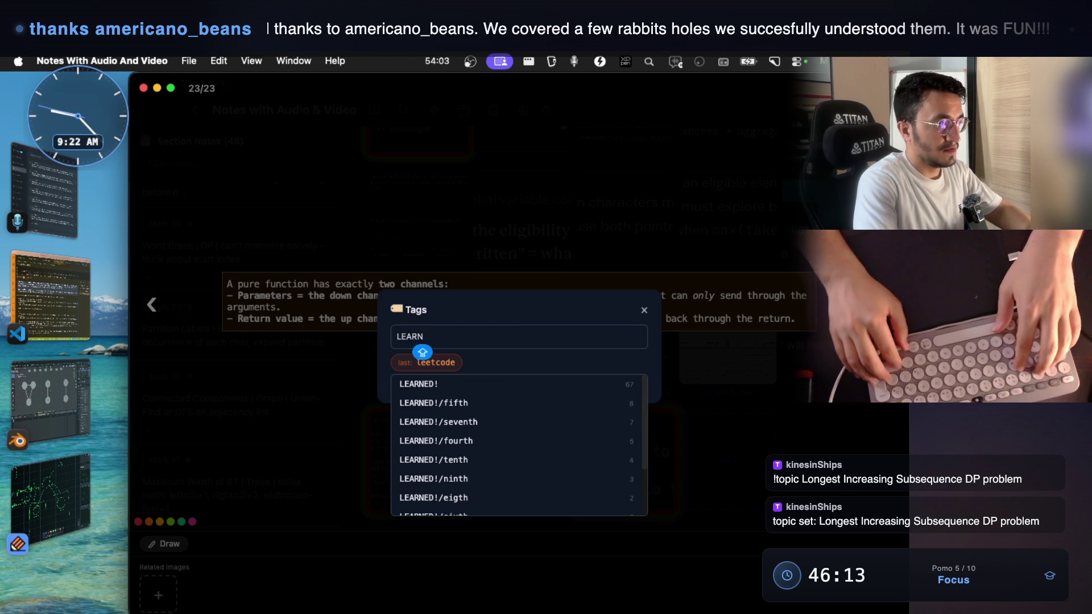
key("Return")
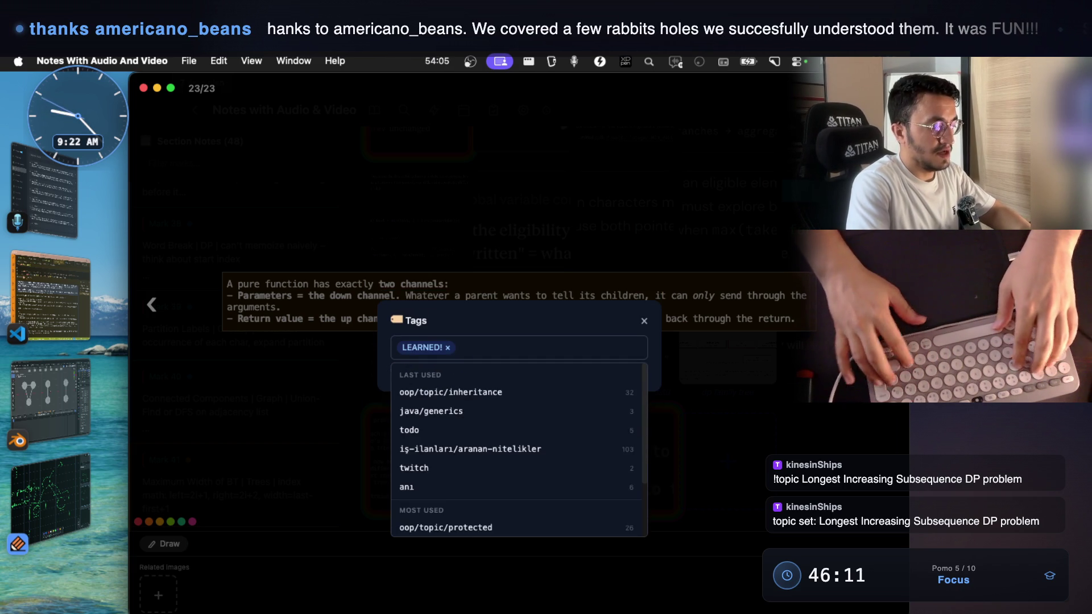
type("LEARN")
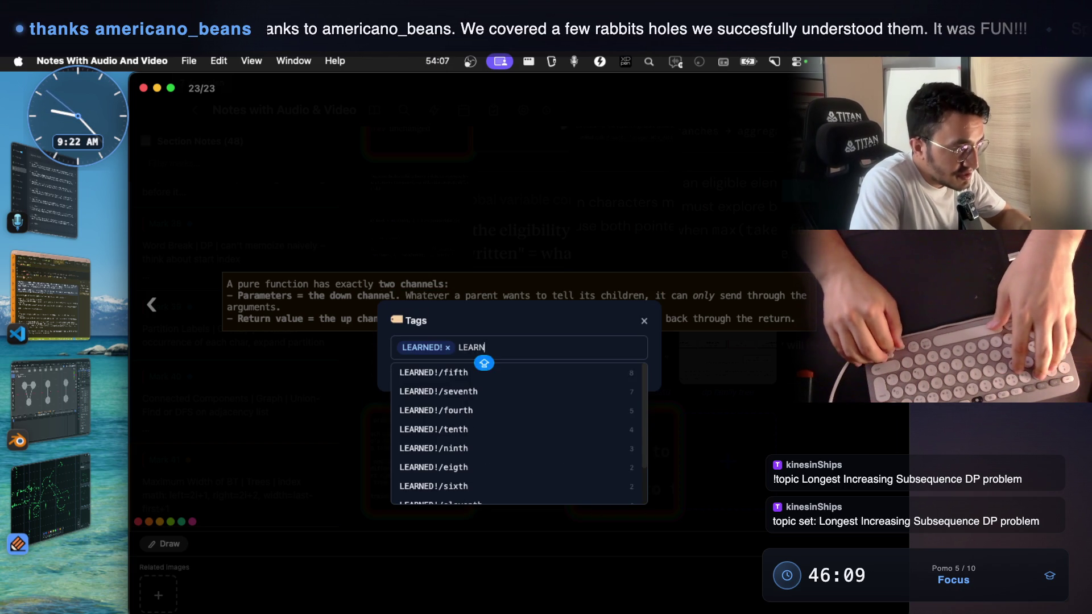
key("Down")
key("Down")
key("Down")
key("Down")
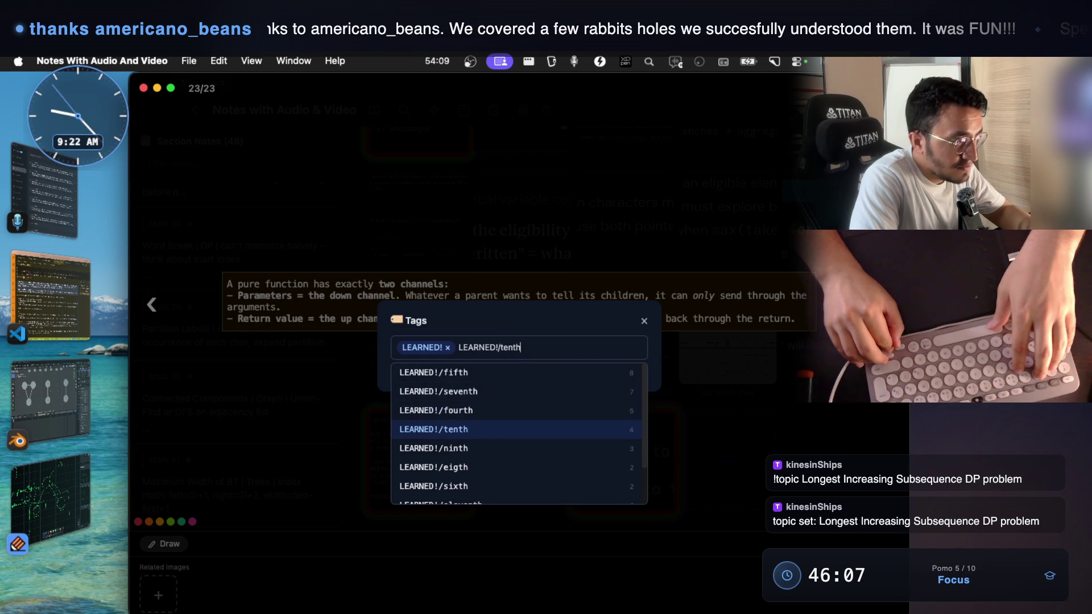
key("Return")
- Add the leetcode/topics/dp tag and close the tags editor
type("LEARNED!/fifth")
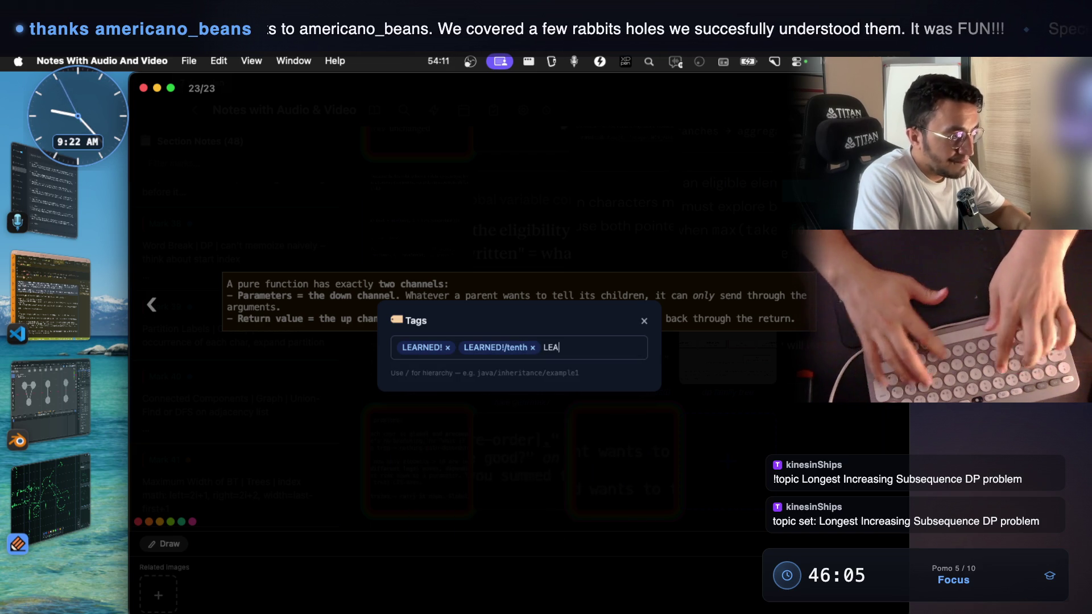
key("BackSpace")
key("BackSpace")
key("BackSpace")
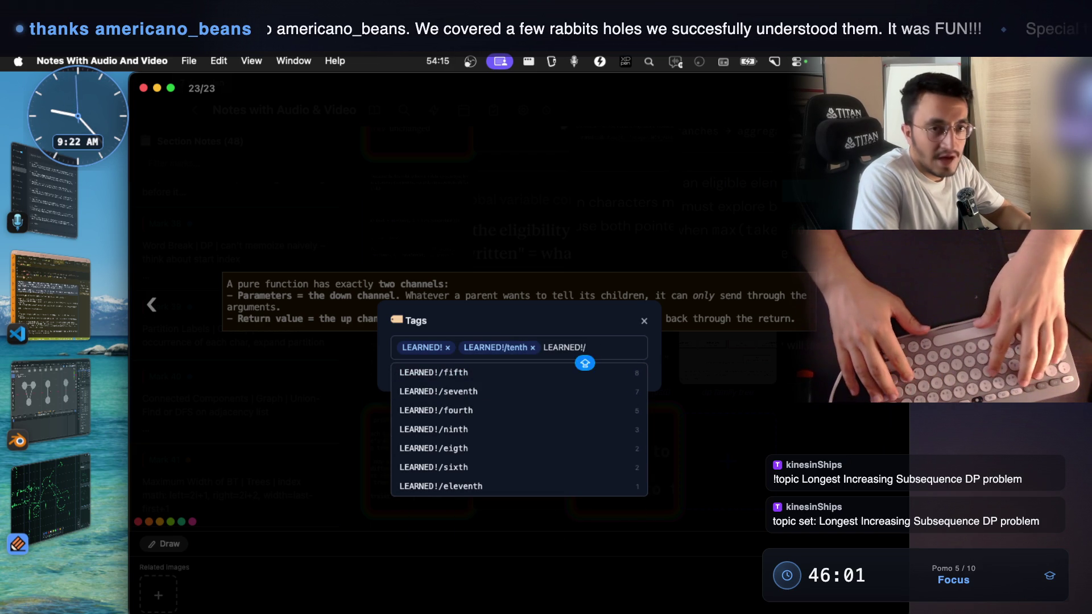
key("BackSpace")
key("BackSpace")
key("BackSpace")
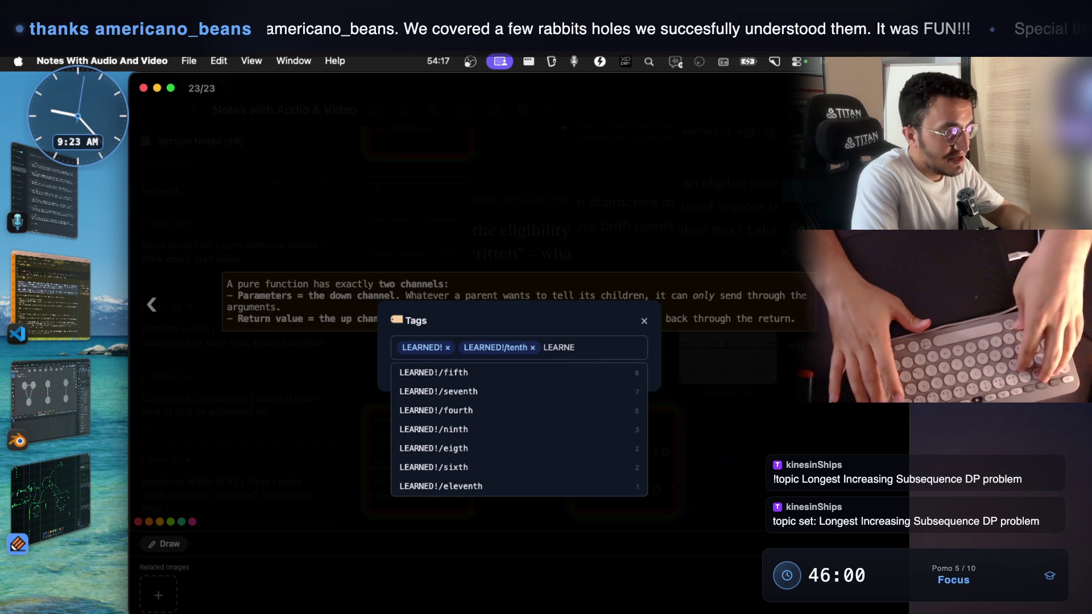
key("BackSpace")
key("BackSpace")
key("BackSpace")
type("dp")
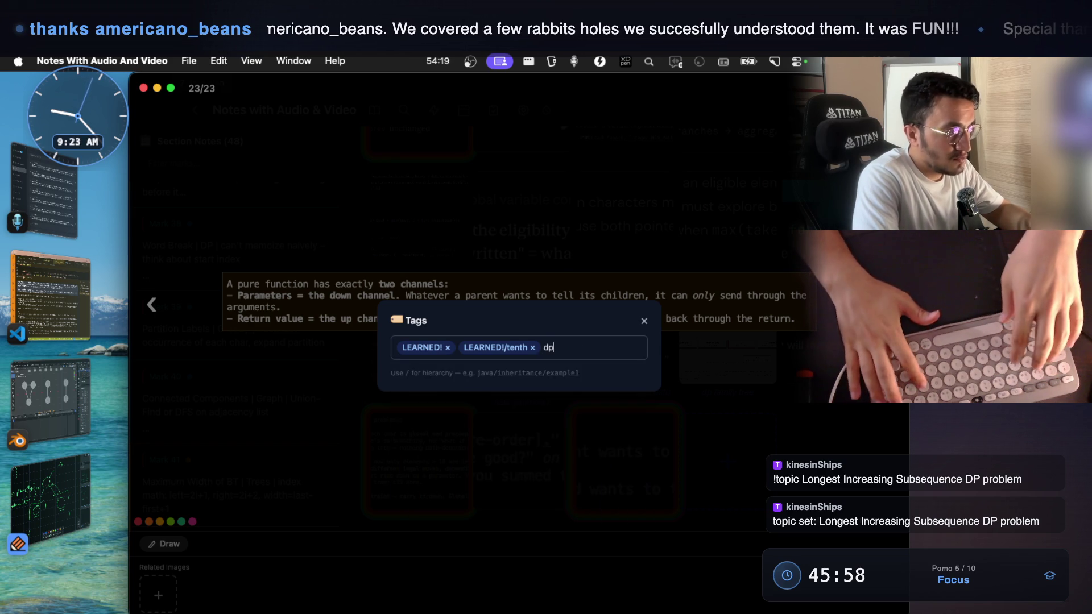
key("Down")
key("Return")
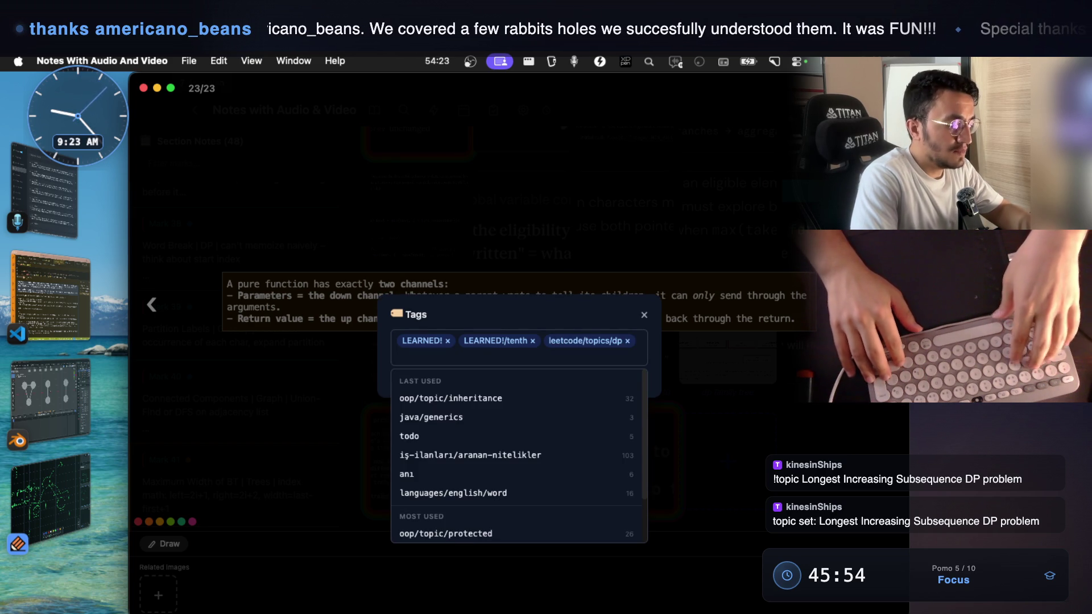
type("recu")
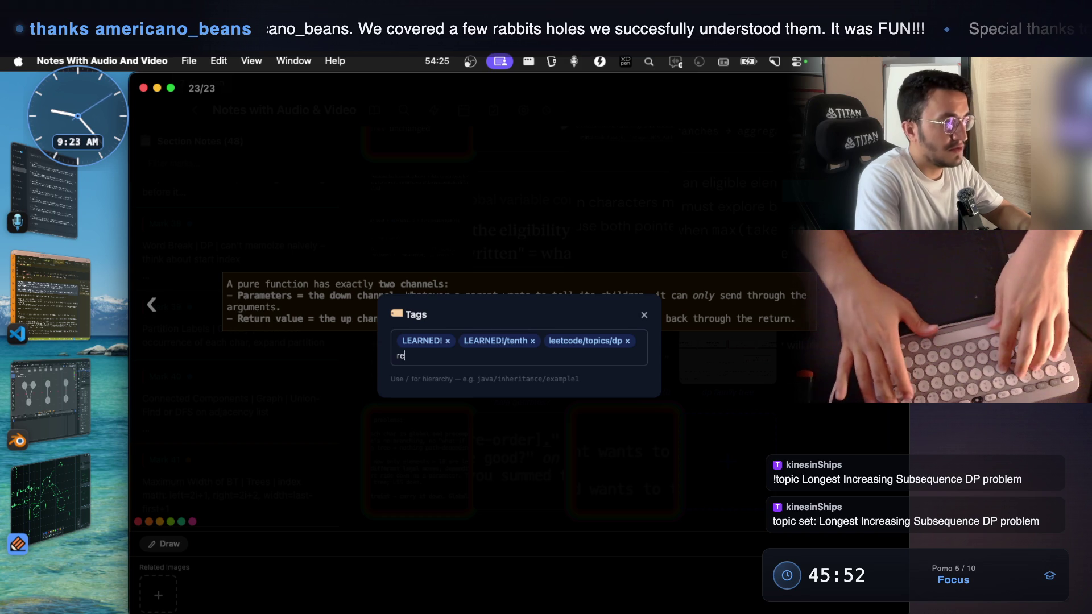
key("BackSpace")
key("BackSpace")
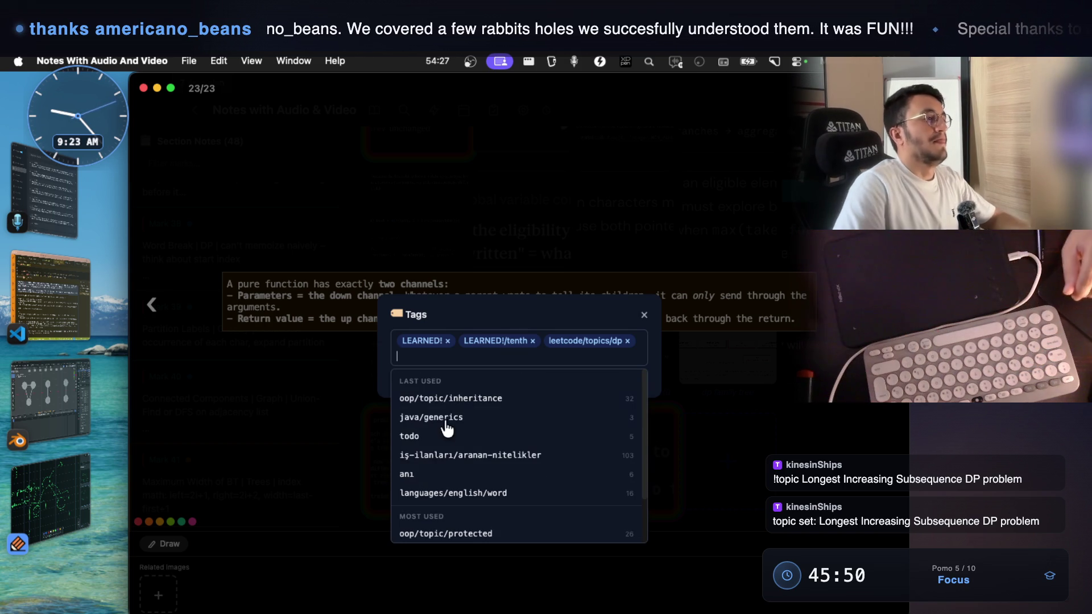
left_click(244, 344)
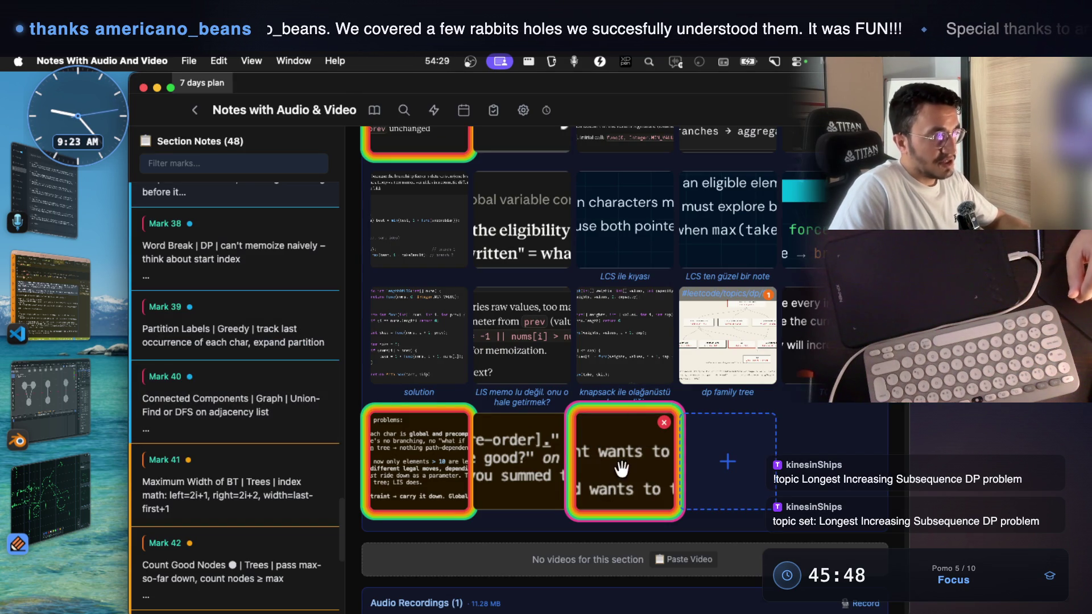
left_click(69, 302)
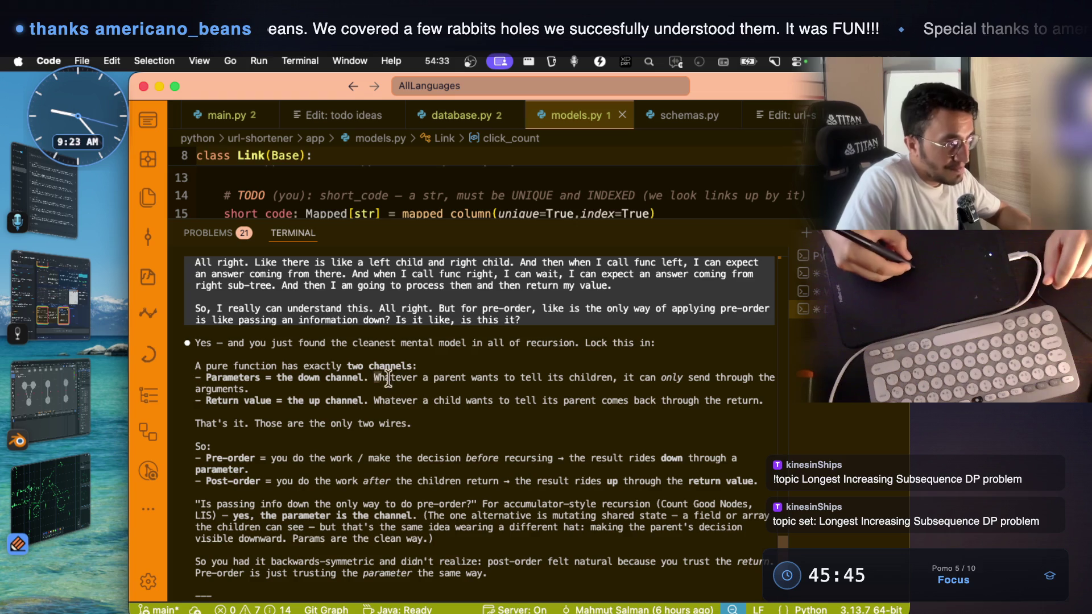
left_click_drag(380, 380, 446, 378)
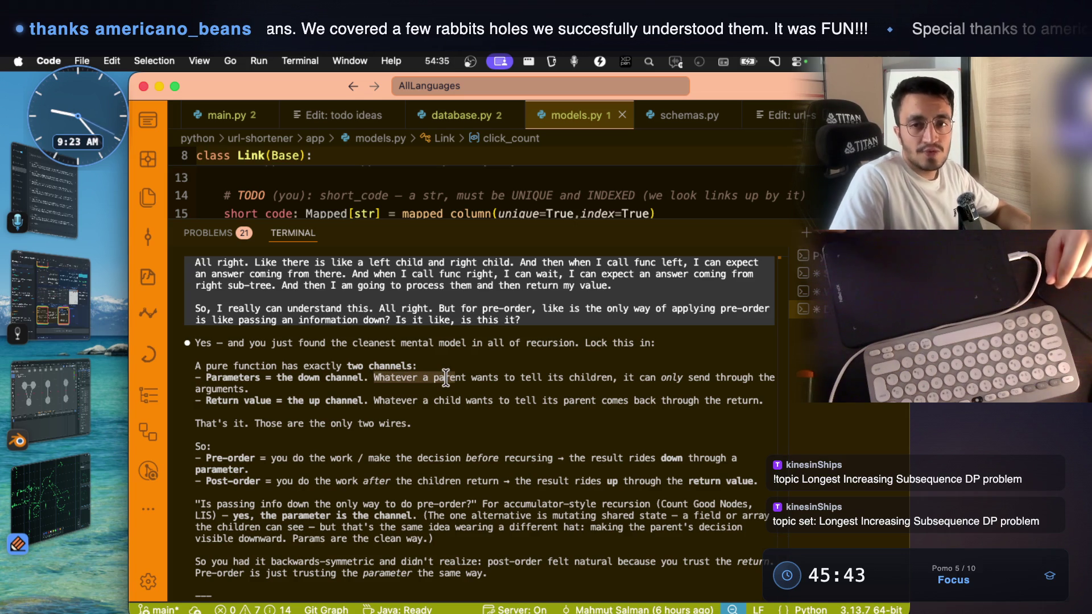
left_click_drag(624, 378, 754, 367)
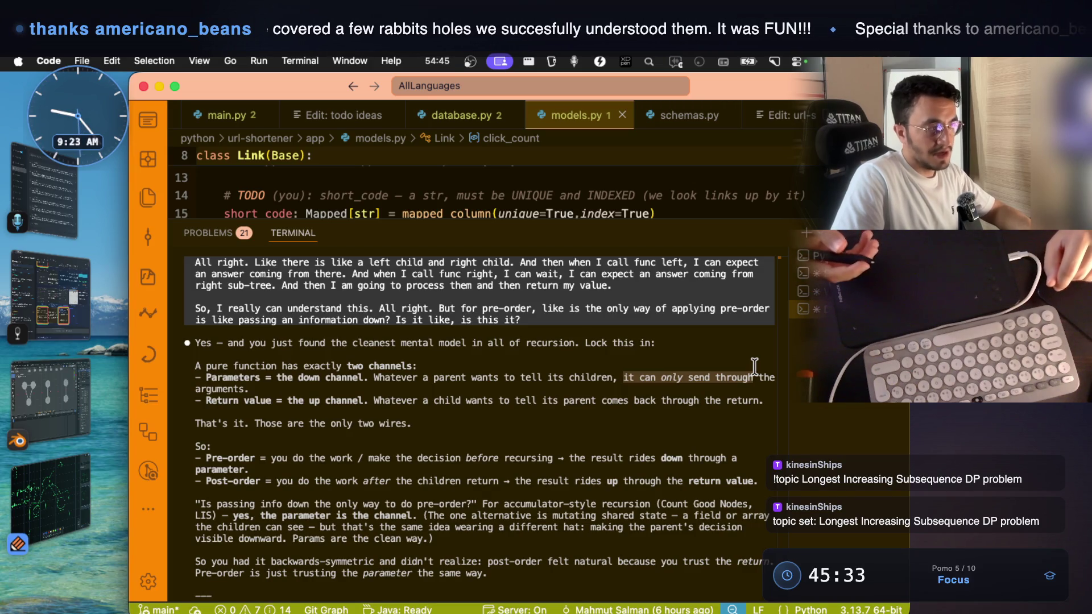
left_click_drag(289, 362, 382, 373)
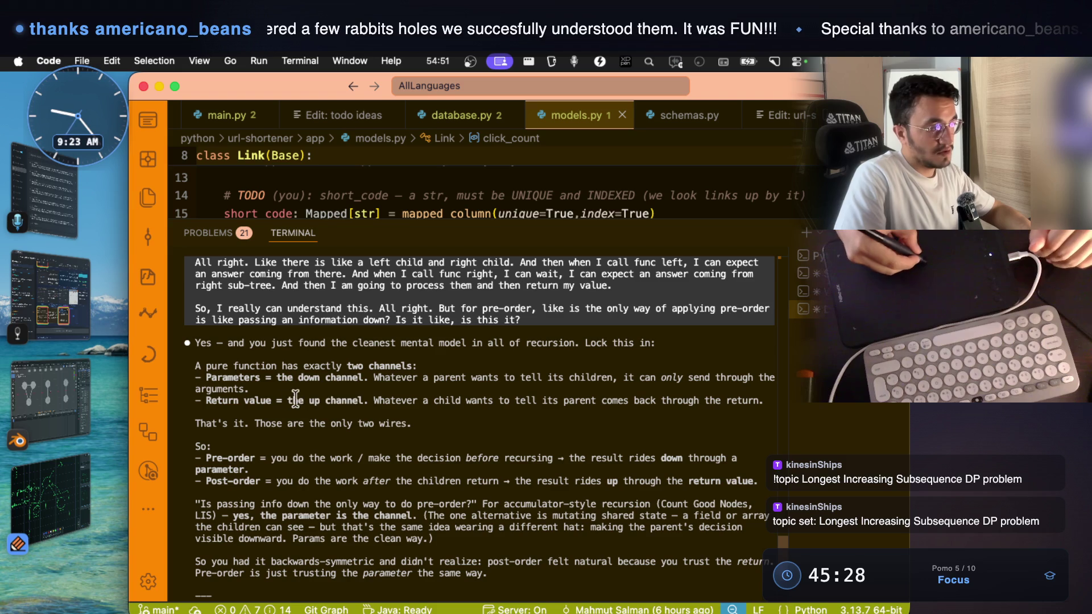
left_click_drag(289, 399, 356, 401)
left_click_drag(205, 400, 363, 405)
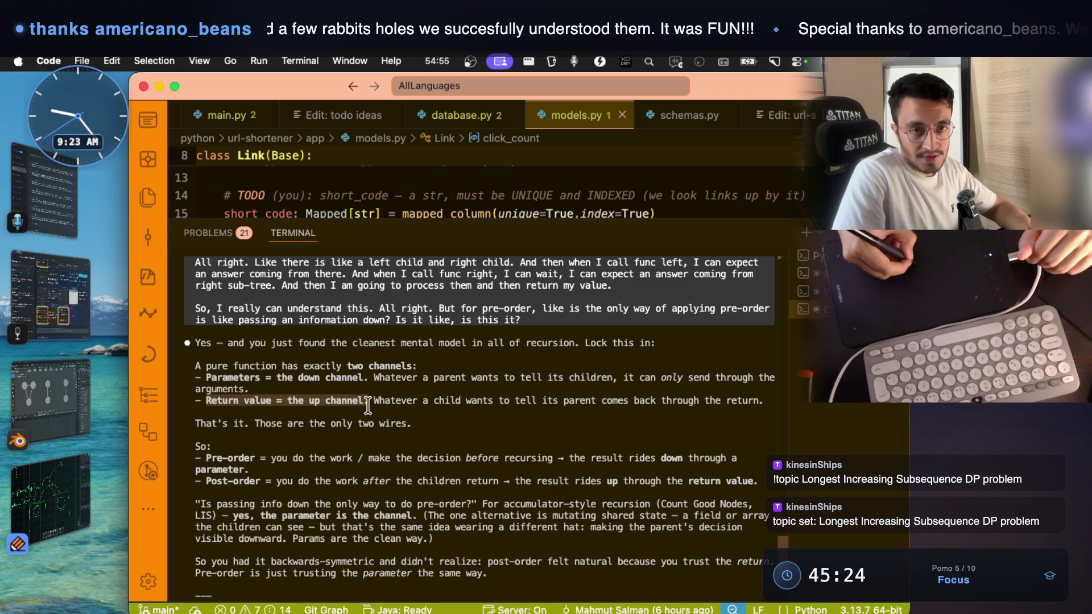
left_click(397, 409)
left_click_drag(385, 400, 765, 403)
left_click(618, 408)
triple_click(765, 402)
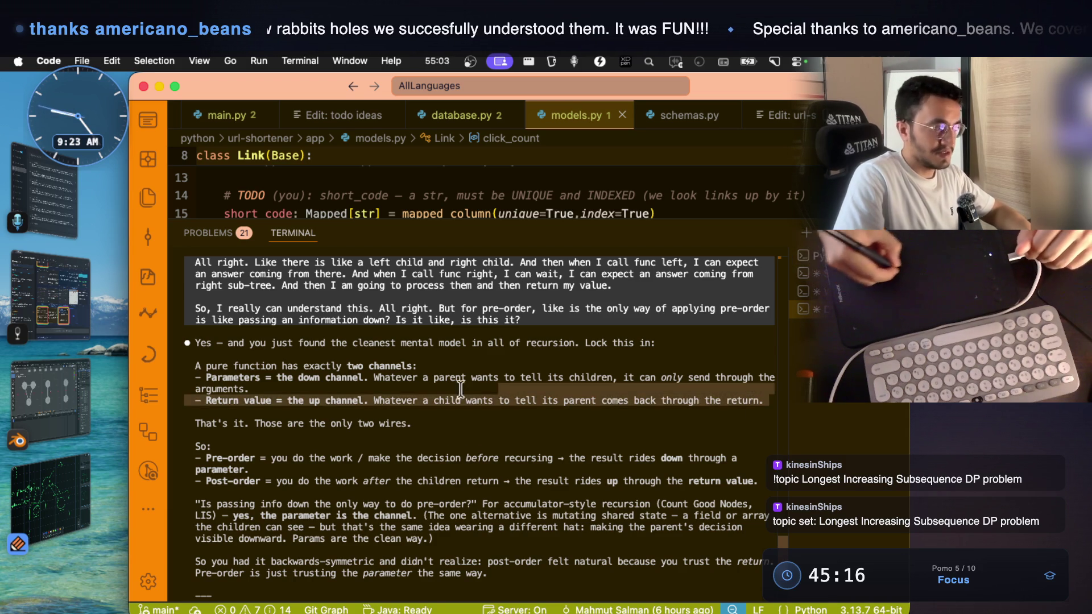
left_click_drag(230, 397, 204, 395)
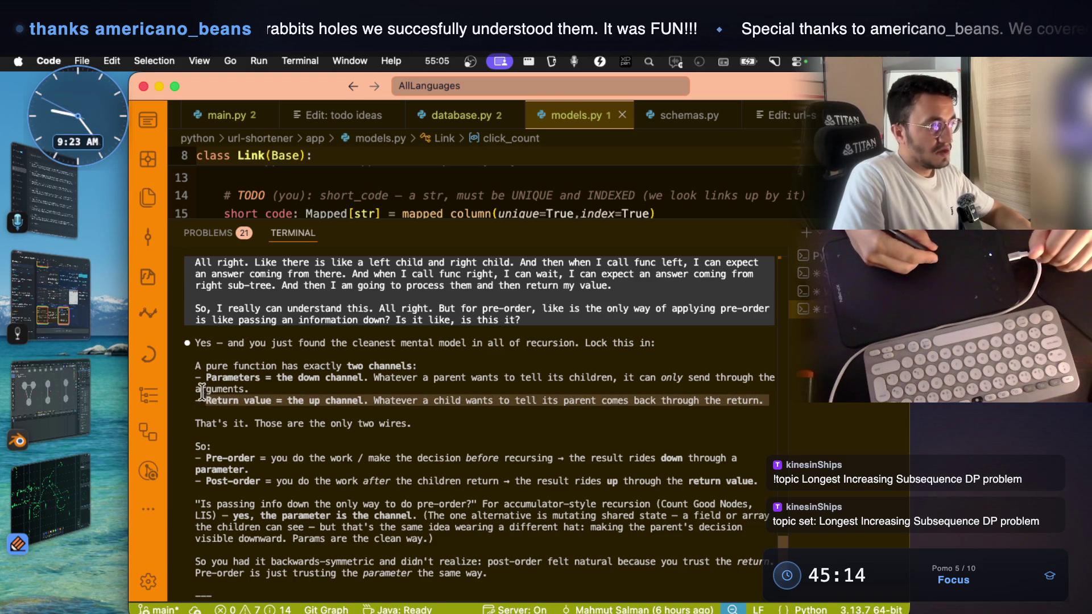
left_click(267, 378)
mouse_move(265, 378)
left_mouse_down()
mouse_move(215, 379)
mouse_move(248, 401)
mouse_move(243, 378)
mouse_move(218, 376)
left_mouse_up()
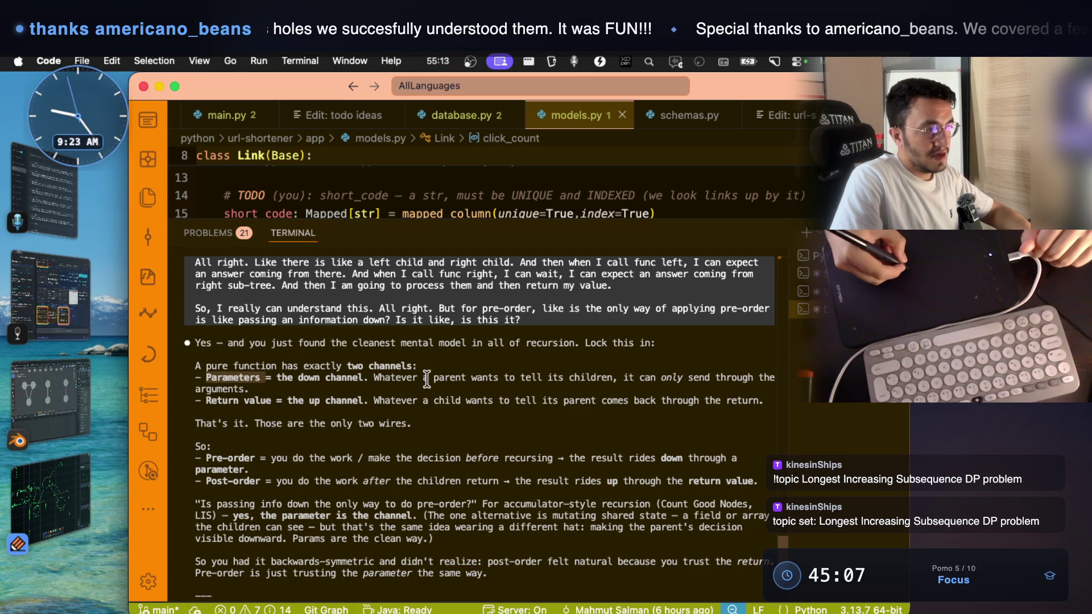
left_click(614, 375)
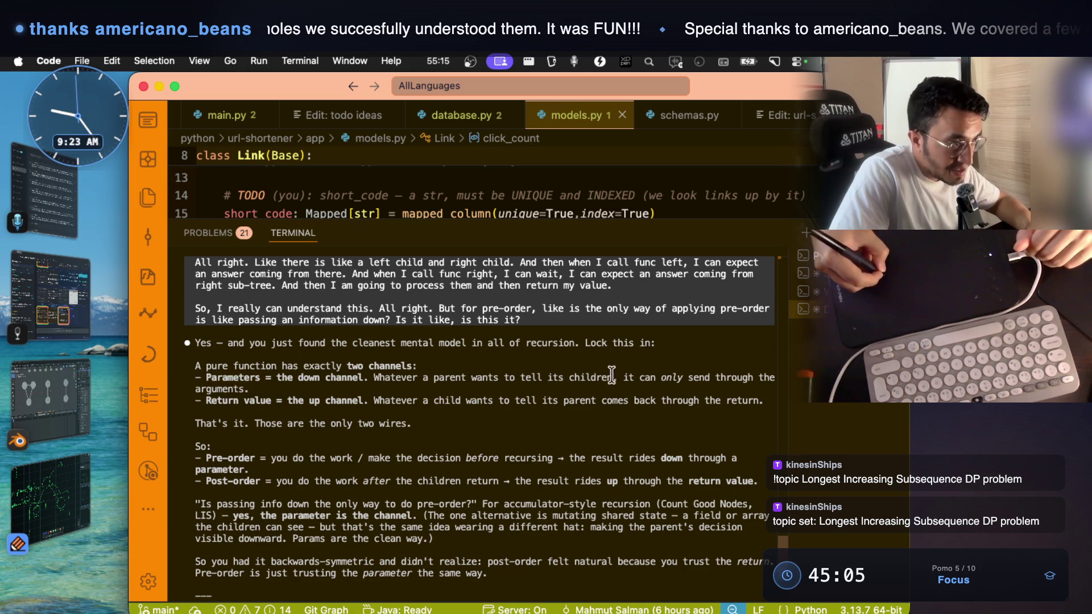
left_click_drag(616, 377, 548, 377)
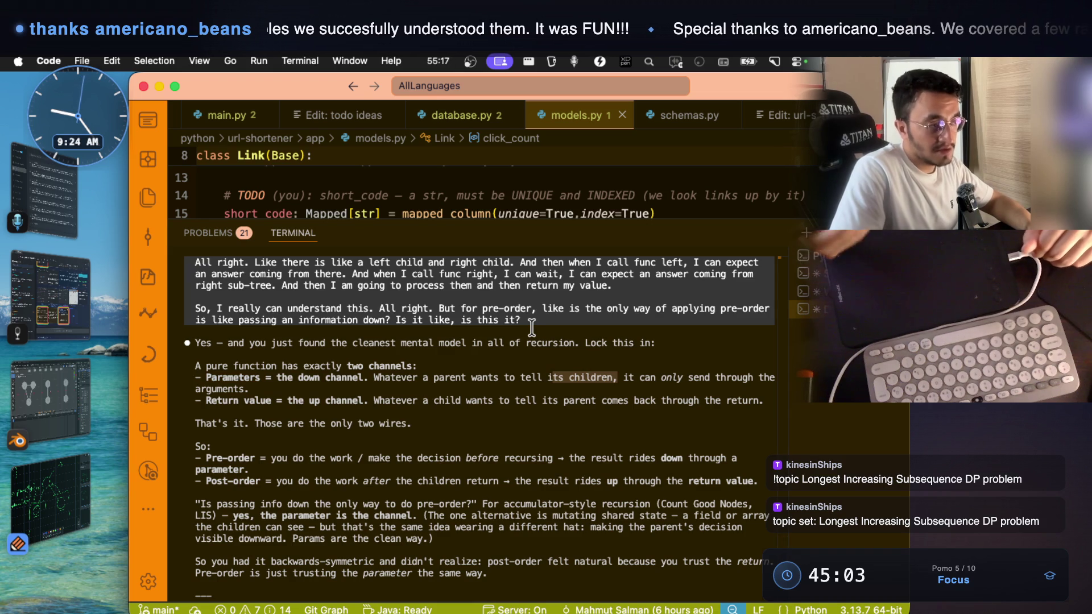
left_click_drag(373, 378, 411, 378)
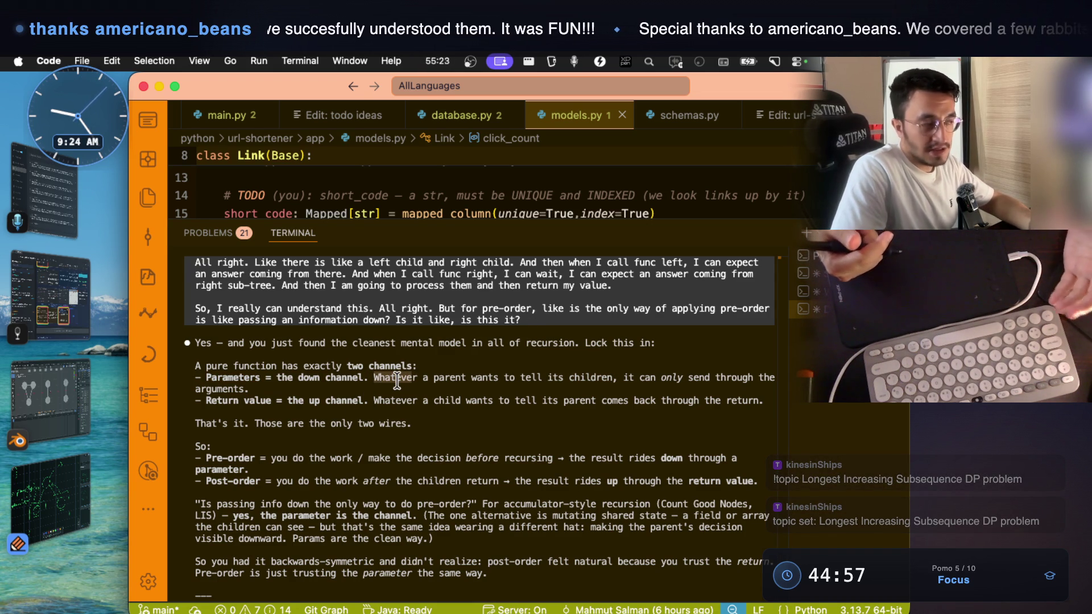
- In Notability, handwrite func(next) in green below the tree sketch
left_click(49, 480)
scroll(459, 385, "down", 10)
left_click_drag(316, 309, 299, 373)
mouse_move(334, 325)
left_mouse_down()
mouse_move(349, 338)
mouse_move(373, 335)
left_mouse_up()
left_click_drag(398, 324, 402, 347)
mouse_move(442, 294)
left_mouse_down()
mouse_move(446, 360)
mouse_move(531, 343)
left_mouse_up()
left_click_drag(530, 328, 516, 344)
mouse_move(548, 316)
left_mouse_down()
mouse_move(547, 344)
mouse_move(563, 329)
left_mouse_up()
mouse_move(573, 288)
left_mouse_down()
mouse_move(586, 347)
mouse_move(570, 369)
left_mouse_up()
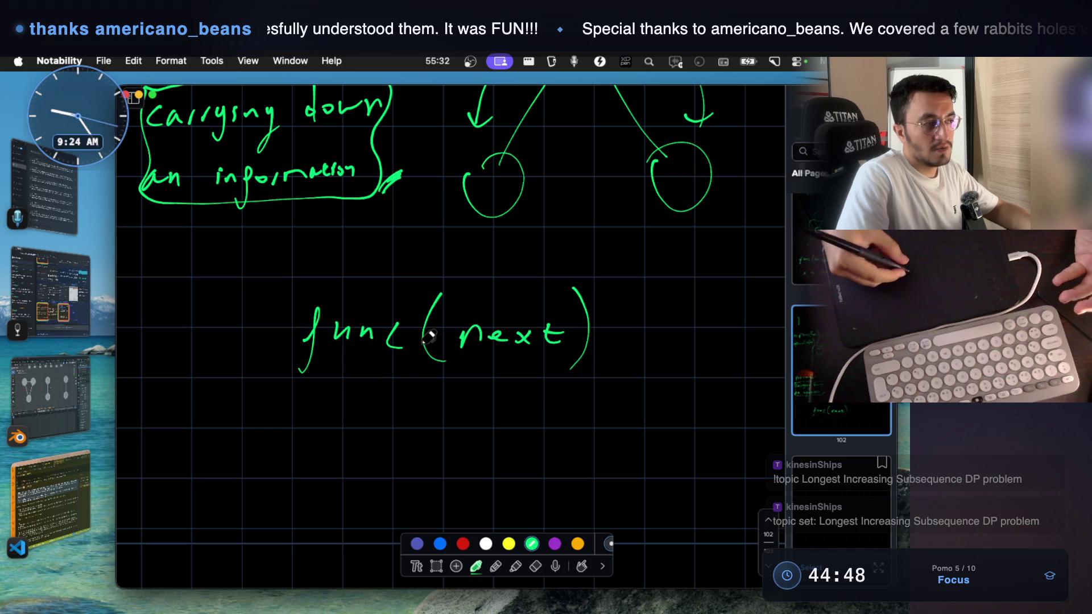
- Draw a rectangle around func(next) and switch back to the Claude Code chat
mouse_move(278, 288)
left_mouse_down()
mouse_move(274, 378)
mouse_move(564, 268)
mouse_move(611, 392)
mouse_move(271, 393)
left_mouse_up()
left_click_drag(273, 363, 274, 409)
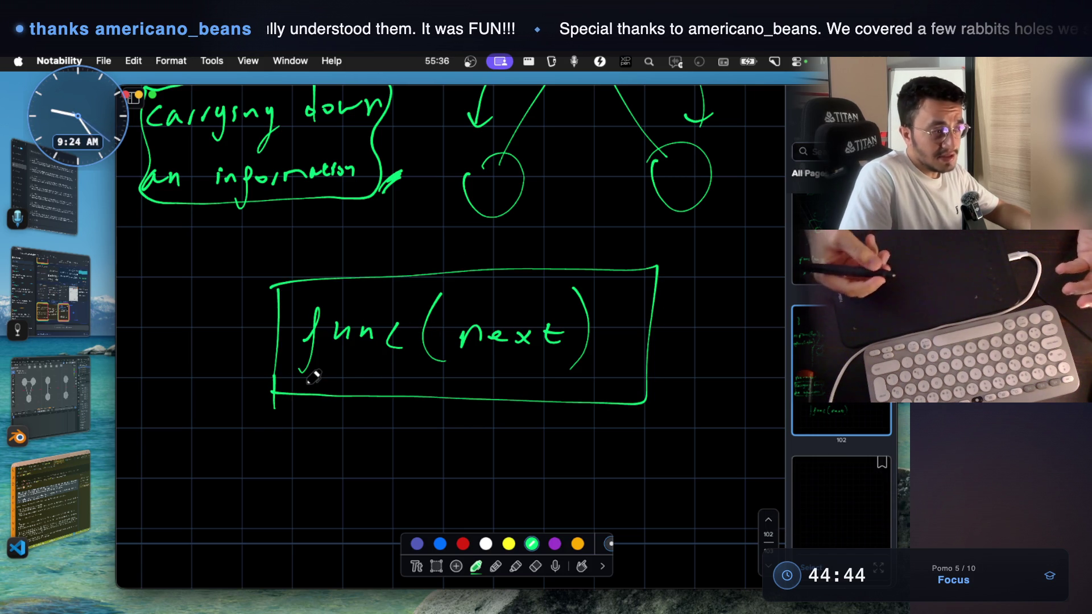
left_click(54, 498)
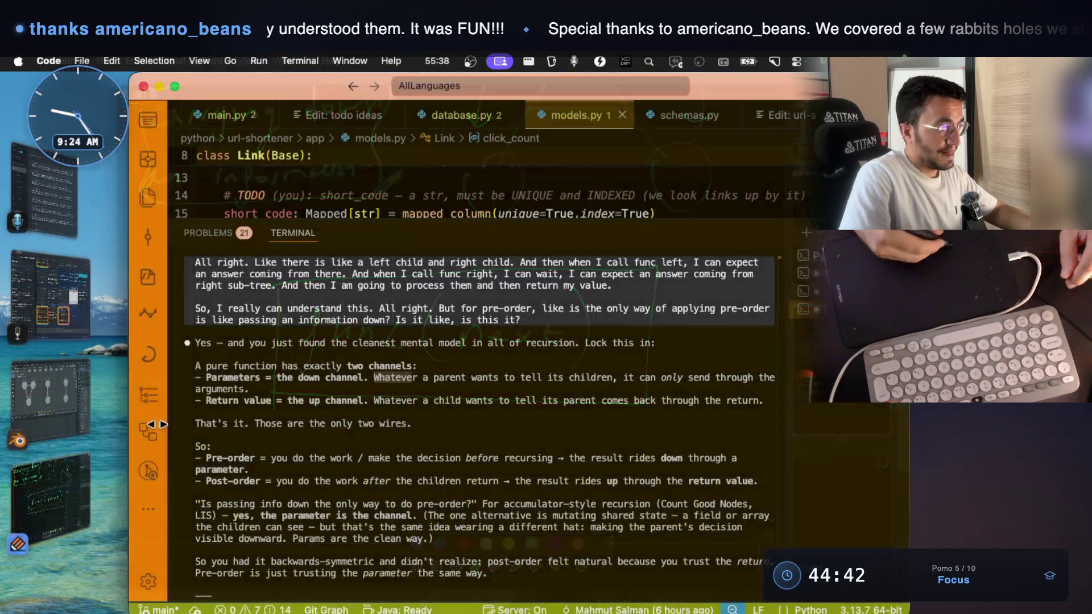
- Start voice dictation for Claude, highlight the two-channels explanation, then return to Notability
scroll(447, 416, "down", 5)
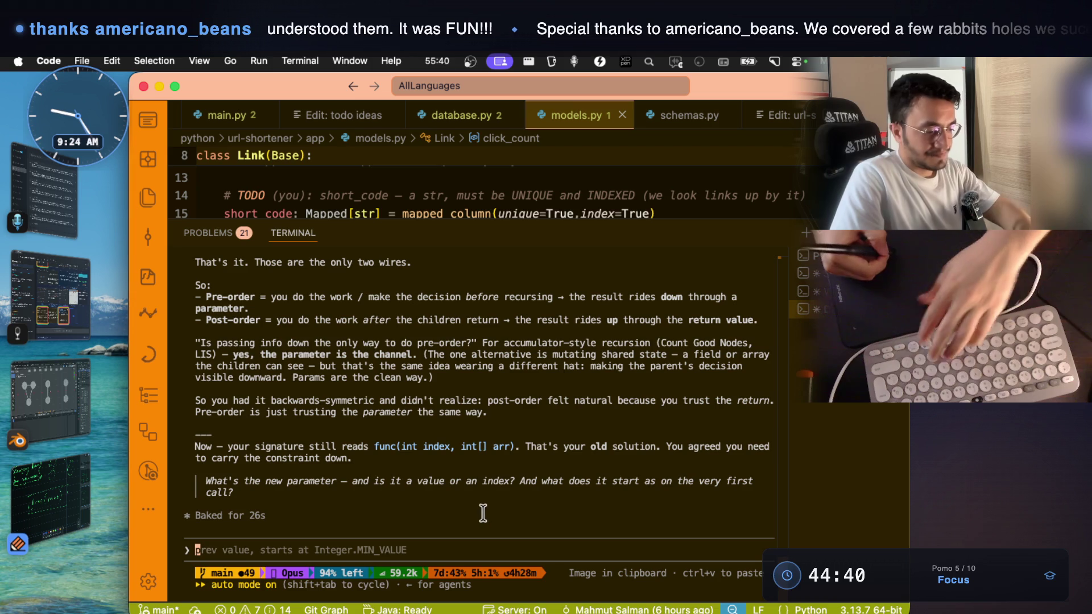
key("fn+space")
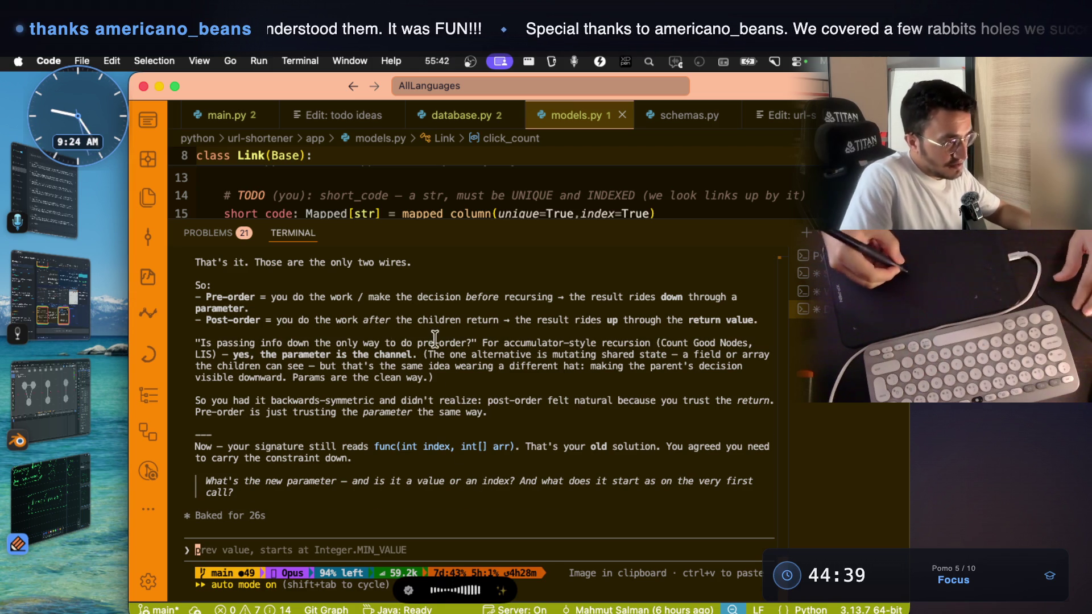
scroll(435, 337, "up", 3)
scroll(422, 390, "up", 2)
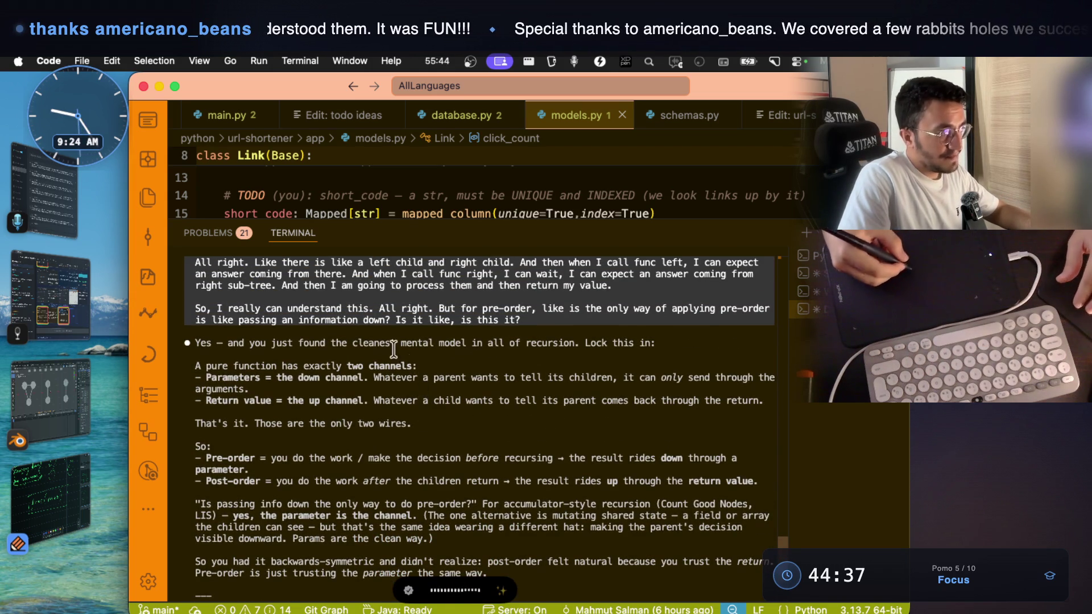
left_click_drag(191, 362, 419, 417)
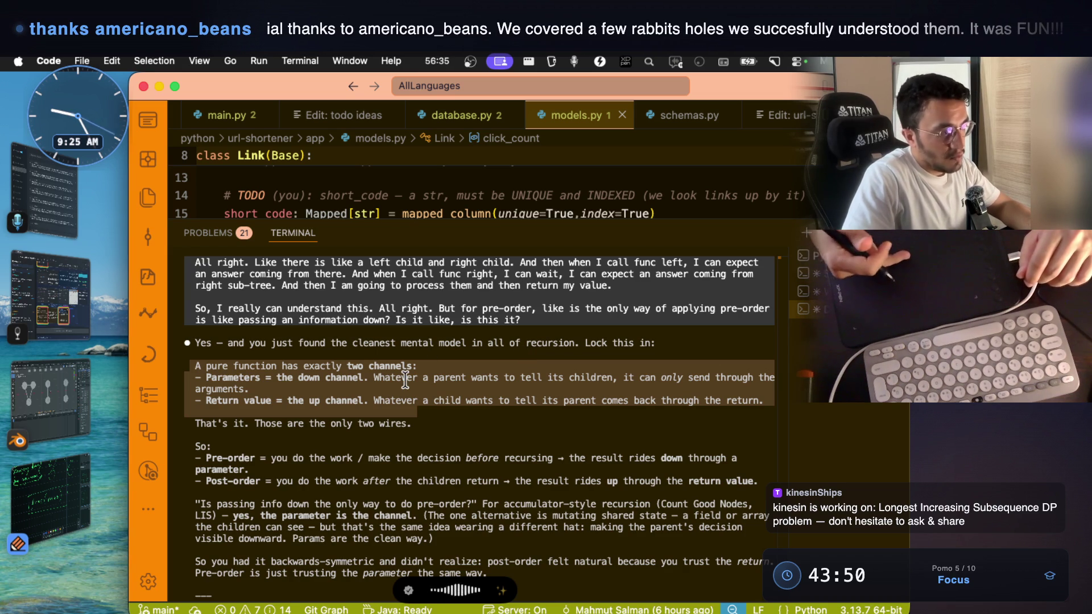
left_click(50, 498)
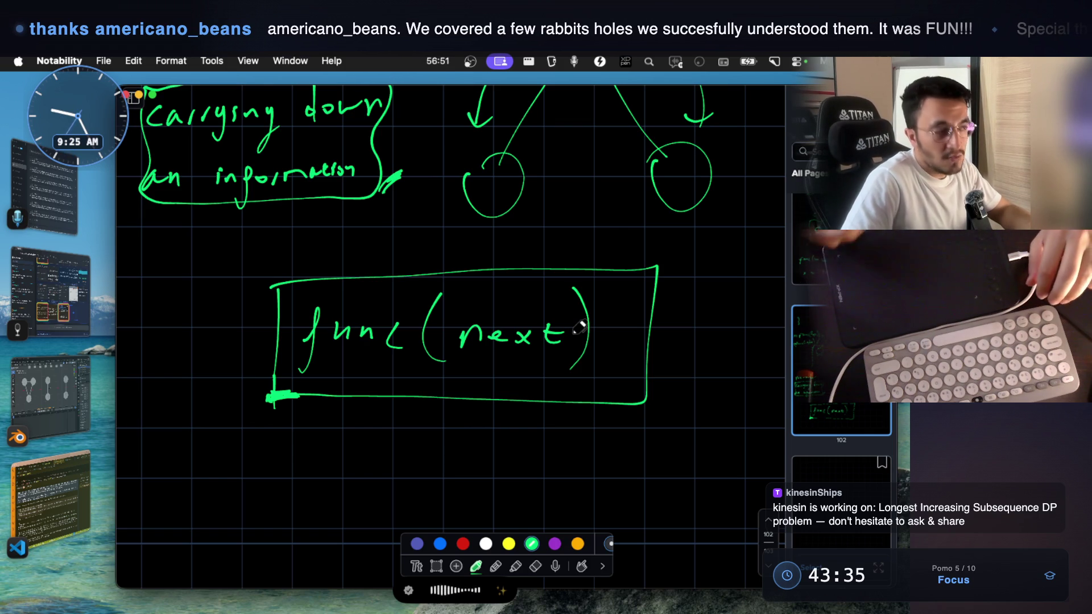
- Return to VS Code and scroll to Claude's prompt holding the six-line pasted reply
left_click(77, 465)
scroll(502, 467, "down", 5)
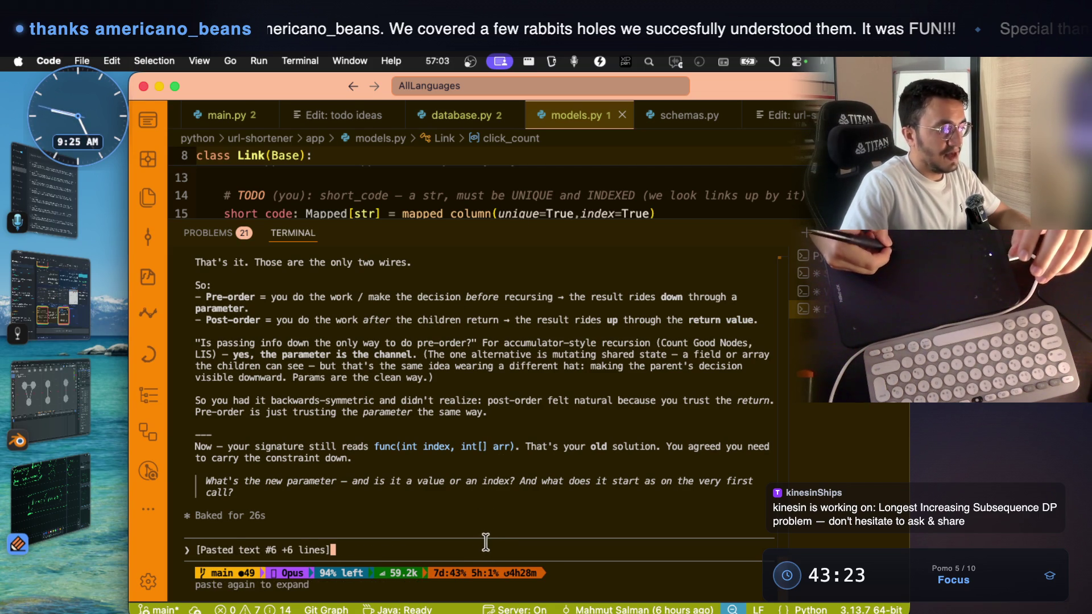
- Send the question, then highlight the Post-order line's 'rides up' and 'return value.' phrases
key("Return")
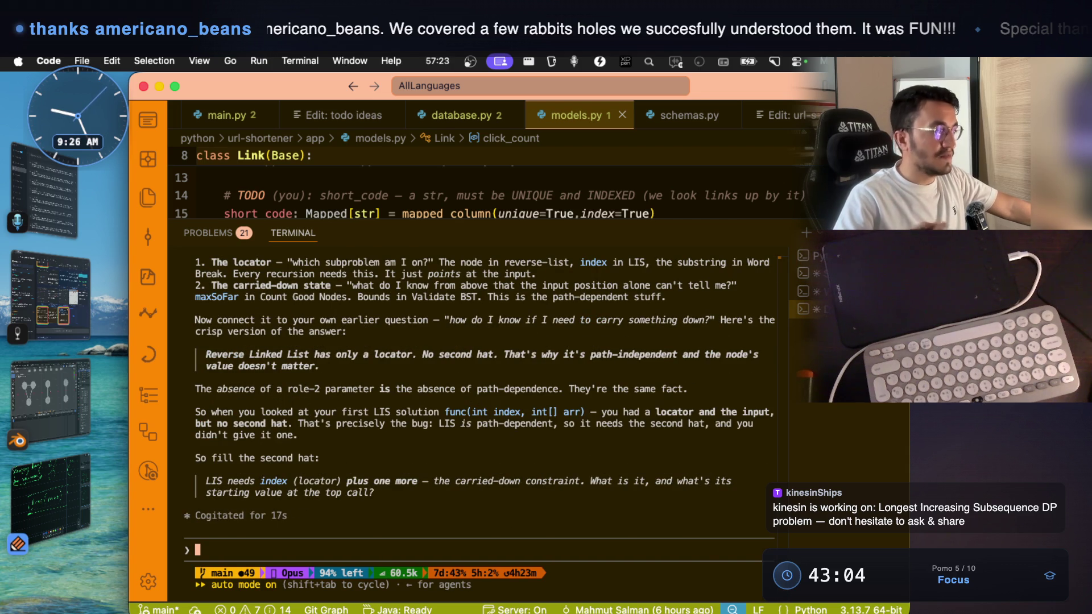
scroll(405, 401, "up", 5)
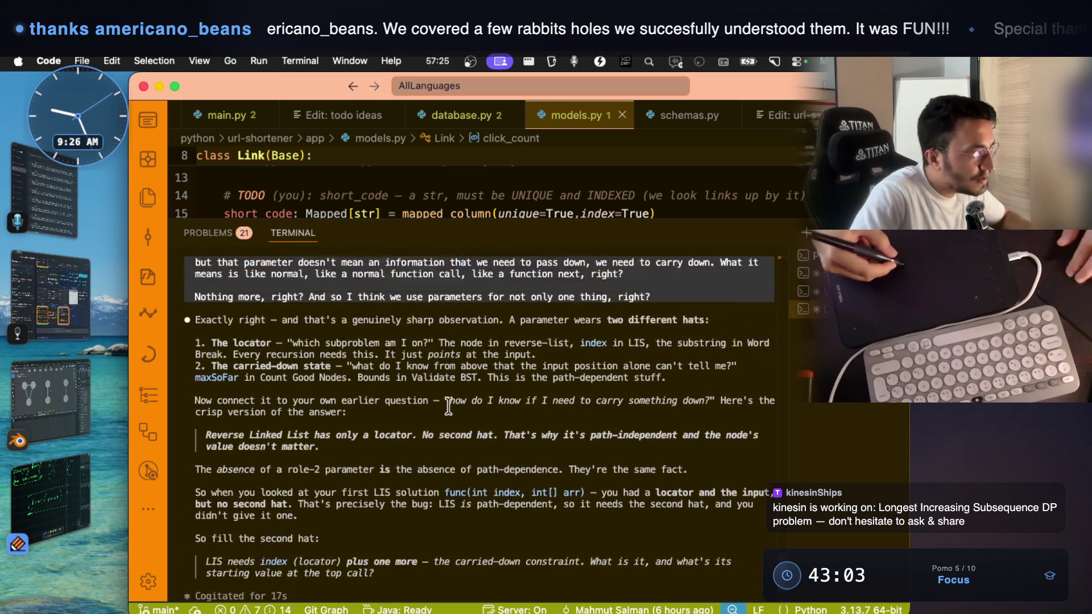
scroll(406, 401, "up", 6)
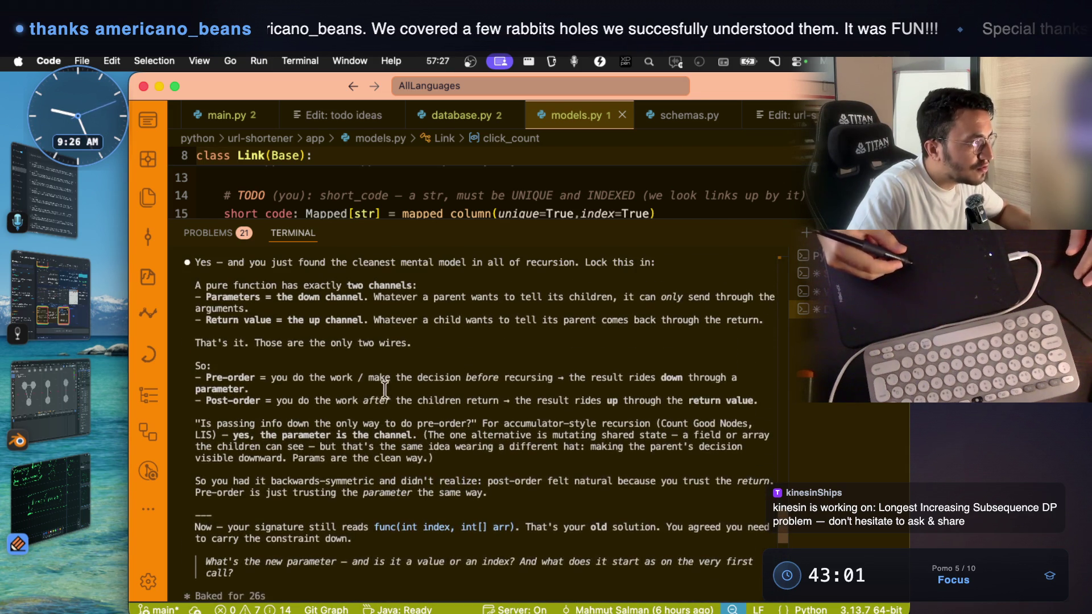
left_click_drag(315, 400, 379, 412)
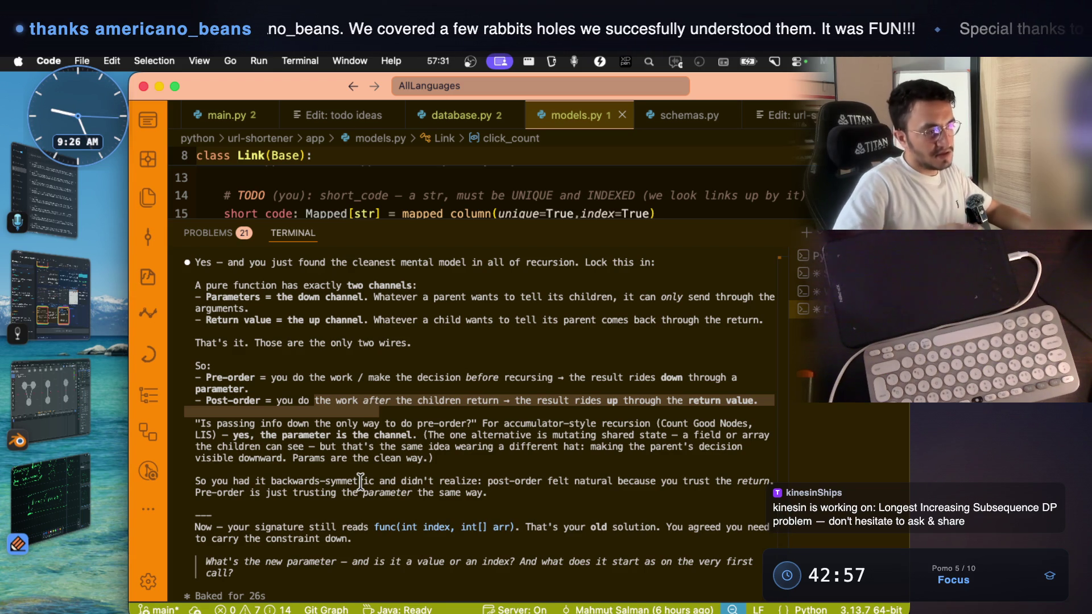
left_click_drag(576, 401, 620, 402)
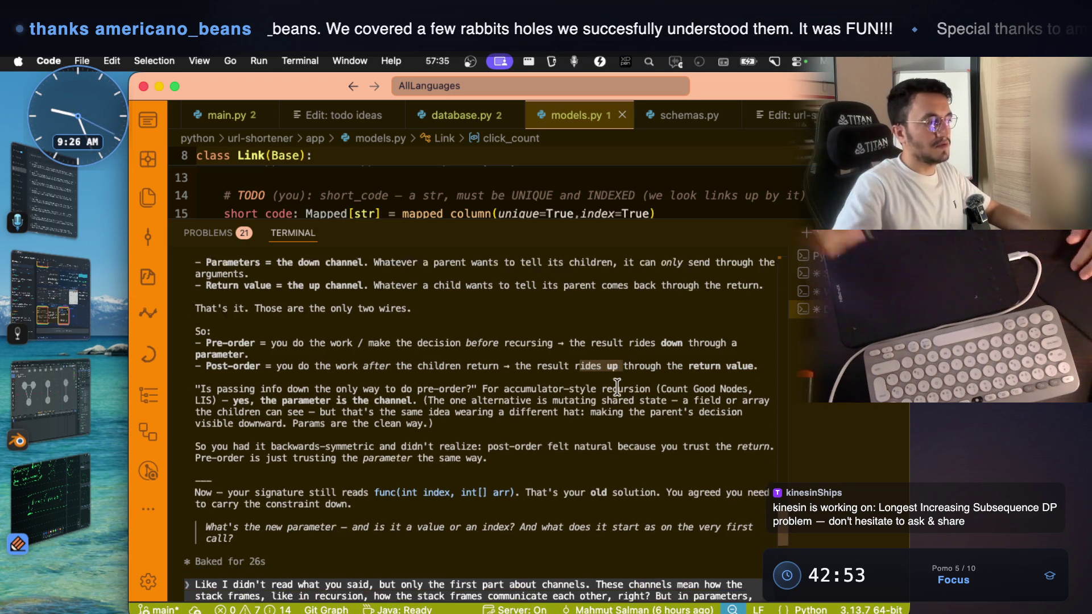
left_click_drag(760, 343, 688, 343)
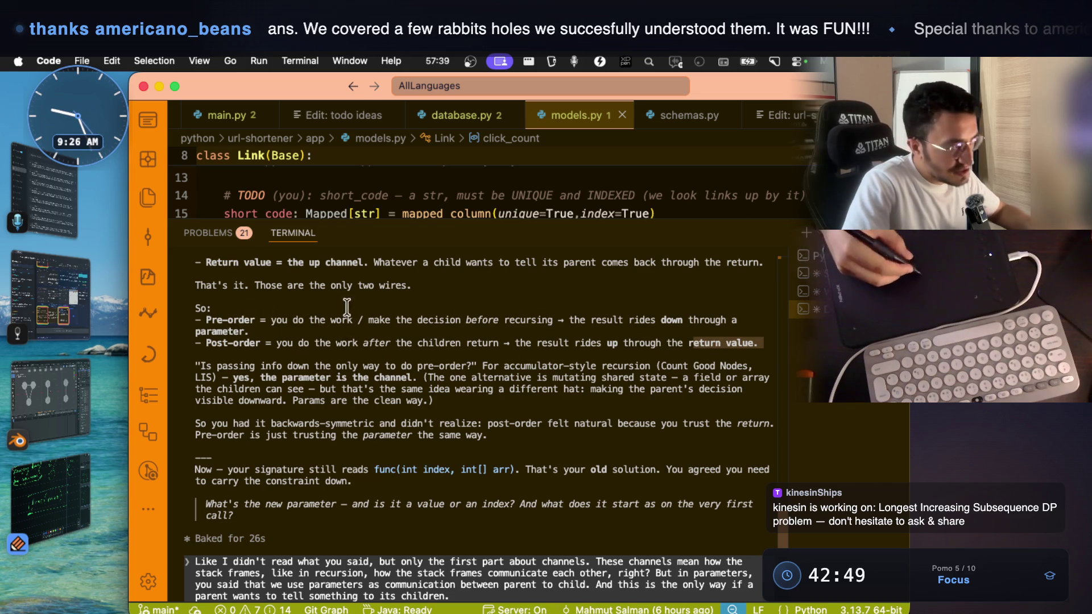
- Highlight the Pre-order 'result rides down' phrase and what parents and children tell each other
left_click_drag(196, 320, 254, 318)
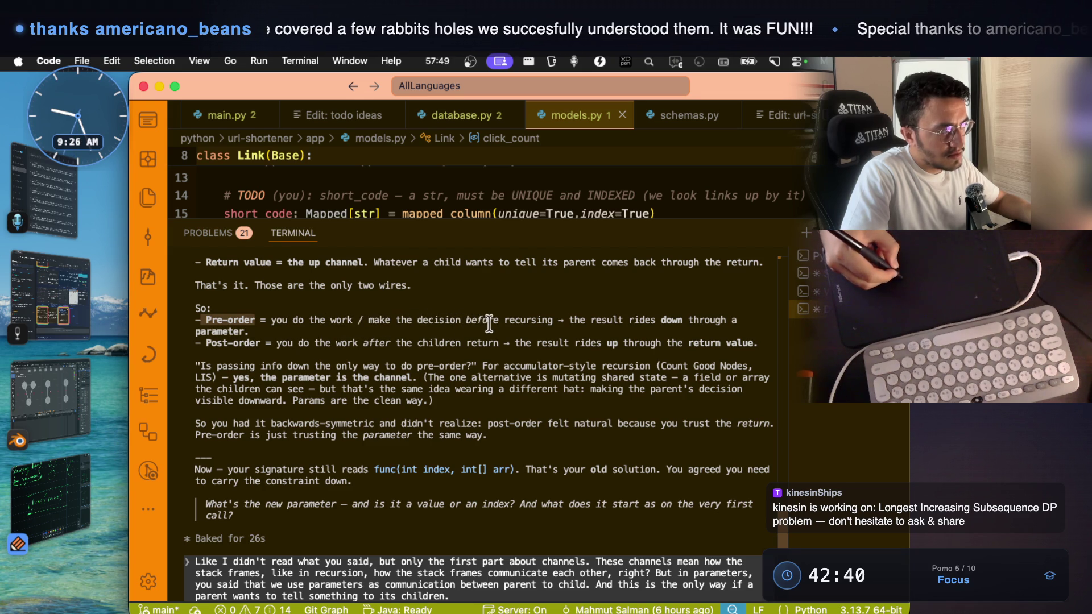
mouse_move(569, 320)
left_mouse_down()
mouse_move(682, 322)
mouse_move(639, 320)
left_mouse_up()
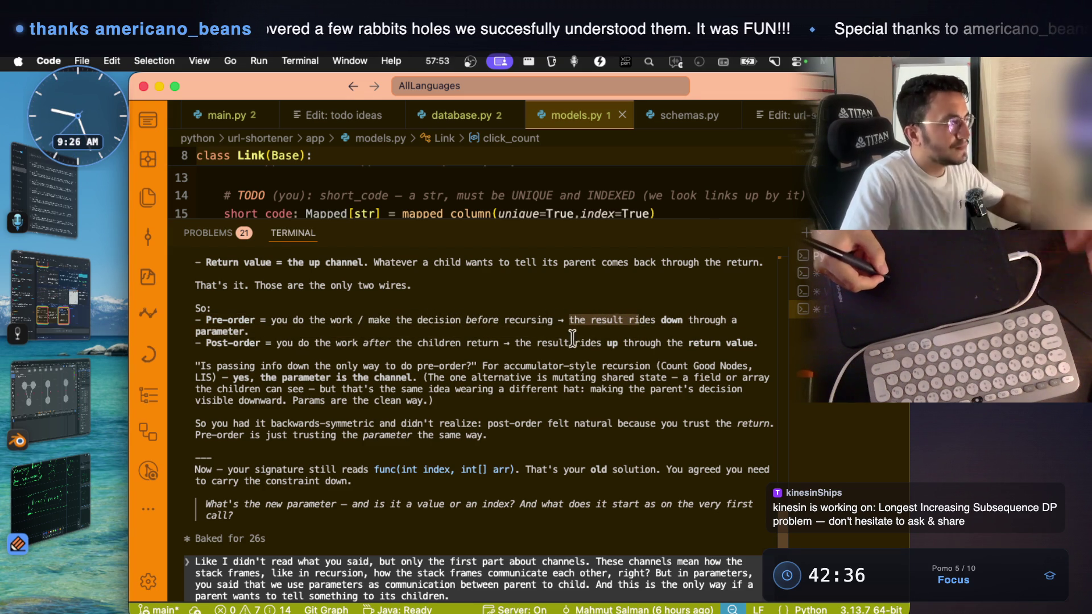
scroll(572, 339, "up", 5)
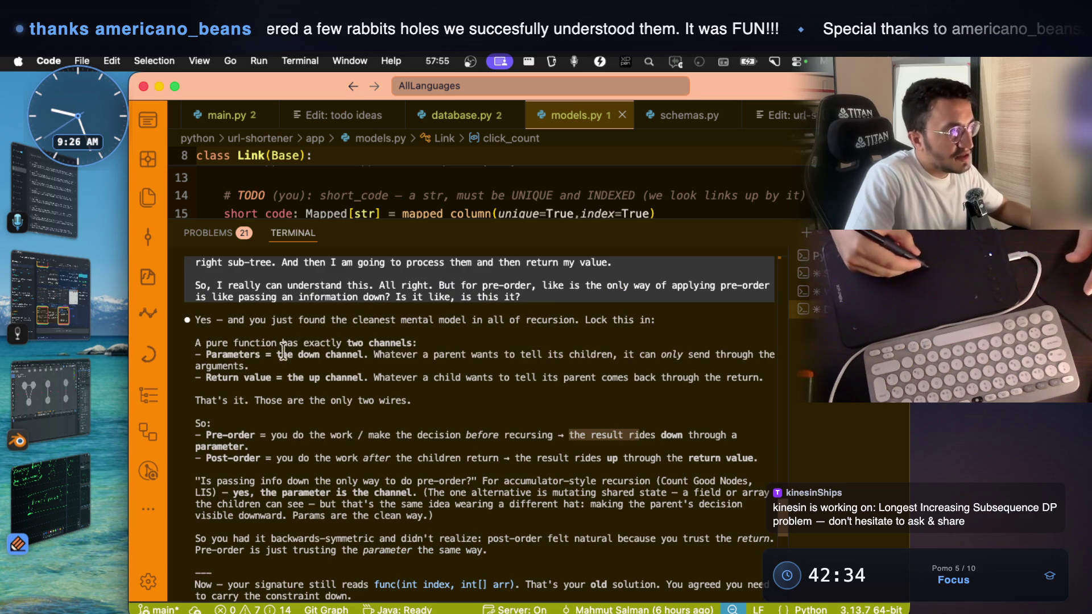
mouse_move(374, 354)
left_mouse_down()
mouse_move(606, 356)
mouse_move(470, 354)
left_mouse_up()
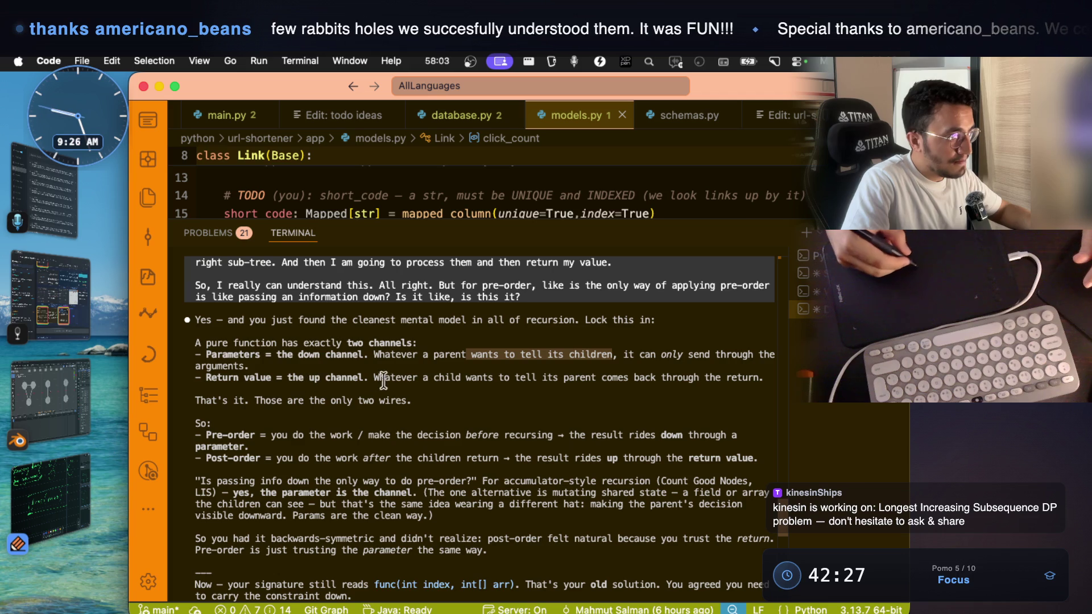
mouse_move(374, 379)
left_mouse_down()
mouse_move(418, 395)
mouse_move(519, 379)
mouse_move(658, 379)
left_mouse_up()
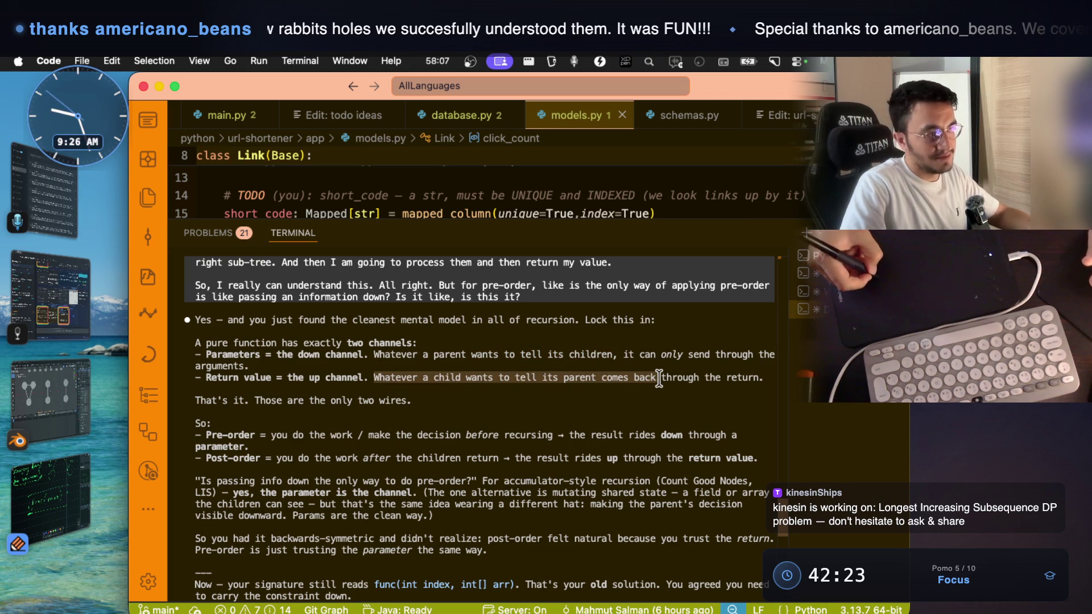
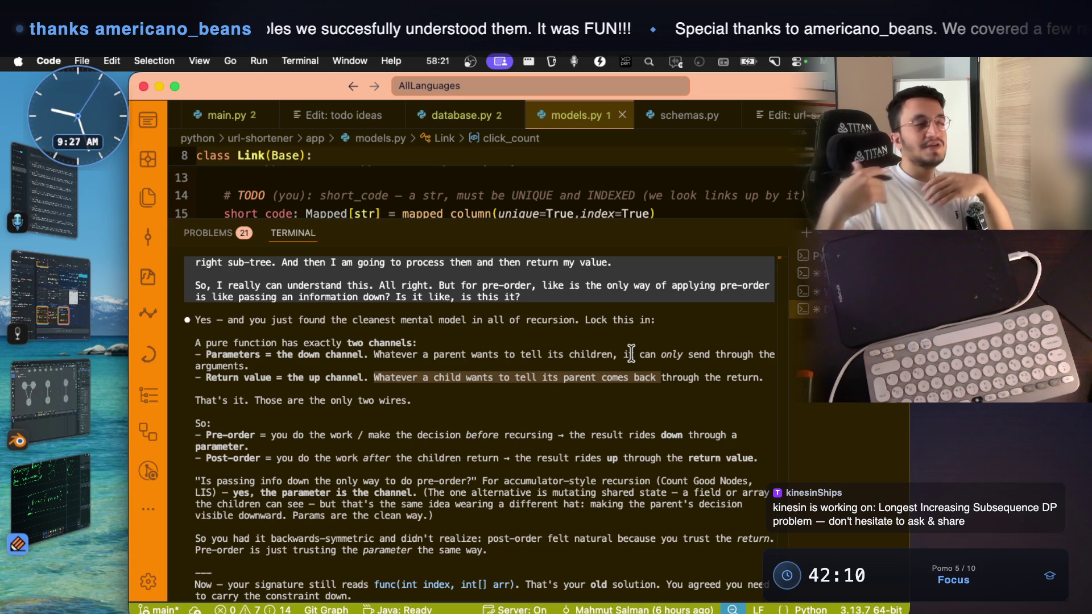
- In Notability, draw a three-node tree with a root and left and right child nodes
left_click(32, 481)
left_click_drag(406, 246, 414, 237)
mouse_move(406, 304)
left_mouse_down()
mouse_move(330, 424)
mouse_move(341, 421)
left_mouse_up()
mouse_move(466, 296)
left_mouse_down()
mouse_move(531, 383)
mouse_move(557, 440)
left_mouse_up()
mouse_move(548, 439)
left_mouse_down()
mouse_move(580, 478)
mouse_move(557, 438)
left_mouse_up()
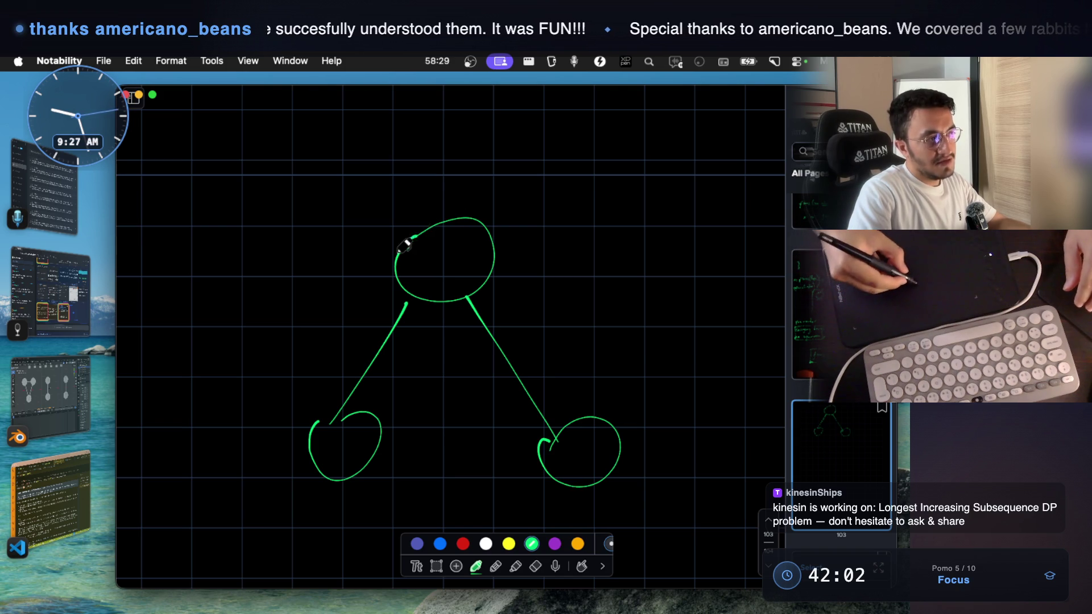
- Draw a downward arrow beside the left branch and label it 'pre-order'
mouse_move(364, 260)
left_mouse_down()
mouse_move(278, 376)
mouse_move(290, 401)
mouse_move(316, 371)
left_mouse_up()
left_click_drag(199, 200, 243, 195)
left_click_drag(250, 200, 270, 205)
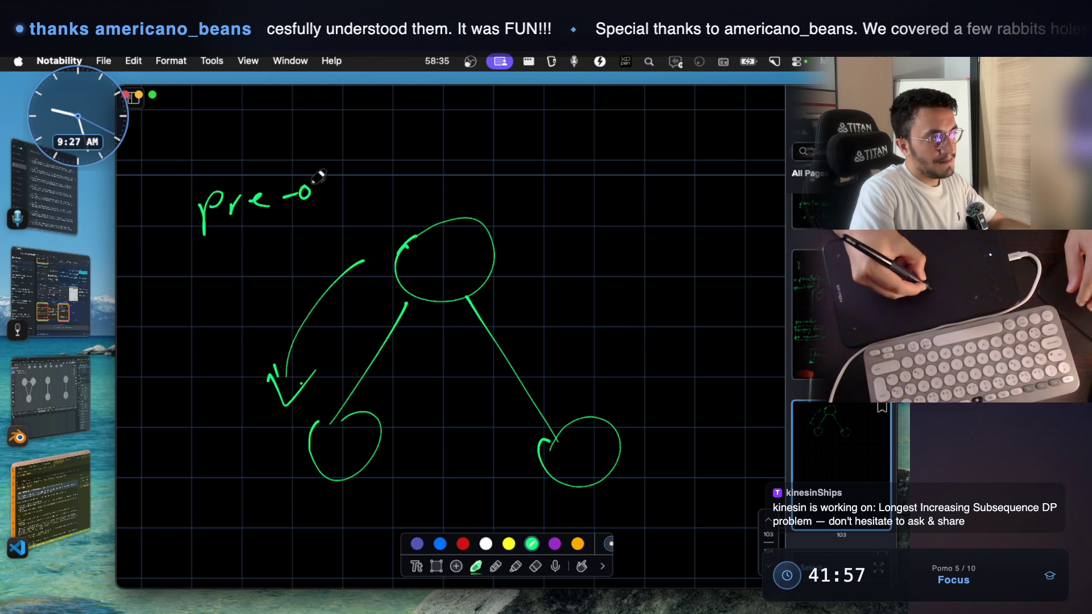
left_click_drag(340, 154, 339, 198)
left_click_drag(352, 188, 365, 182)
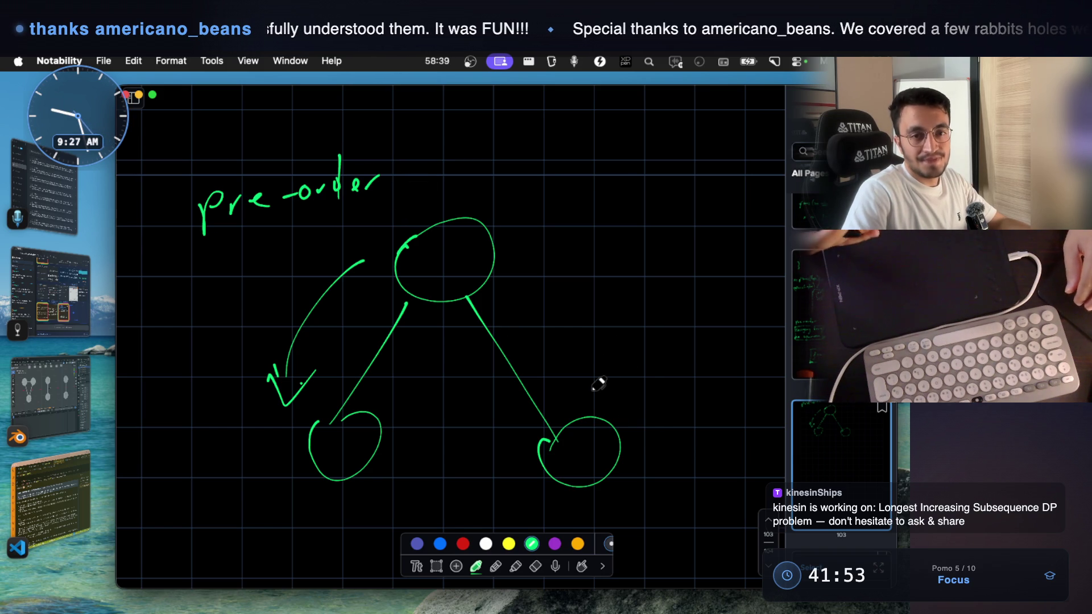
- Draw an upward arrow beside the right branch and label it 'post-order'
mouse_move(595, 406)
left_mouse_down()
mouse_move(578, 348)
mouse_move(549, 305)
mouse_move(526, 310)
left_mouse_up()
left_click_drag(543, 287, 523, 315)
mouse_move(577, 275)
left_mouse_down()
mouse_move(597, 239)
mouse_move(682, 239)
left_mouse_up()
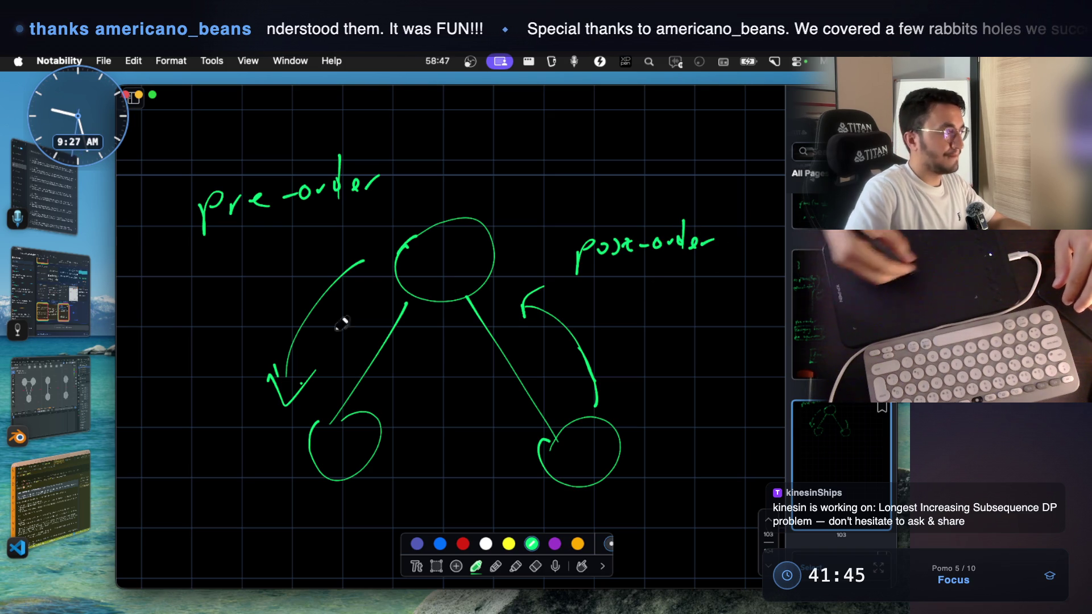
- Scroll the VS Code chat to the AI's reply and screenshot the 'two different hats' line
key("super+Tab")
scroll(465, 427, "down", 4)
scroll(465, 427, "down", 2)
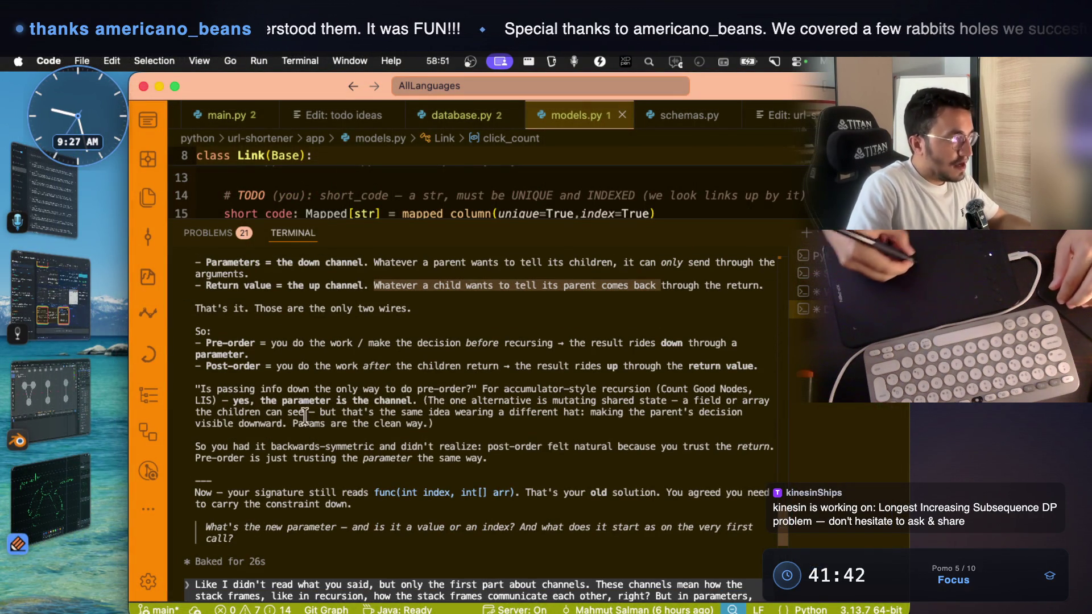
scroll(223, 390, "down", 10)
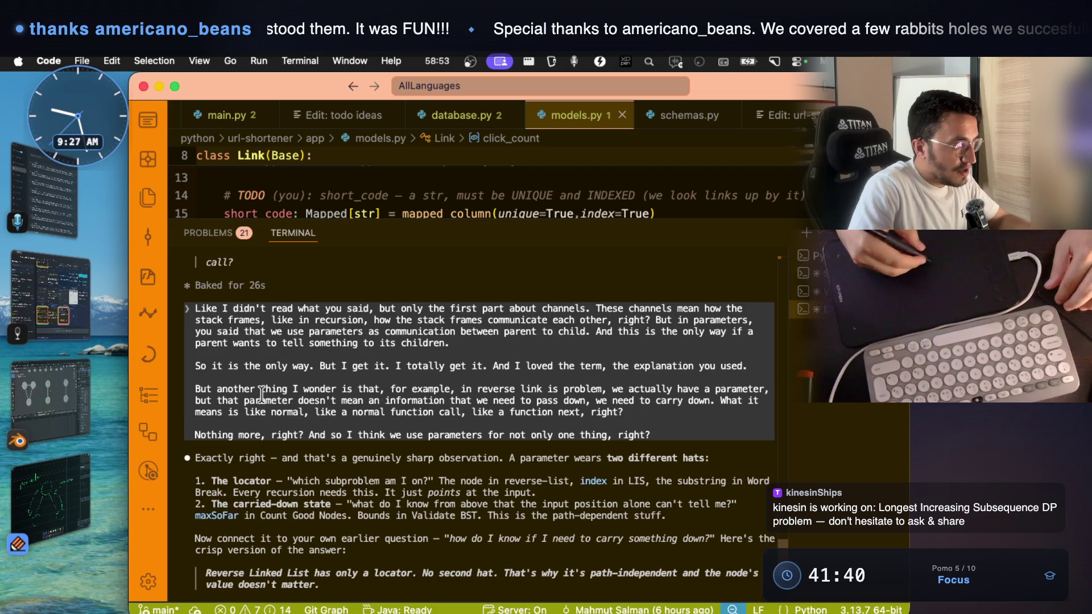
scroll(286, 435, "down", 2)
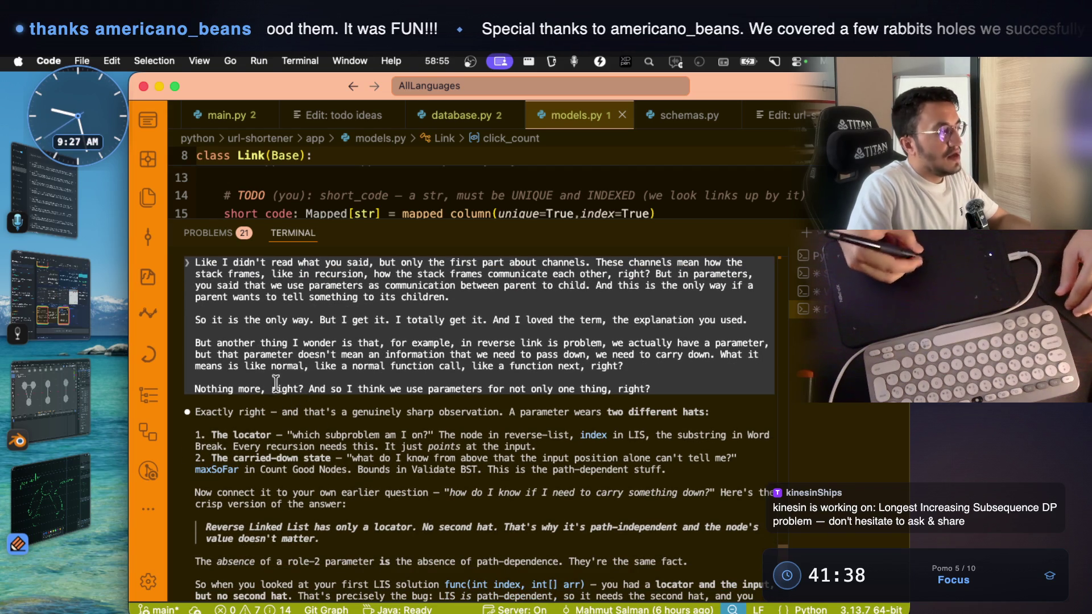
scroll(412, 448, "down", 4)
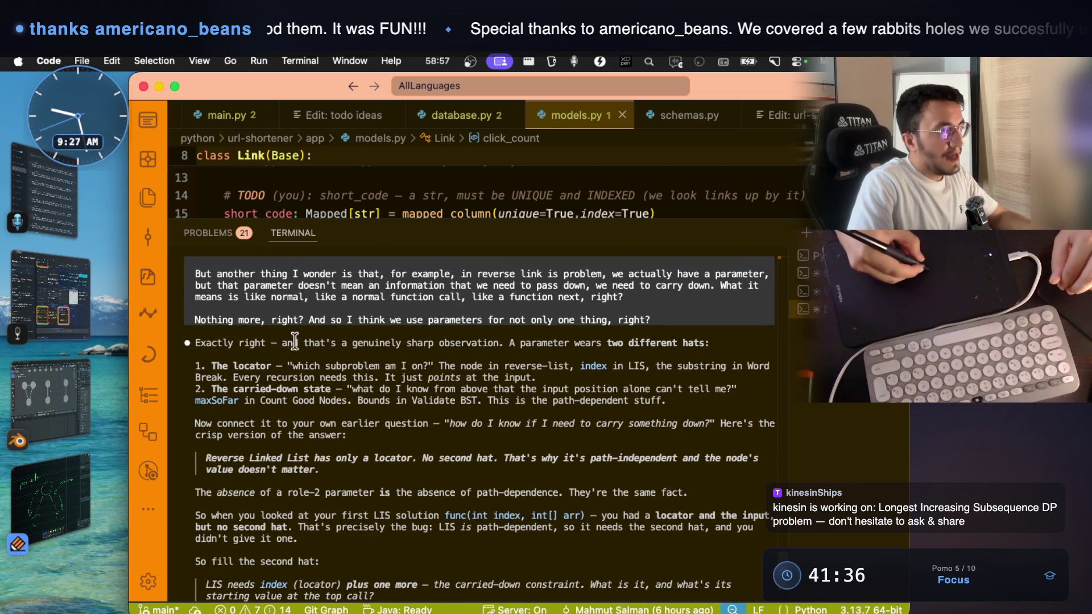
left_click_drag(403, 342, 708, 343)
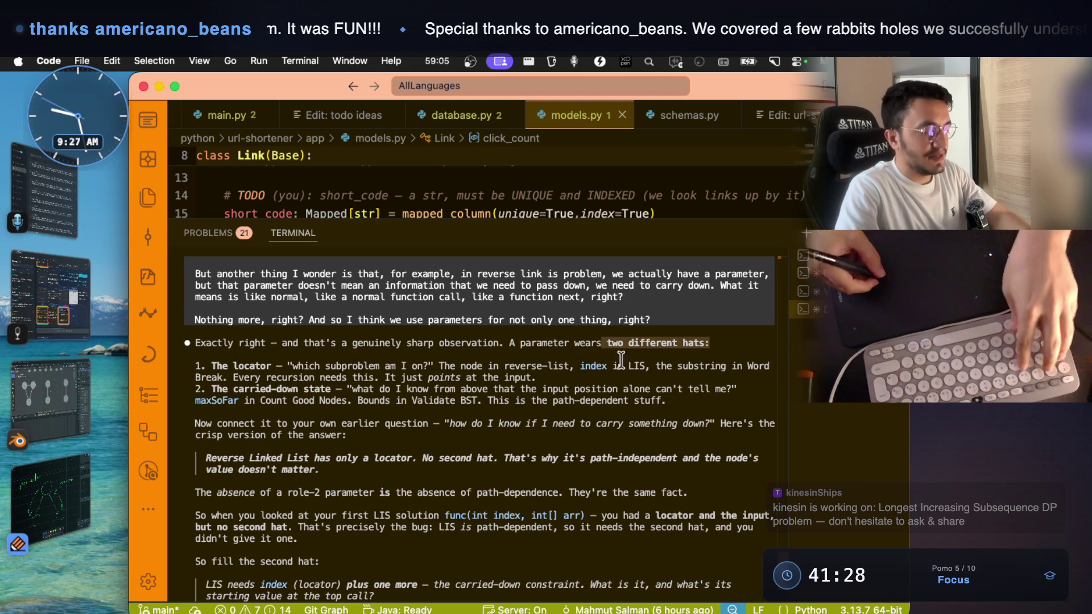
mouse_move(180, 329)
left_mouse_down()
mouse_move(367, 352)
mouse_move(728, 352)
left_mouse_up()
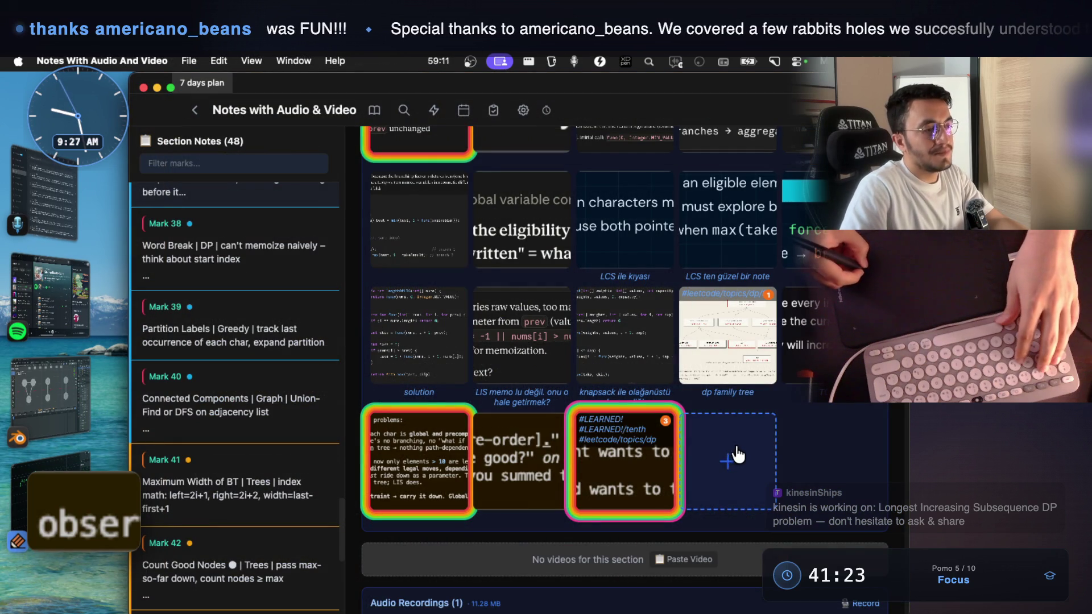
- Paste the screenshot into the notes section, then highlight 'The locator' in the VS Code reply
key("super+v")
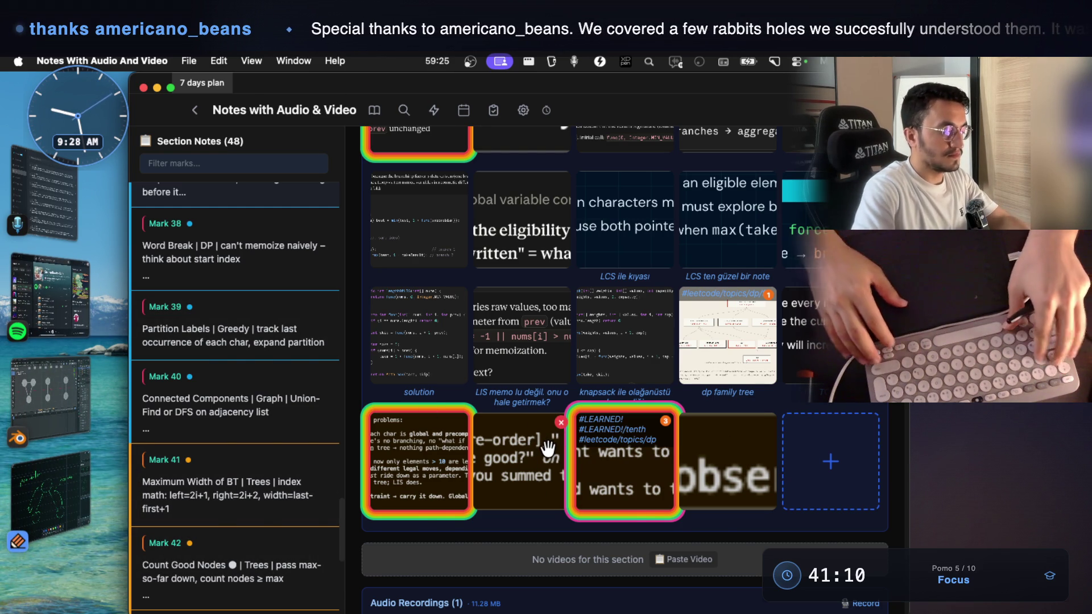
key("super+Tab")
left_click_drag(211, 366, 267, 367)
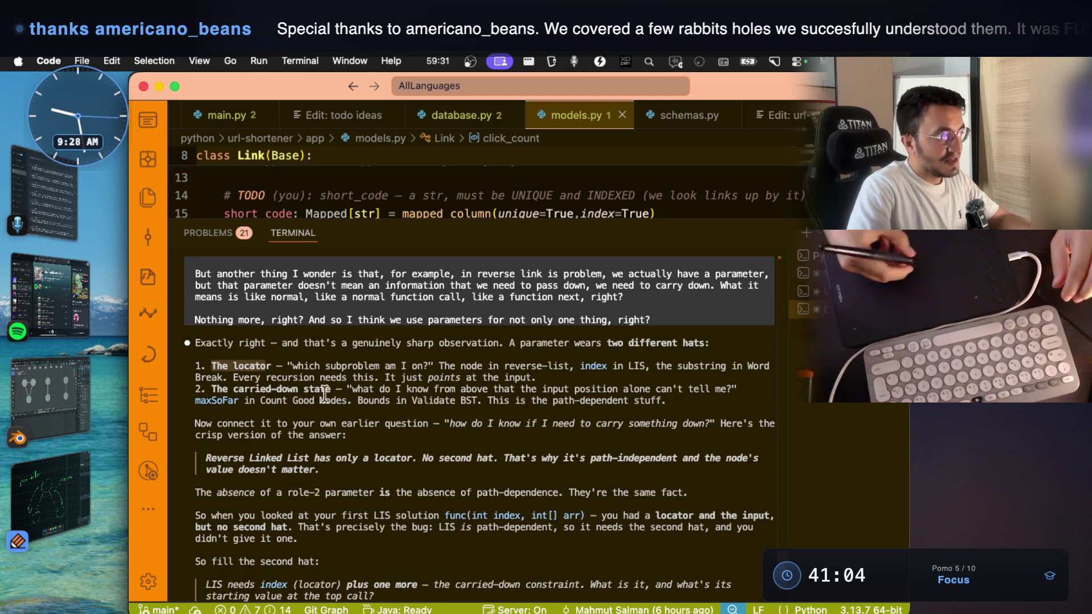
- Highlight 'which subproblem am I on' in the reply, then bring the Notability tree sketch forward
left_click_drag(293, 367, 411, 364)
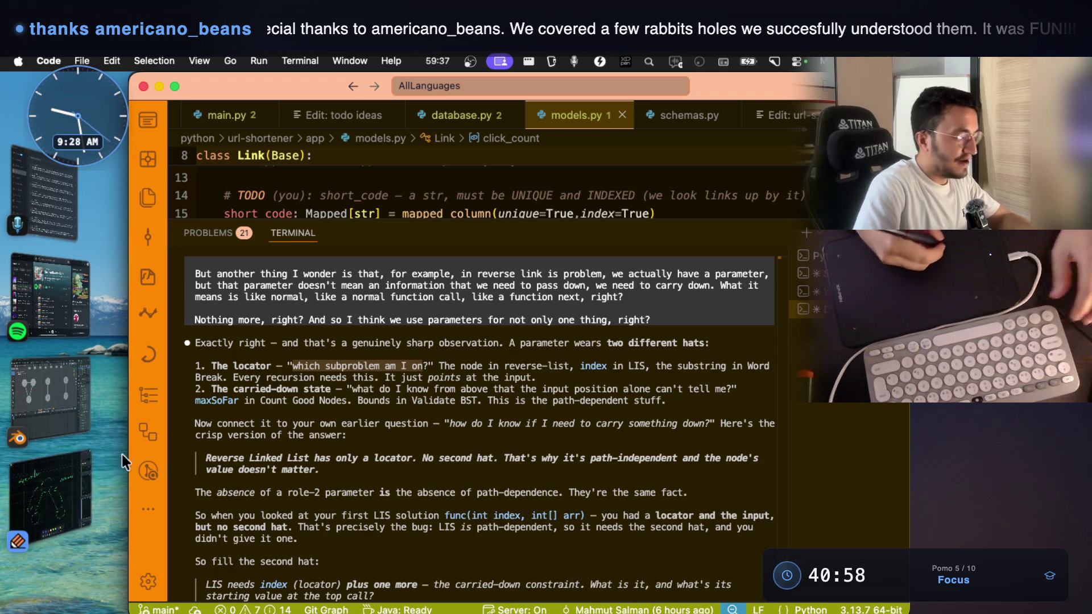
key("super+Tab")
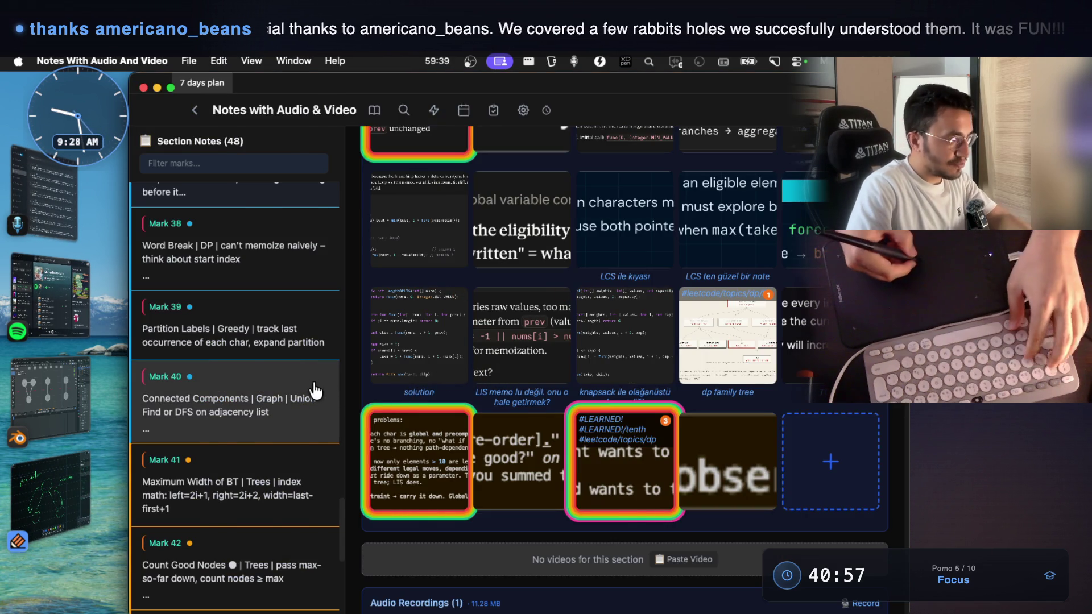
key("super+Tab")
left_click(56, 496)
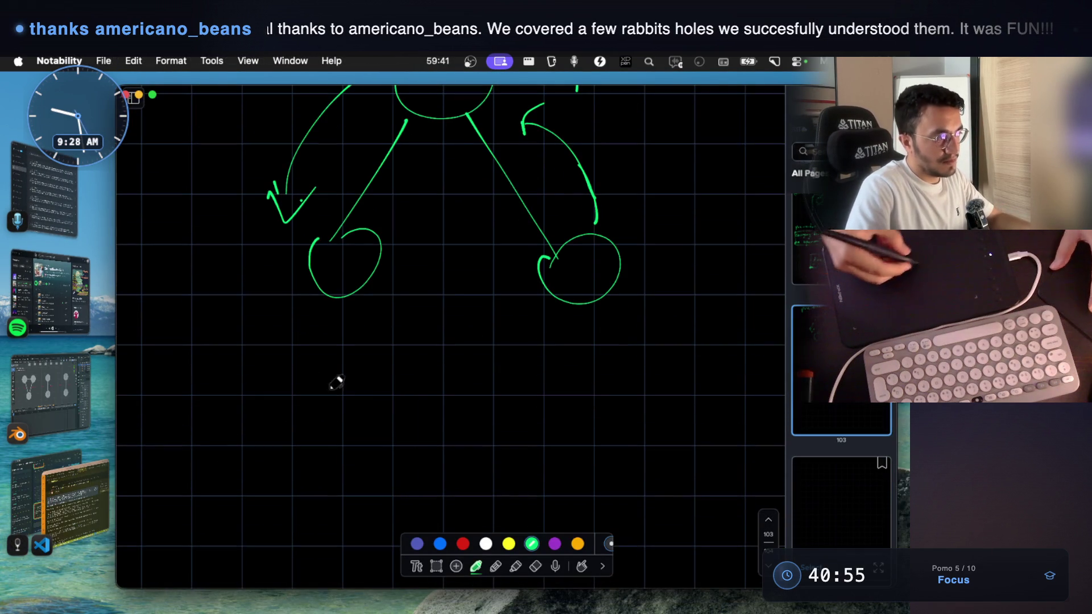
- Write func(next) below the tree sketch
mouse_move(262, 392)
left_mouse_down()
mouse_move(249, 460)
mouse_move(340, 425)
left_mouse_up()
mouse_move(378, 376)
left_mouse_down()
mouse_move(383, 445)
mouse_move(472, 421)
left_mouse_up()
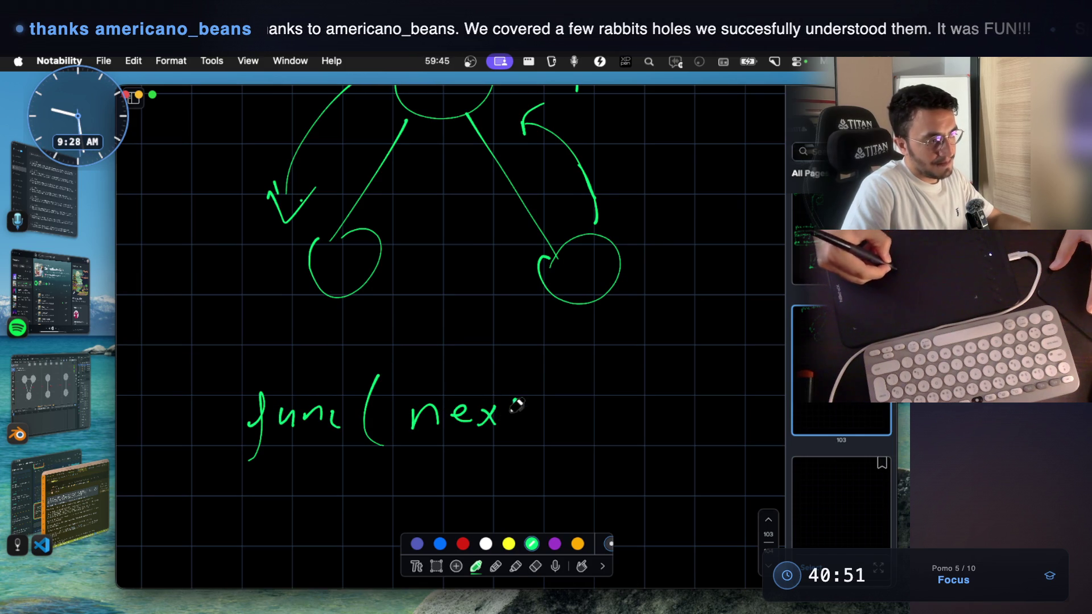
left_click_drag(540, 361, 544, 449)
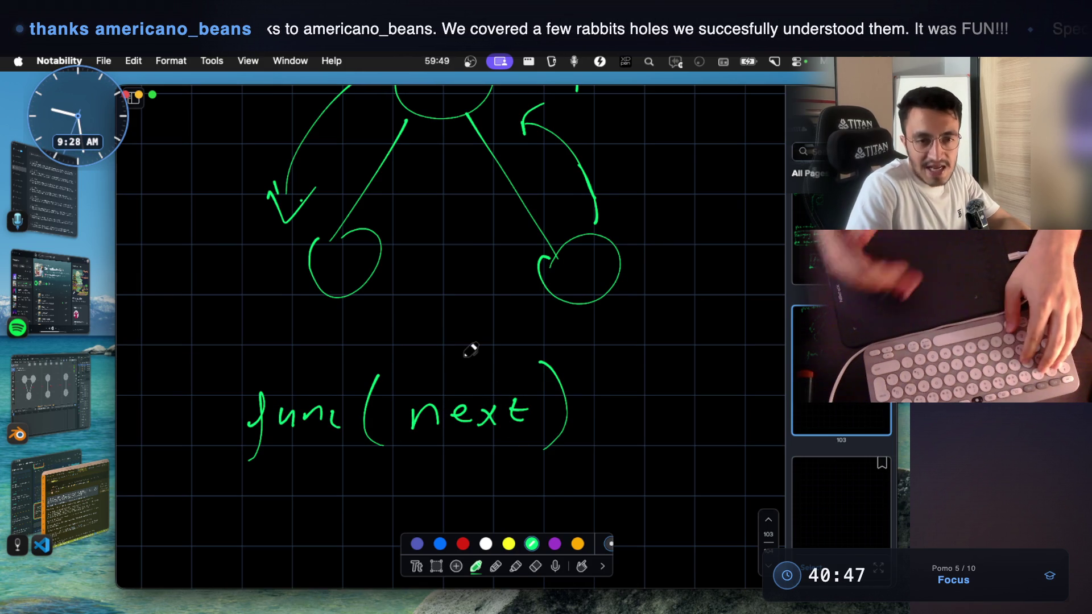
- Sketch a three-node linked list with arrows ending in null
scroll(470, 349, "down", 5)
left_click_drag(181, 398, 227, 386)
left_click_drag(242, 425, 301, 424)
left_click_drag(300, 415, 310, 437)
mouse_move(362, 396)
left_mouse_down()
mouse_move(341, 432)
mouse_move(376, 392)
left_mouse_up()
mouse_move(418, 422)
left_mouse_down()
mouse_move(470, 421)
mouse_move(475, 442)
left_mouse_up()
mouse_move(530, 389)
left_mouse_down()
mouse_move(583, 393)
mouse_move(646, 417)
left_mouse_up()
mouse_move(650, 409)
left_mouse_down()
mouse_move(646, 432)
mouse_move(718, 421)
left_mouse_up()
mouse_move(719, 421)
left_mouse_down()
mouse_move(729, 392)
mouse_move(739, 424)
left_mouse_up()
- Underline the first node, loop the later nodes together, then highlight 'The locator' in VS Code
left_click_drag(185, 483, 239, 486)
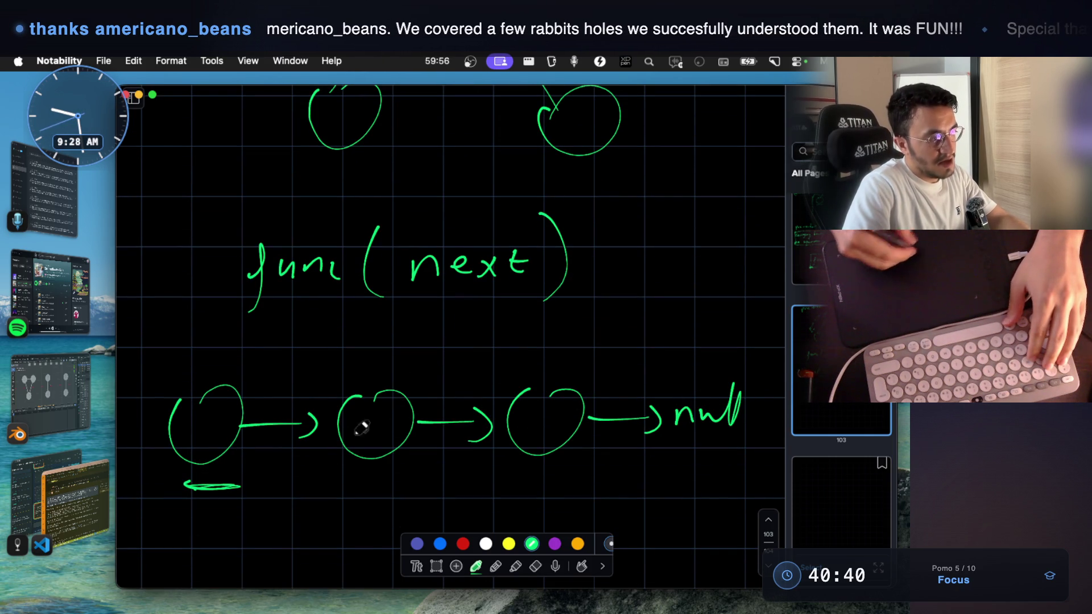
mouse_move(396, 359)
left_mouse_down()
mouse_move(327, 400)
mouse_move(577, 487)
left_mouse_up()
left_click_drag(397, 357, 685, 357)
left_click_drag(561, 489, 686, 487)
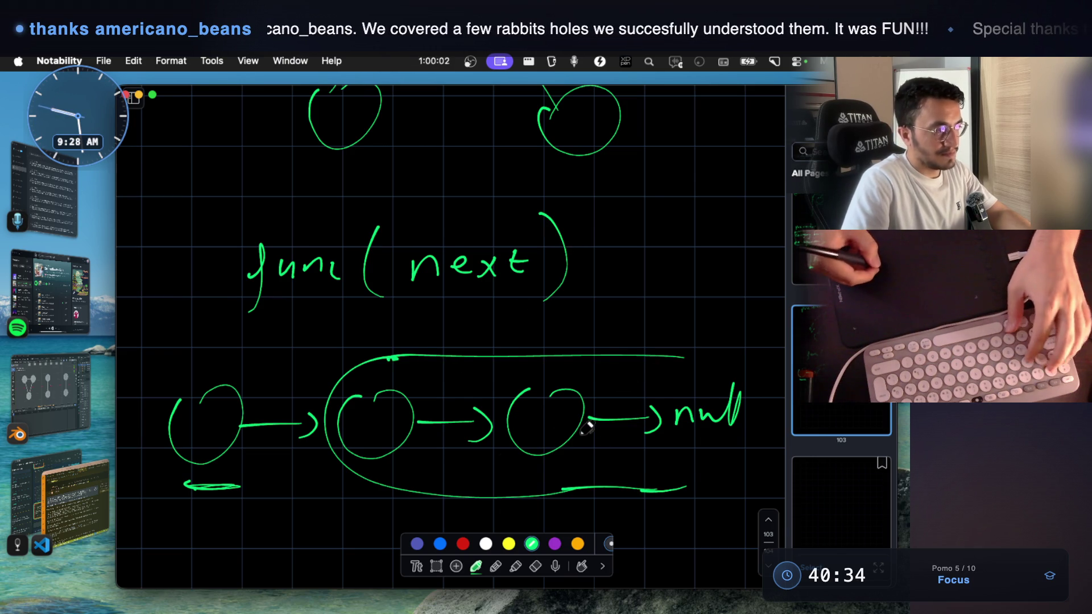
key("super+Tab")
left_click_drag(211, 365, 265, 365)
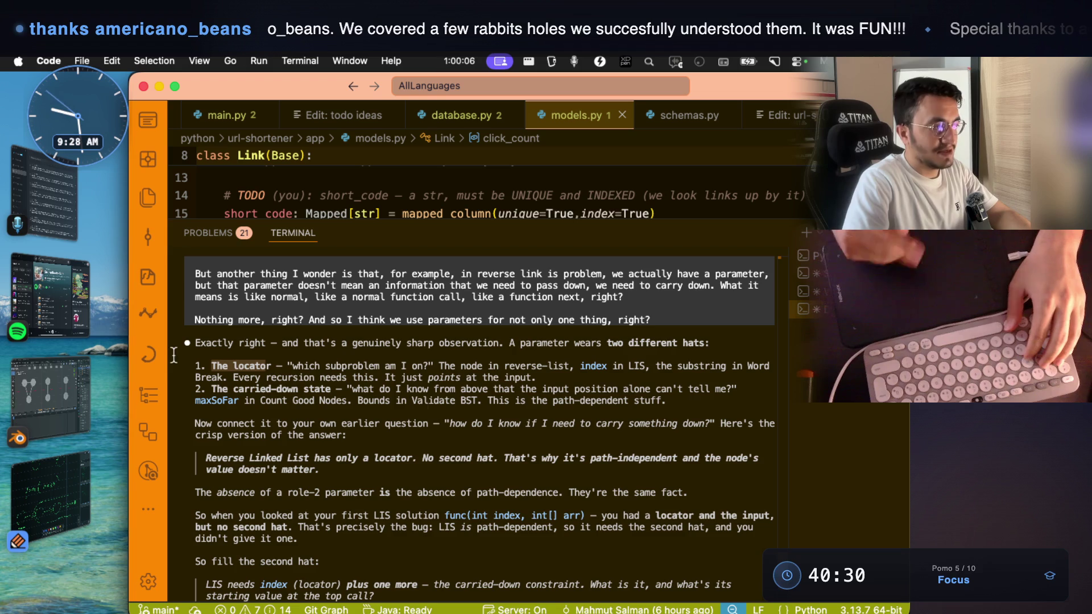
left_click_drag(318, 367, 375, 372)
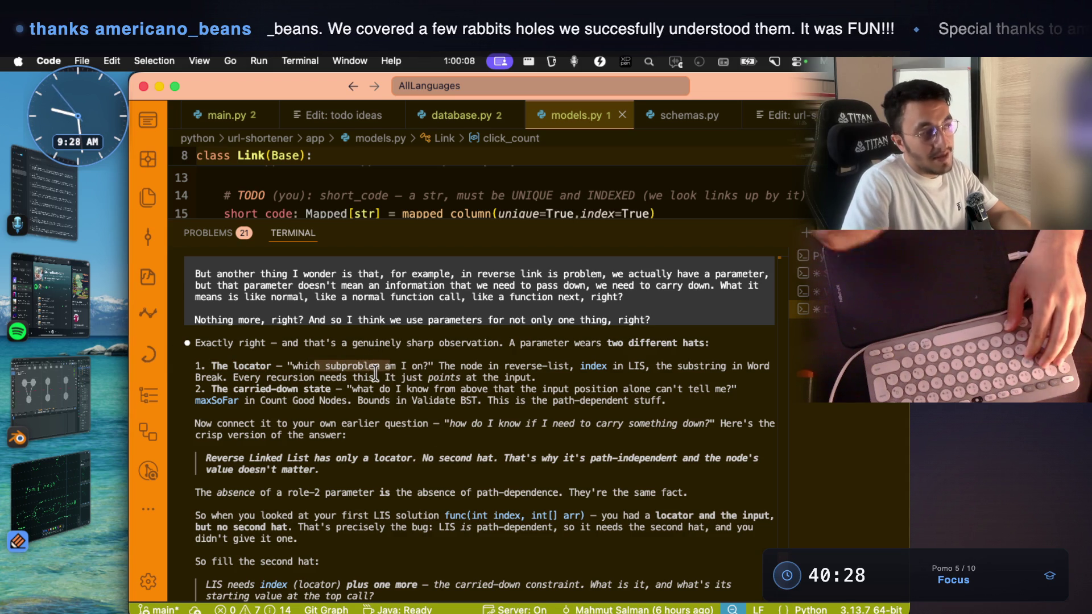
double_click(468, 366)
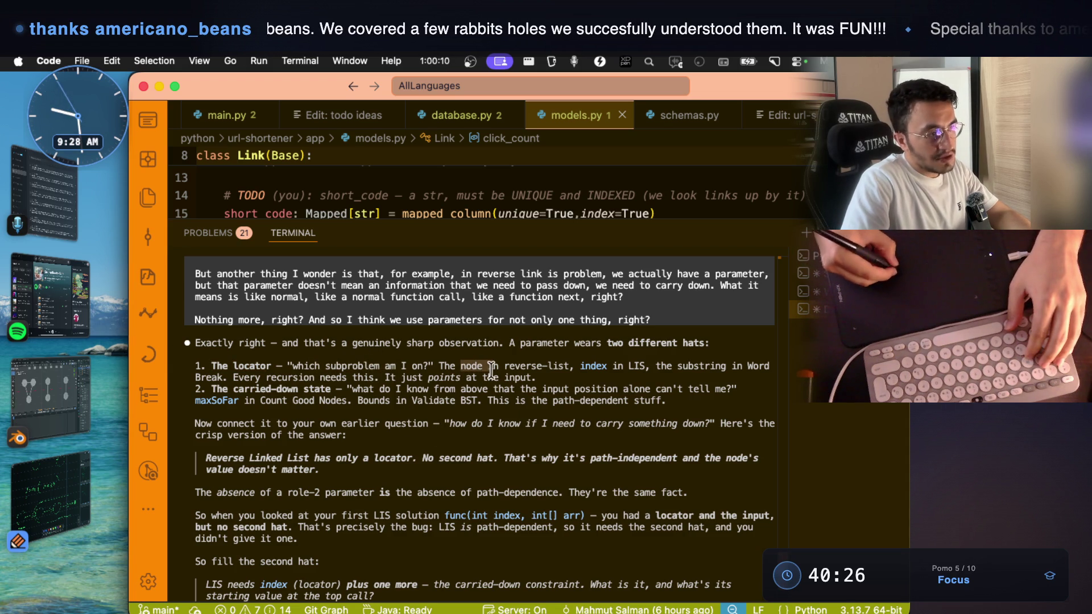
double_click(589, 366)
left_click_drag(439, 365, 568, 364)
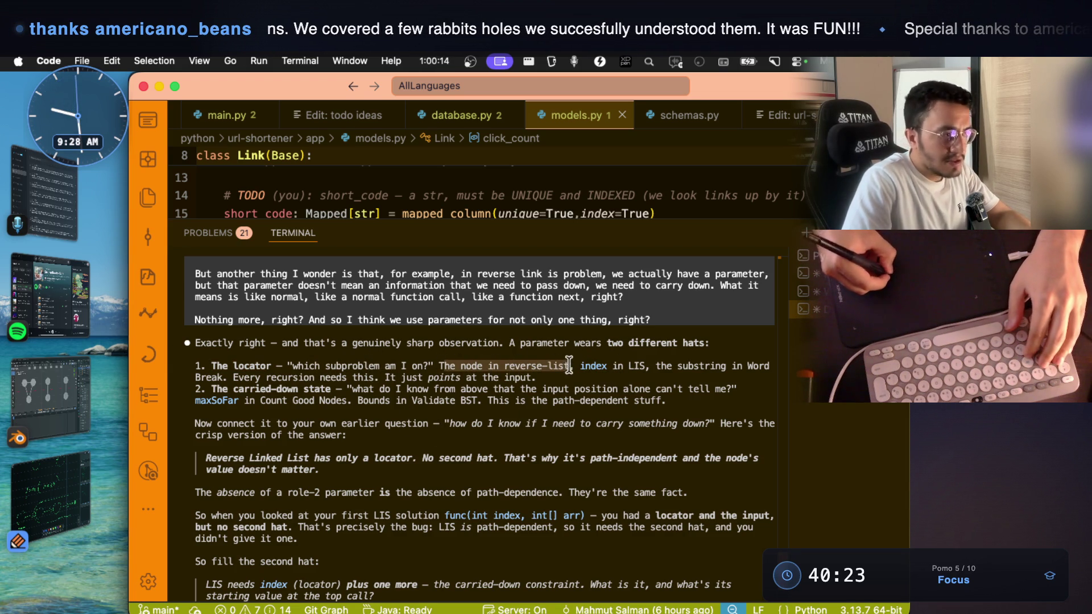
double_click(645, 366)
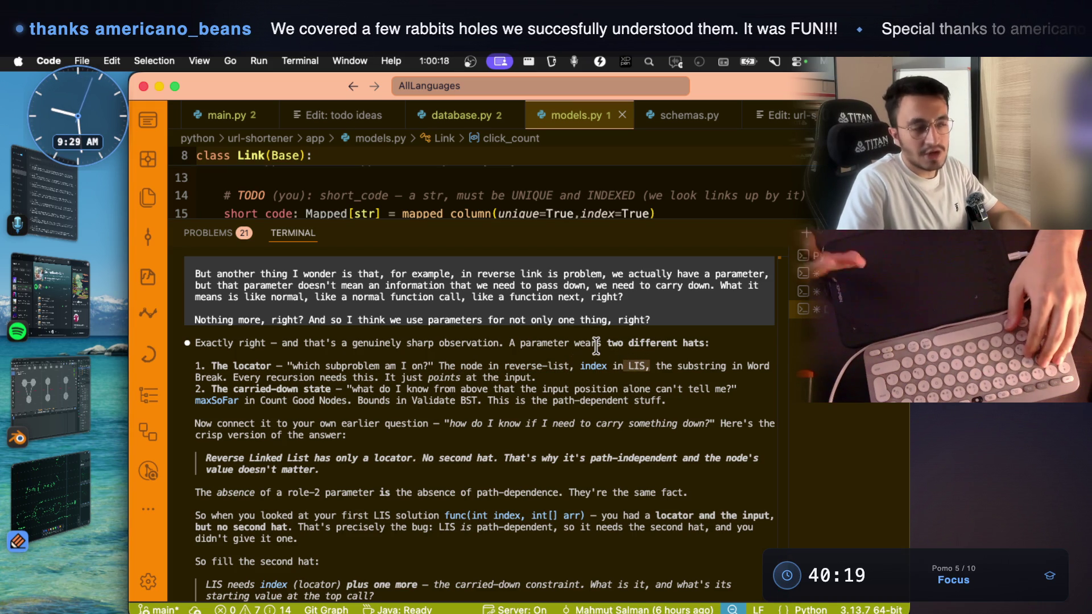
left_click_drag(655, 367, 742, 367)
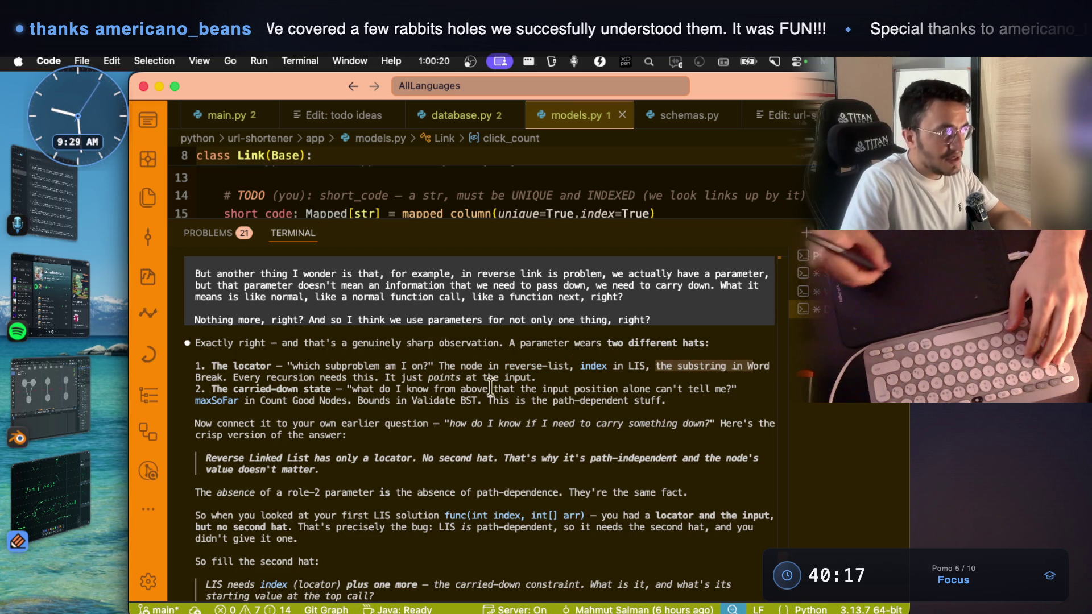
left_click_drag(233, 377, 526, 375)
left_click(407, 382)
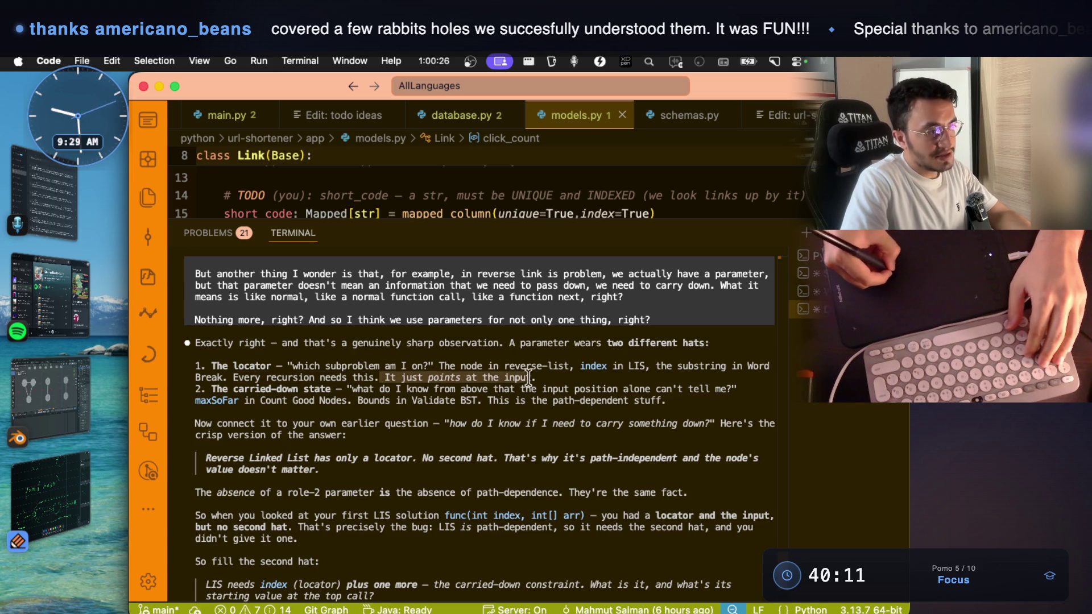
mouse_move(211, 389)
left_mouse_down()
mouse_move(336, 389)
mouse_move(321, 390)
left_mouse_up()
left_click(329, 395)
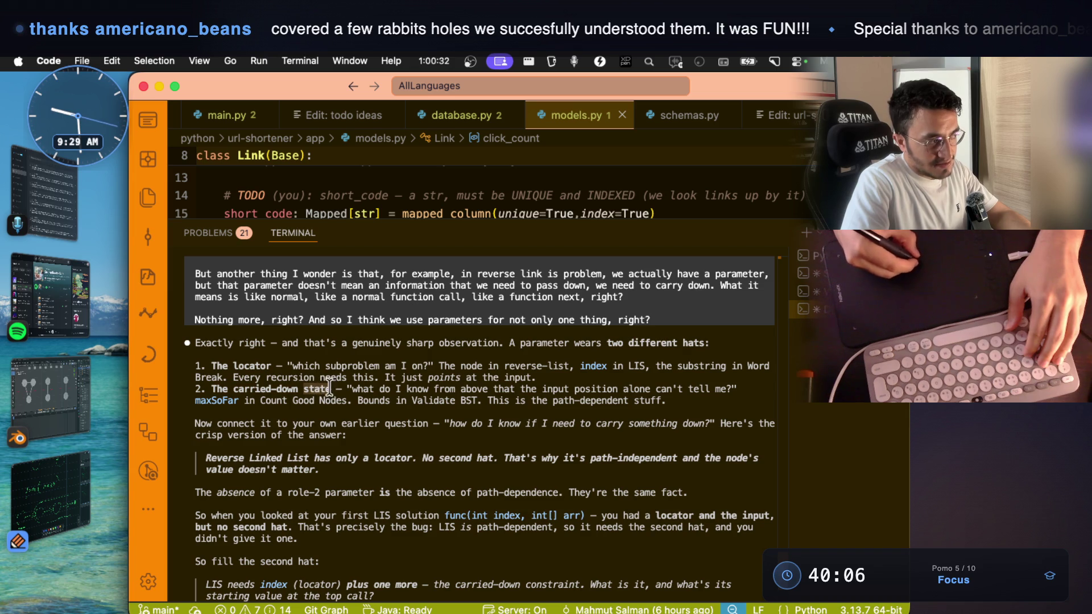
left_click_drag(233, 390, 469, 390)
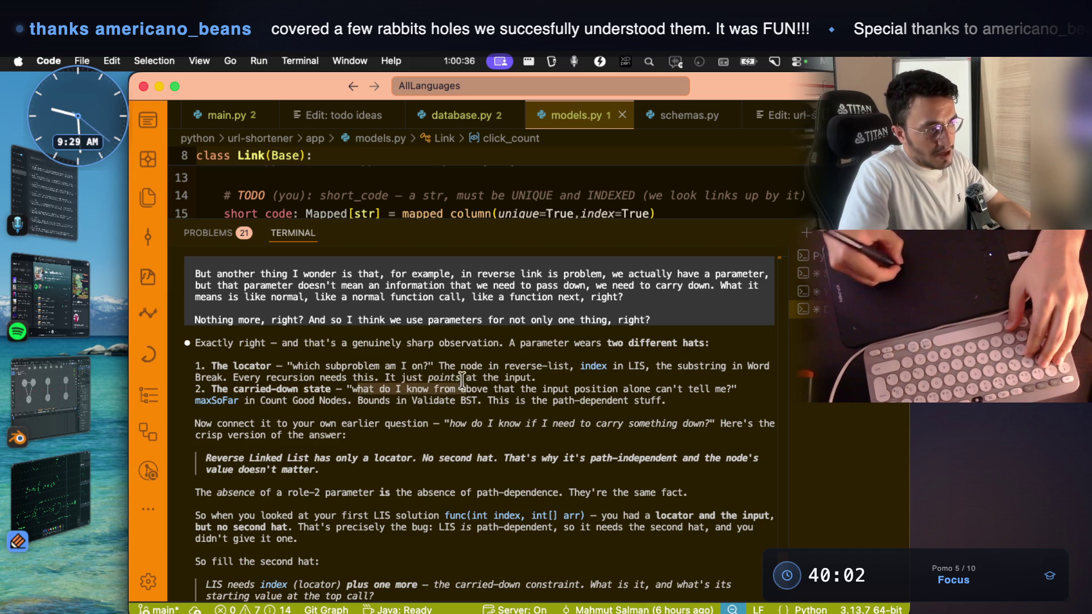
left_click(501, 401)
mouse_move(557, 390)
left_mouse_down()
mouse_move(729, 389)
mouse_move(346, 388)
left_mouse_up()
left_click(667, 389)
left_click(737, 389)
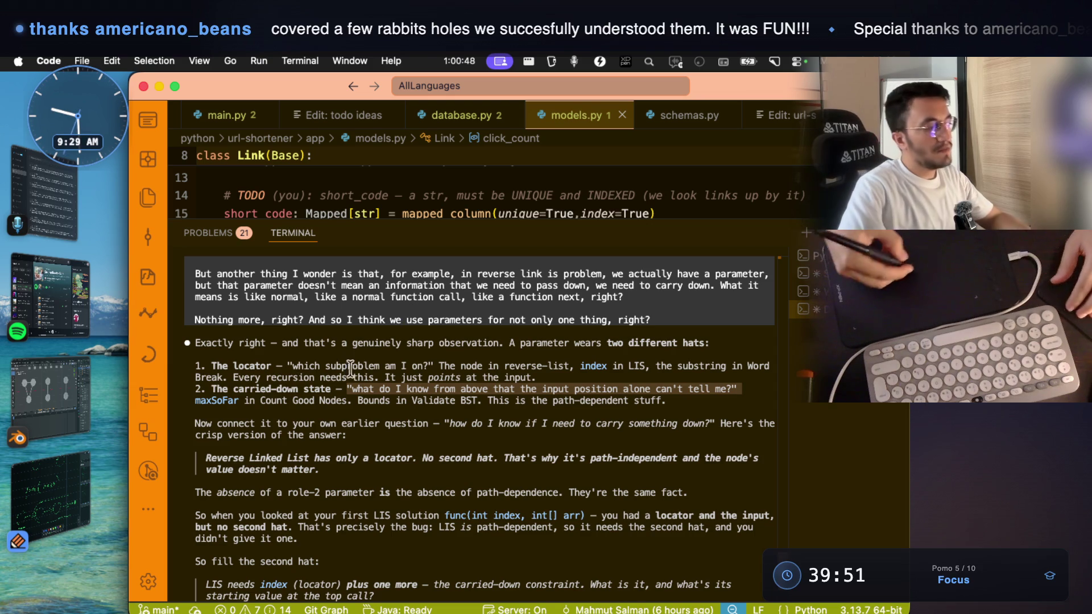
left_click(51, 495)
- Draw a green four-step staircase with a dot above each step
scroll(164, 449, "down", 10)
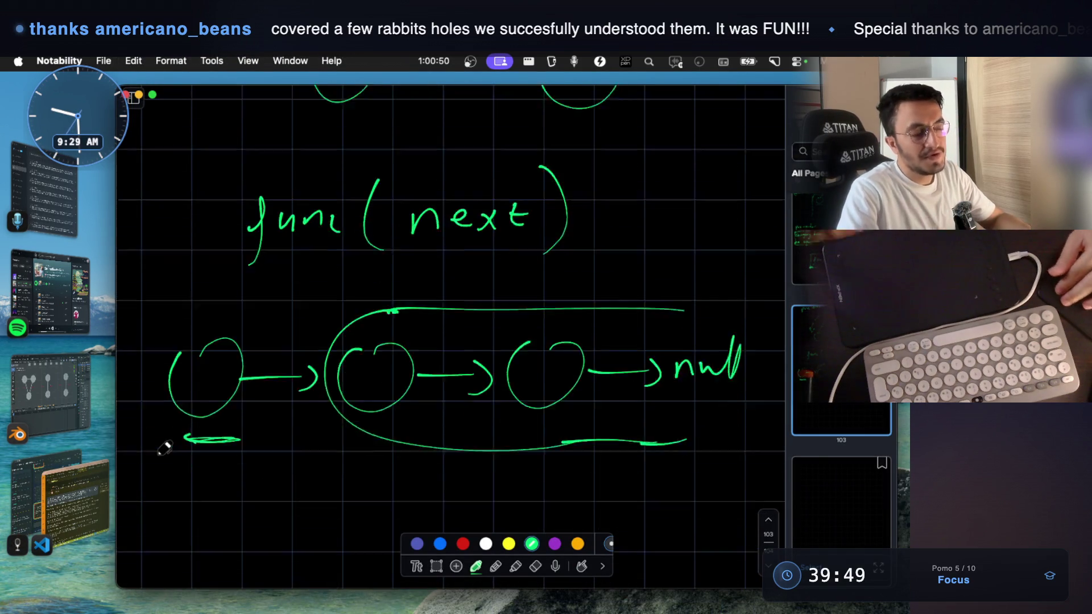
mouse_move(234, 357)
left_mouse_down()
mouse_move(225, 432)
mouse_move(321, 362)
left_mouse_up()
mouse_move(316, 293)
left_mouse_down()
mouse_move(312, 366)
mouse_move(401, 301)
left_mouse_up()
mouse_move(403, 240)
left_mouse_down()
mouse_move(402, 302)
mouse_move(500, 246)
left_mouse_up()
mouse_move(500, 194)
left_mouse_down()
mouse_move(500, 252)
mouse_move(585, 194)
left_mouse_up()
scroll(530, 257, "down", 1)
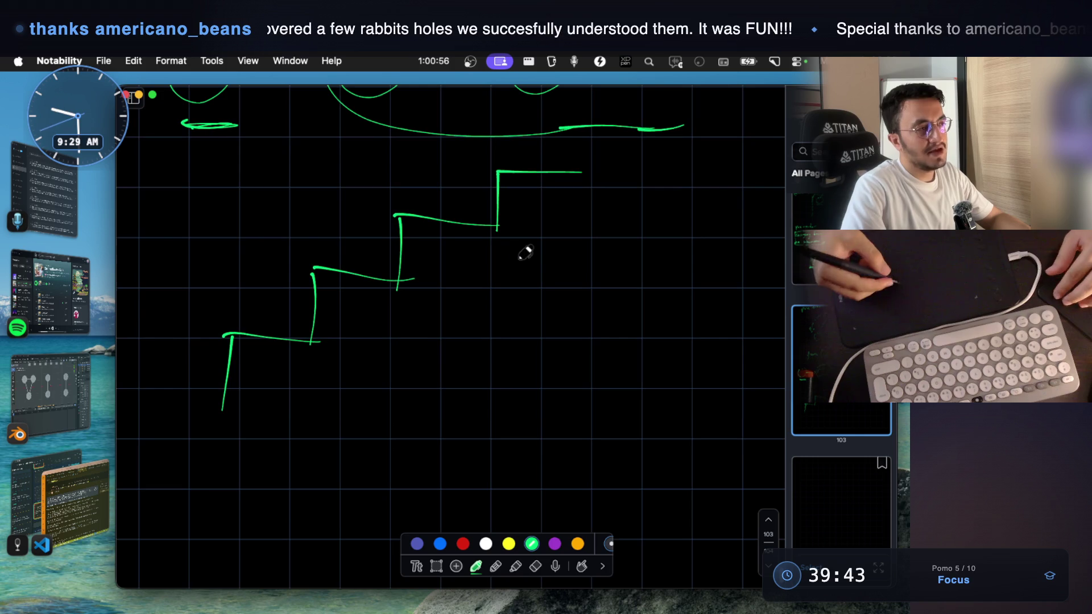
left_click(533, 158)
left_click(448, 203)
left_click(345, 253)
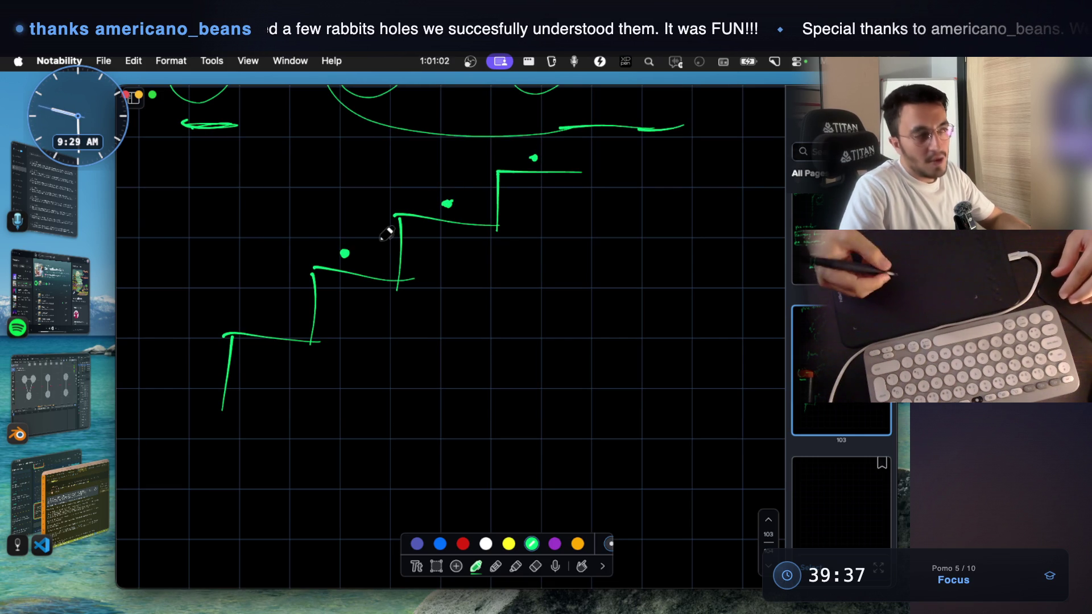
- Label the staircase steps (i-1), (i-2) and i
mouse_move(435, 248)
left_mouse_down()
mouse_move(433, 259)
mouse_move(487, 282)
left_mouse_up()
mouse_move(344, 308)
left_mouse_down()
mouse_move(341, 333)
mouse_move(400, 333)
left_mouse_up()
left_click_drag(405, 306, 394, 344)
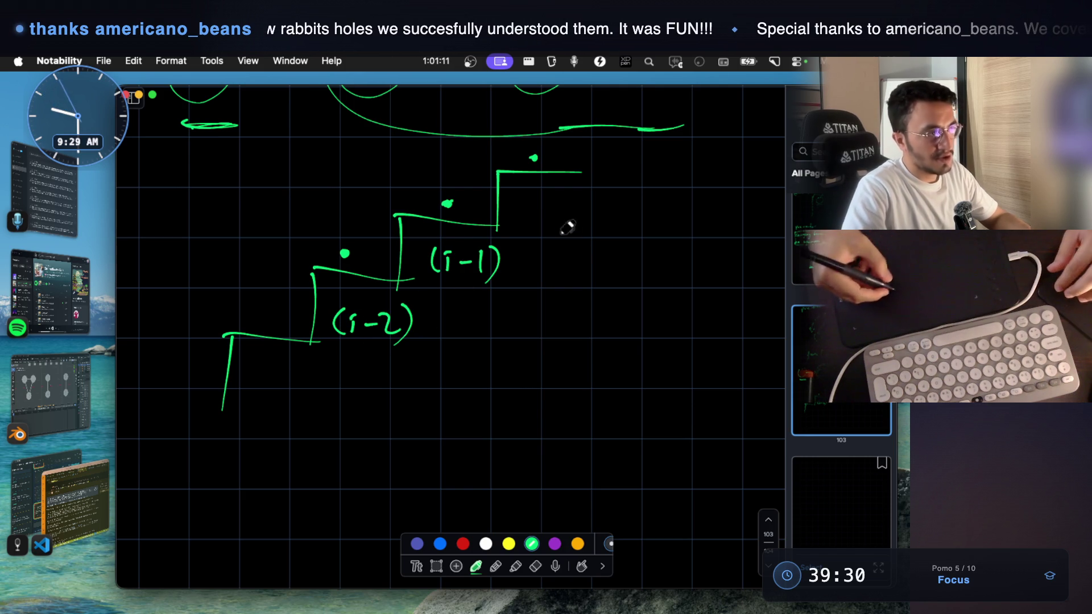
left_click_drag(548, 191, 549, 207)
left_click(548, 182)
scroll(424, 359, "down", 2)
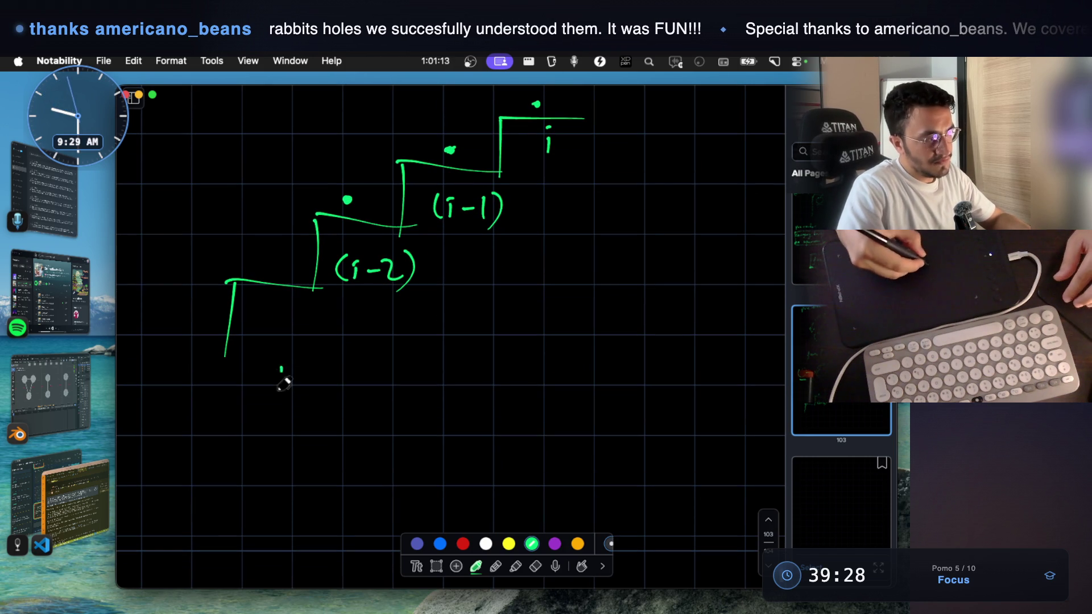
- Write the recurrence f(i) = f(i-1) + f(i-2) below the staircase
left_click_drag(274, 381, 307, 372)
mouse_move(335, 341)
left_mouse_down()
mouse_move(348, 391)
mouse_move(357, 378)
left_mouse_up()
mouse_move(375, 339)
left_mouse_down()
mouse_move(379, 387)
mouse_move(427, 367)
left_mouse_up()
left_click_drag(413, 383, 432, 382)
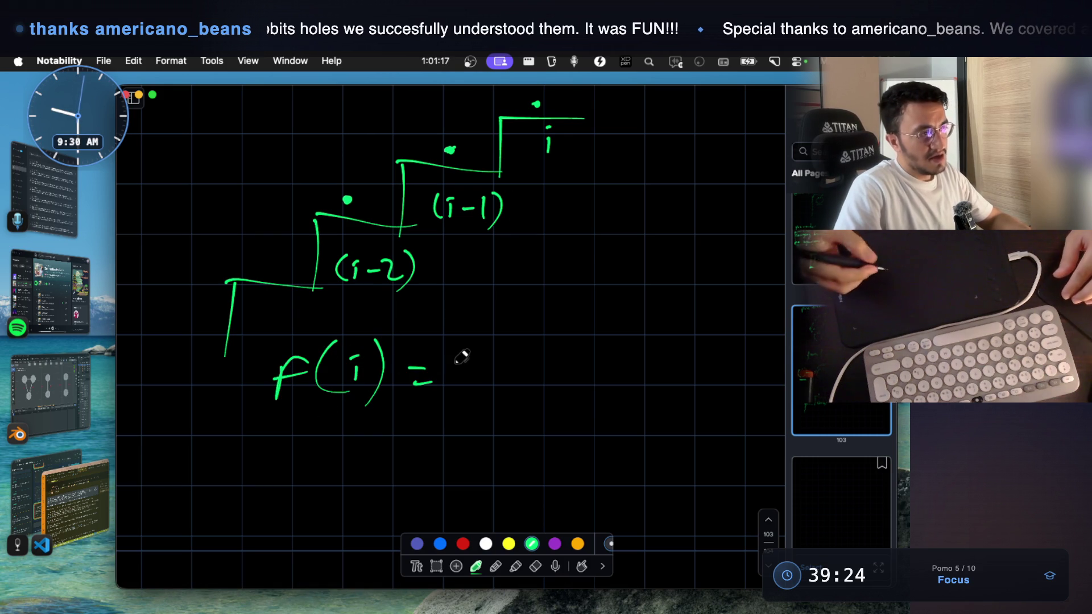
mouse_move(482, 353)
left_mouse_down()
mouse_move(465, 386)
mouse_move(480, 369)
mouse_move(496, 386)
left_mouse_up()
mouse_move(518, 357)
left_mouse_down()
mouse_move(520, 376)
mouse_move(547, 363)
mouse_move(565, 374)
left_mouse_up()
mouse_move(570, 337)
left_mouse_down()
mouse_move(576, 388)
mouse_move(616, 366)
left_mouse_up()
left_click_drag(609, 355, 609, 378)
mouse_move(661, 353)
left_mouse_down()
mouse_move(644, 386)
mouse_move(659, 367)
left_mouse_up()
mouse_move(675, 354)
left_mouse_down()
mouse_move(671, 376)
mouse_move(687, 374)
left_mouse_up()
left_click_drag(702, 364, 738, 370)
left_click_drag(742, 337, 732, 387)
- Write 'pre-order' below the equation
scroll(739, 364, "down", 2)
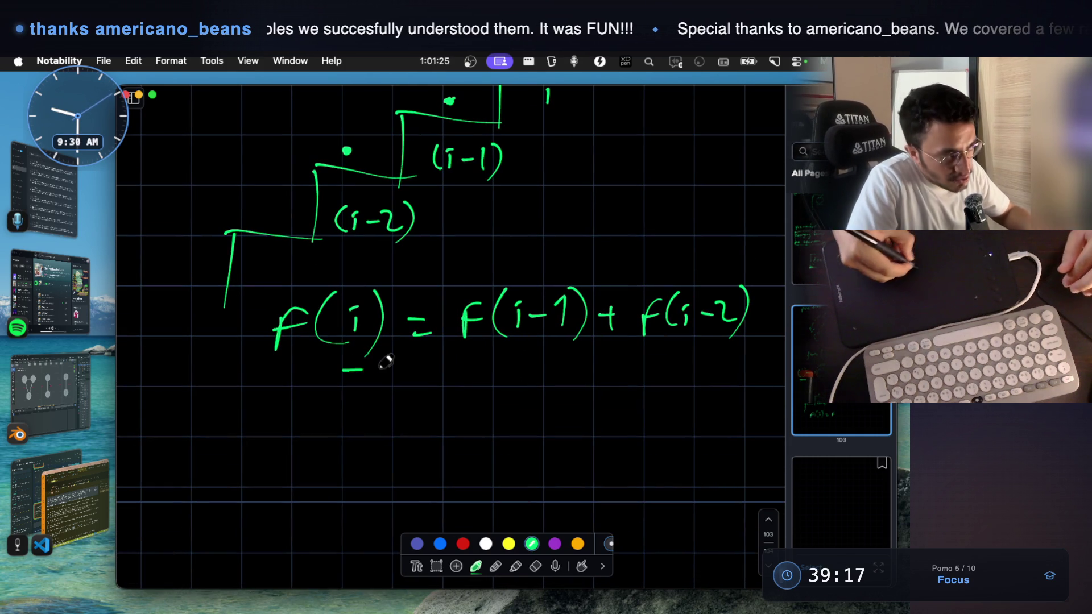
left_click_drag(343, 370, 379, 369)
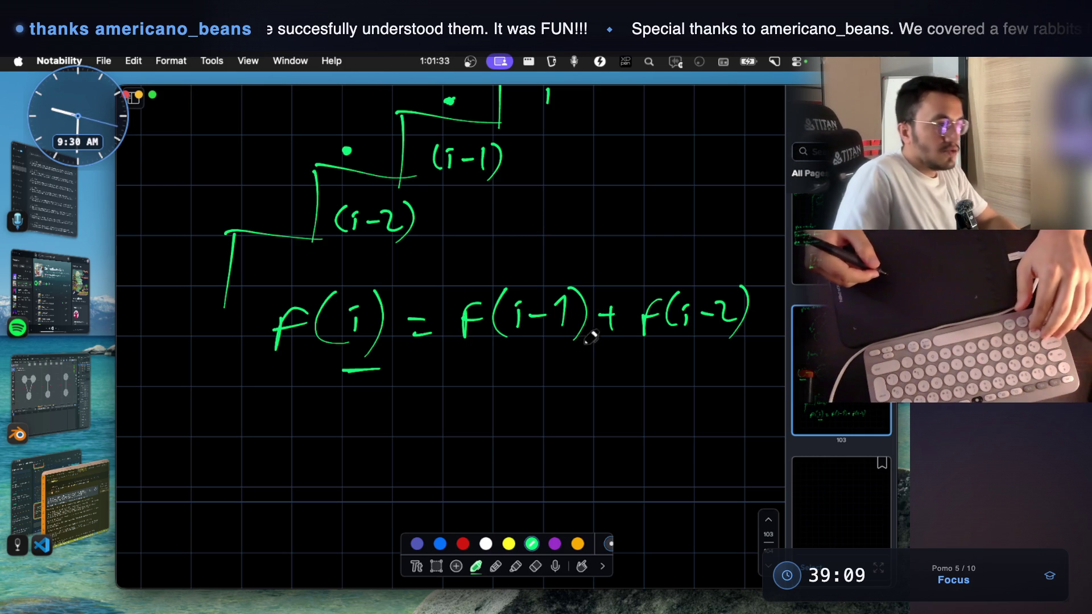
scroll(597, 326, "down", 1)
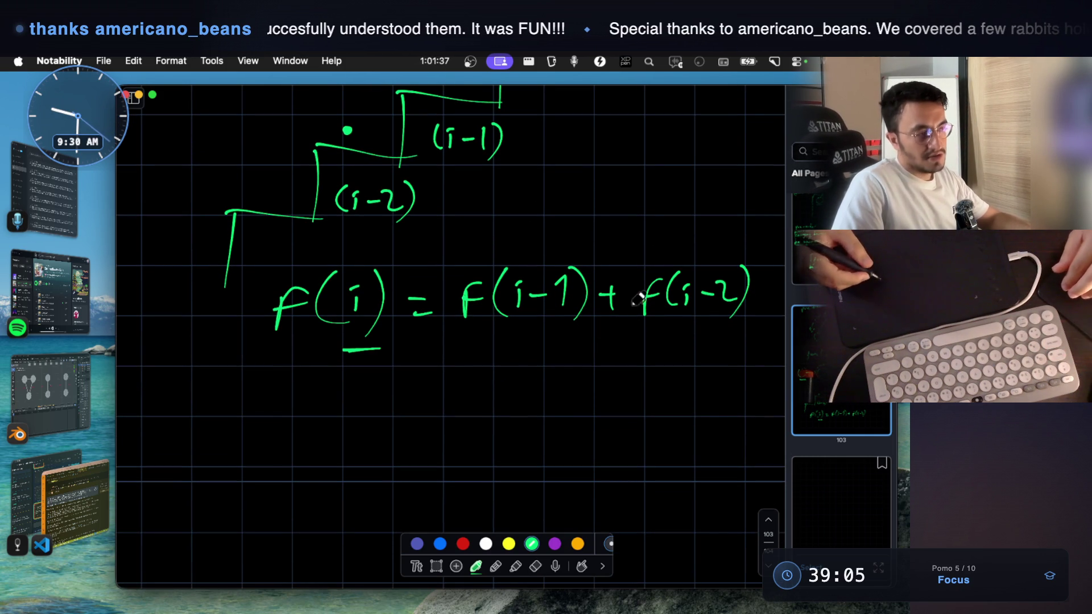
scroll(515, 406, "down", 2)
left_click_drag(331, 397, 488, 394)
scroll(460, 358, "down", 1)
mouse_move(285, 371)
left_mouse_down()
mouse_move(286, 426)
mouse_move(571, 406)
mouse_move(311, 428)
left_mouse_up()
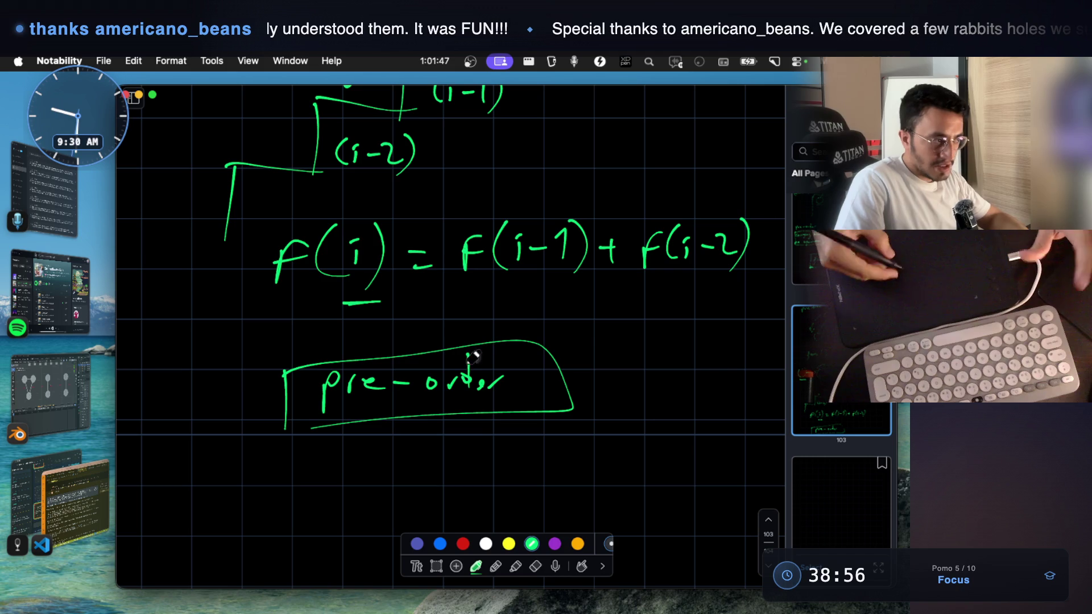
- Box the pre-order label and draw an arrow to the words 'extra parameter'
scroll(317, 420, "down", 2)
mouse_move(317, 398)
left_mouse_down()
mouse_move(319, 449)
mouse_move(361, 449)
left_mouse_up()
left_click_drag(350, 439, 351, 466)
scroll(383, 416, "down", 1)
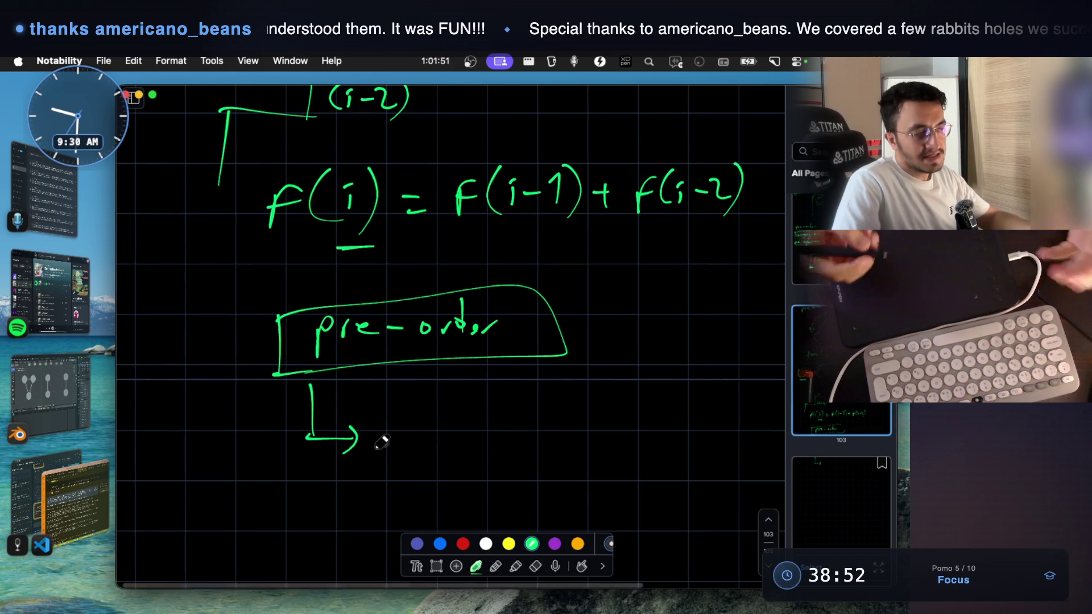
mouse_move(389, 431)
left_mouse_down()
mouse_move(494, 414)
mouse_move(585, 414)
mouse_move(578, 426)
mouse_move(593, 415)
mouse_move(670, 418)
left_mouse_up()
- Add 'in our func' beneath and a large bracket on the right, then return to VS Code
scroll(455, 446, "down", 2)
left_click_drag(367, 449, 394, 464)
mouse_move(457, 447)
left_mouse_down()
mouse_move(569, 432)
mouse_move(556, 481)
mouse_move(608, 446)
mouse_move(627, 449)
left_mouse_up()
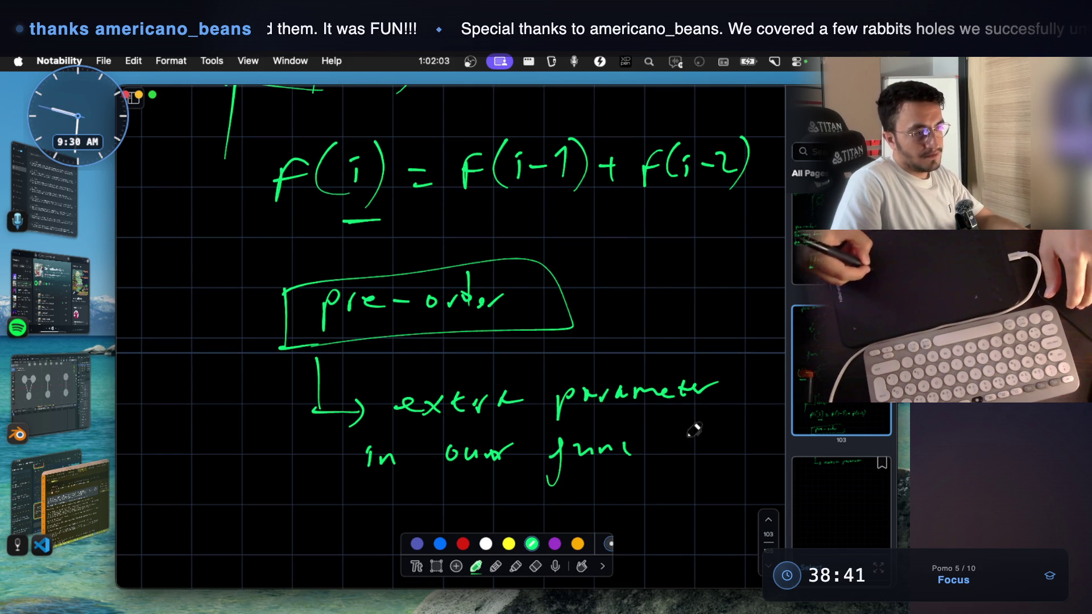
left_click_drag(718, 373, 726, 486)
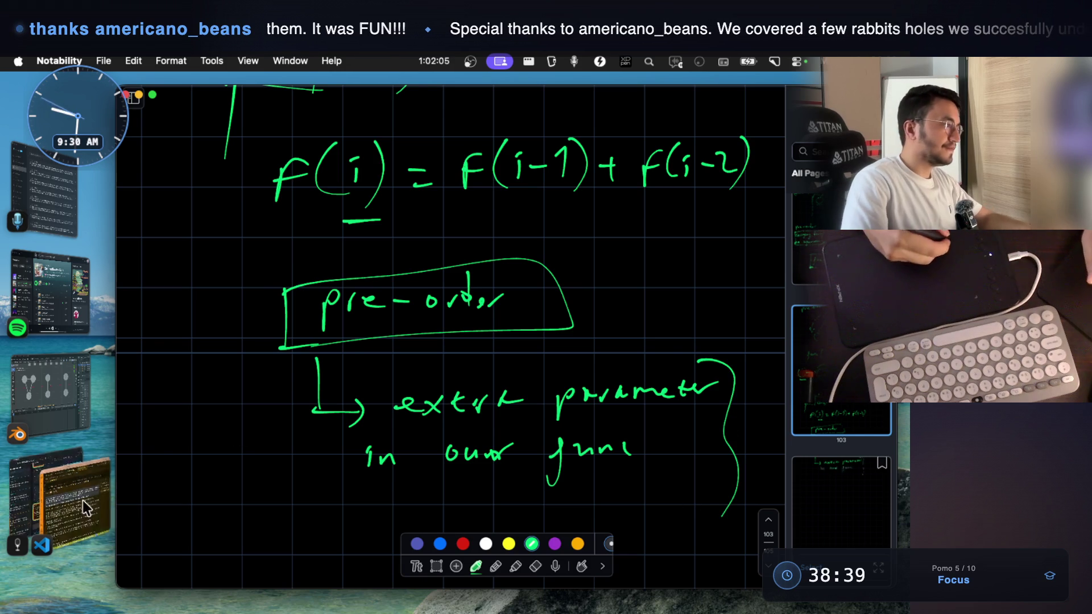
left_click(83, 501)
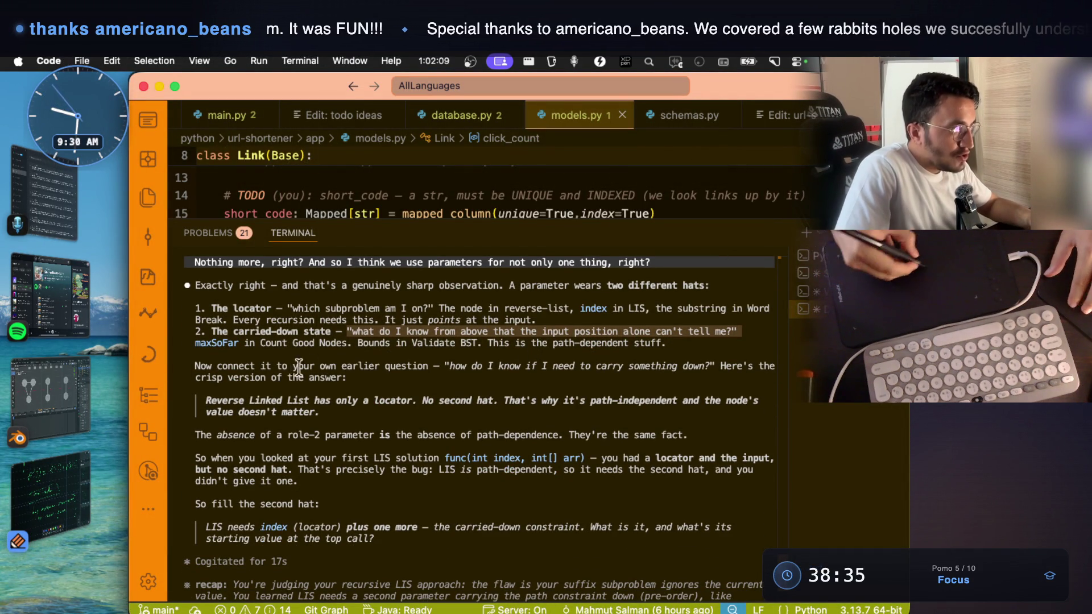
- Screenshot the terminal's locator and carried-down state points, then switch to the notes app
left_click(292, 335)
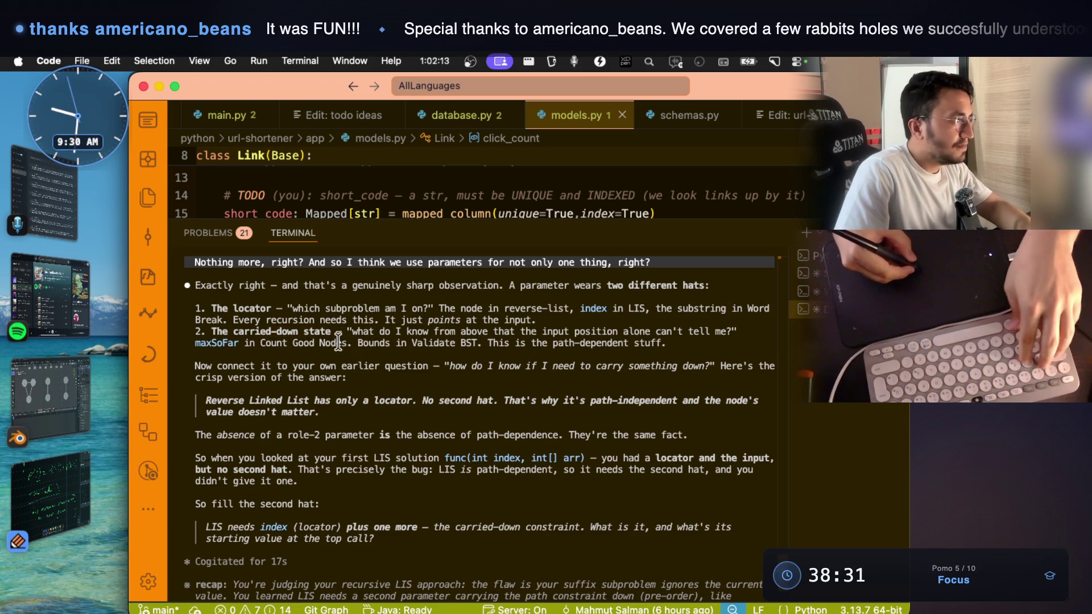
key("super+shift+4")
mouse_move(185, 290)
left_mouse_down()
mouse_move(762, 392)
mouse_move(779, 354)
left_mouse_up()
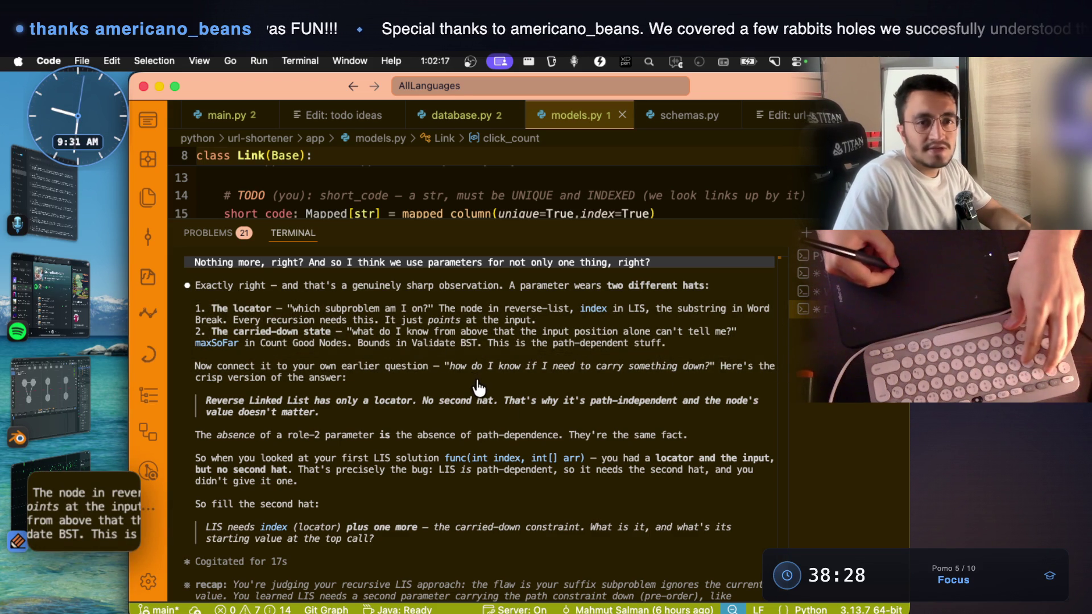
key("super+Tab")
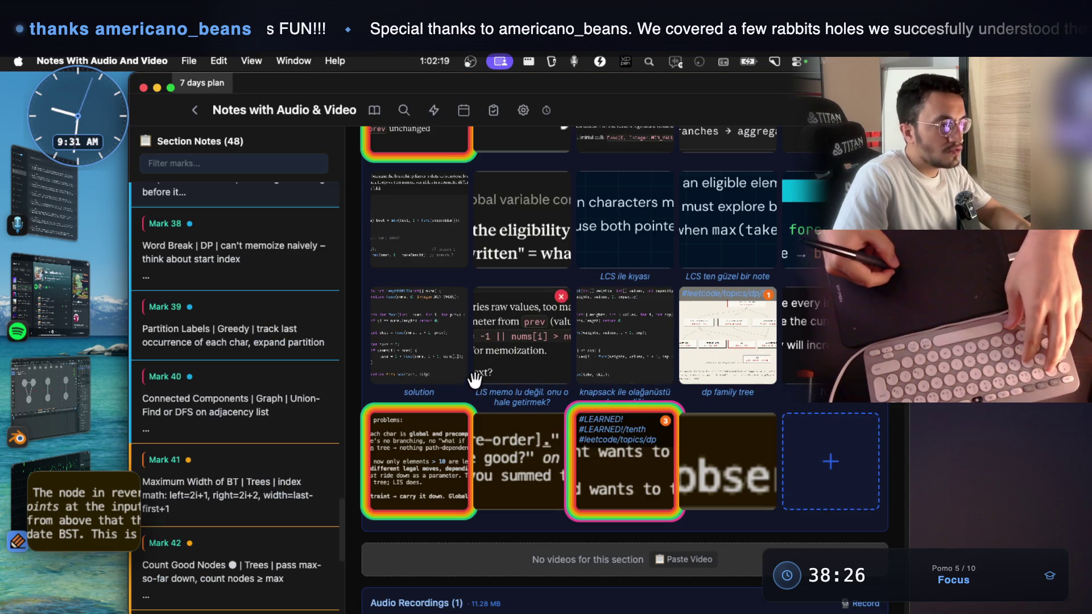
- Add the locator/carried-down screenshot as a new card, comparing it with the #LEARNED! note 23
left_click(705, 476)
left_click(713, 472)
left_click(663, 485)
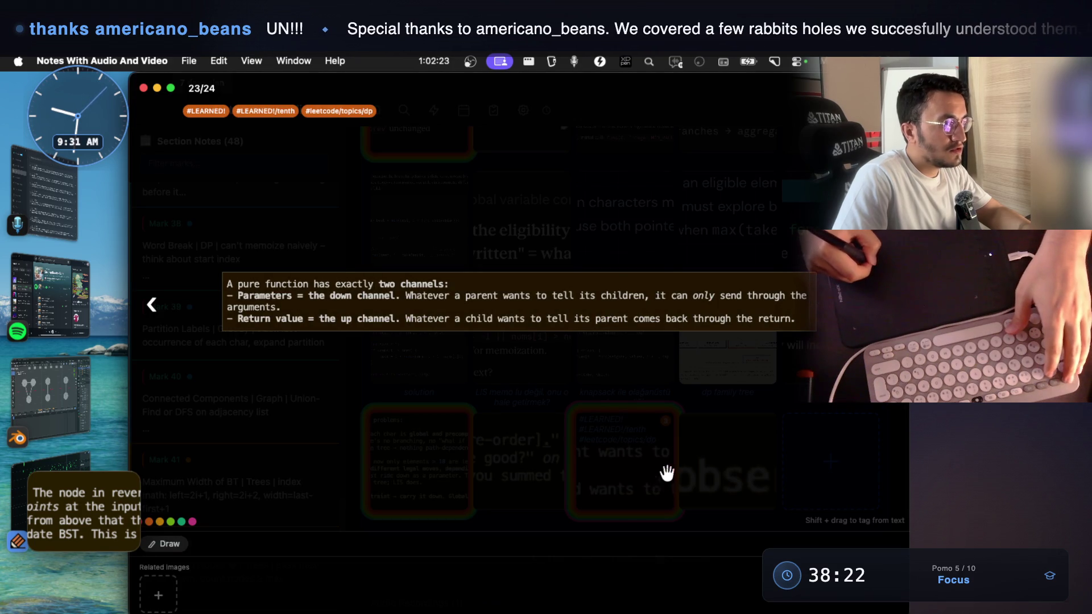
left_click(665, 481)
left_click(791, 461)
left_click(789, 463)
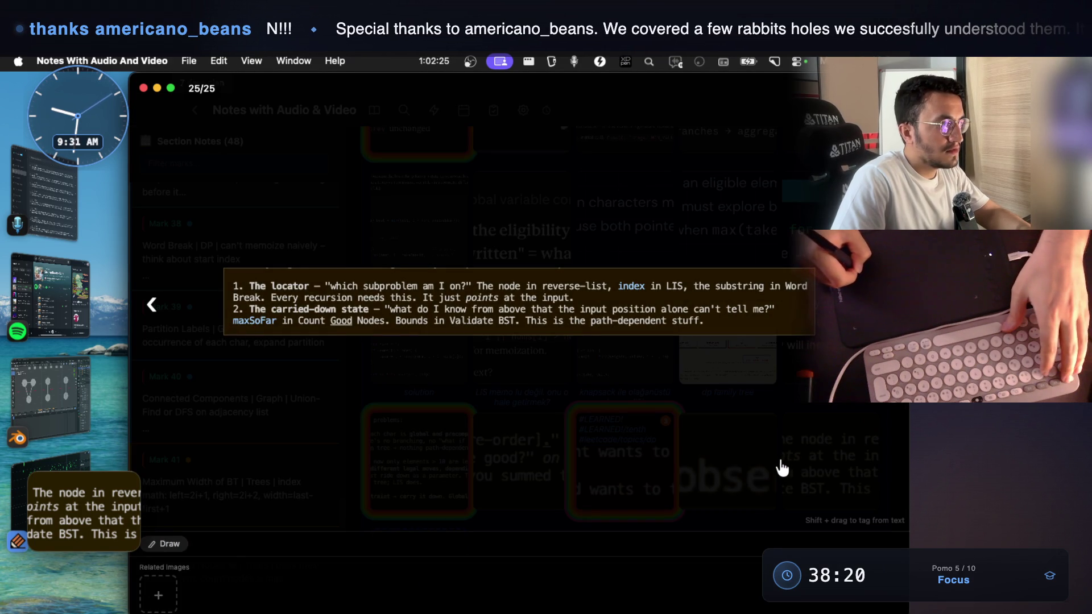
left_click(777, 465)
left_click(632, 471)
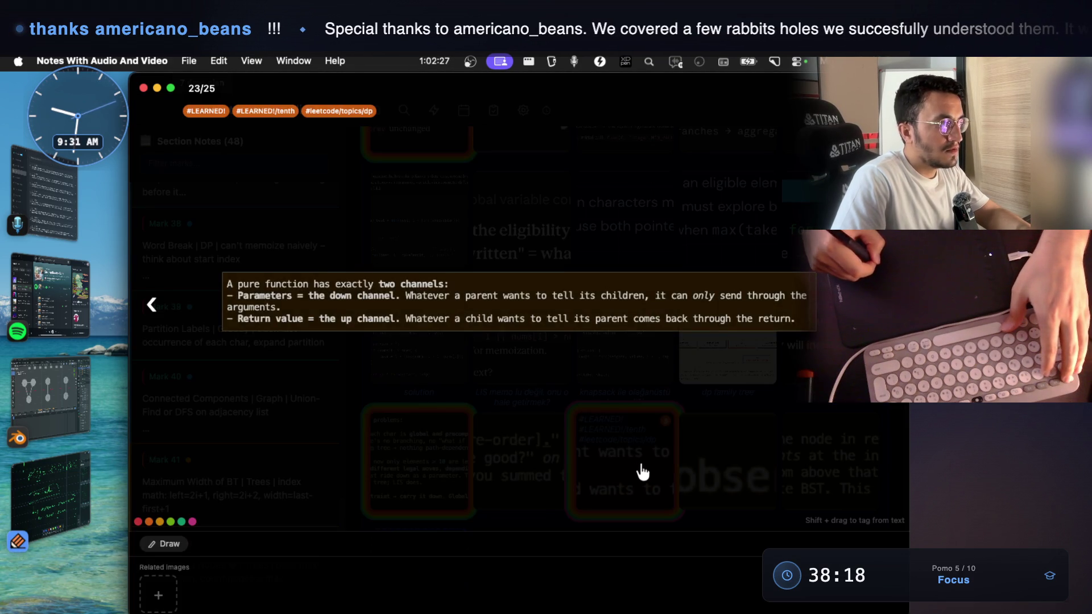
left_click(643, 472)
left_click(787, 462)
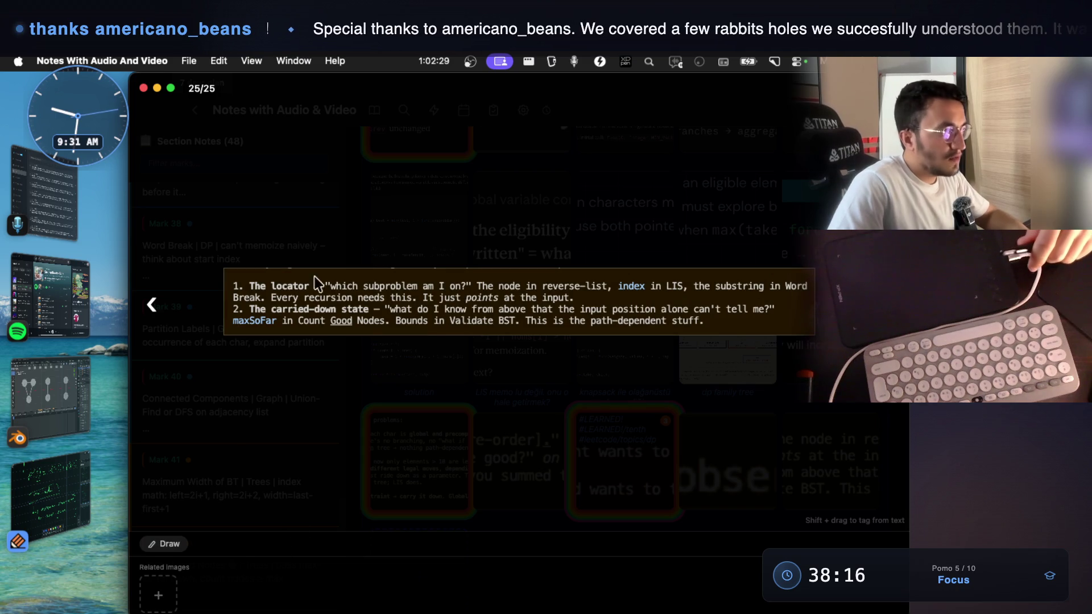
- Tag the new card red, orange, yellow, lime and green, then return to Notability
right_click(416, 301)
left_click(509, 380)
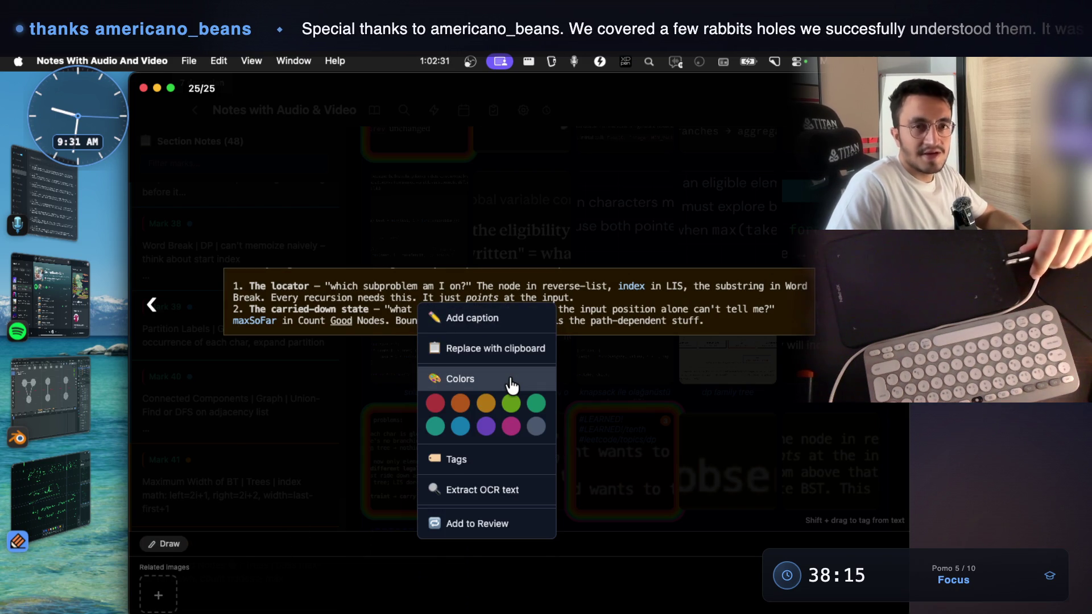
left_click(436, 405)
left_click(461, 407)
left_click(486, 404)
left_click(511, 403)
left_click(535, 404)
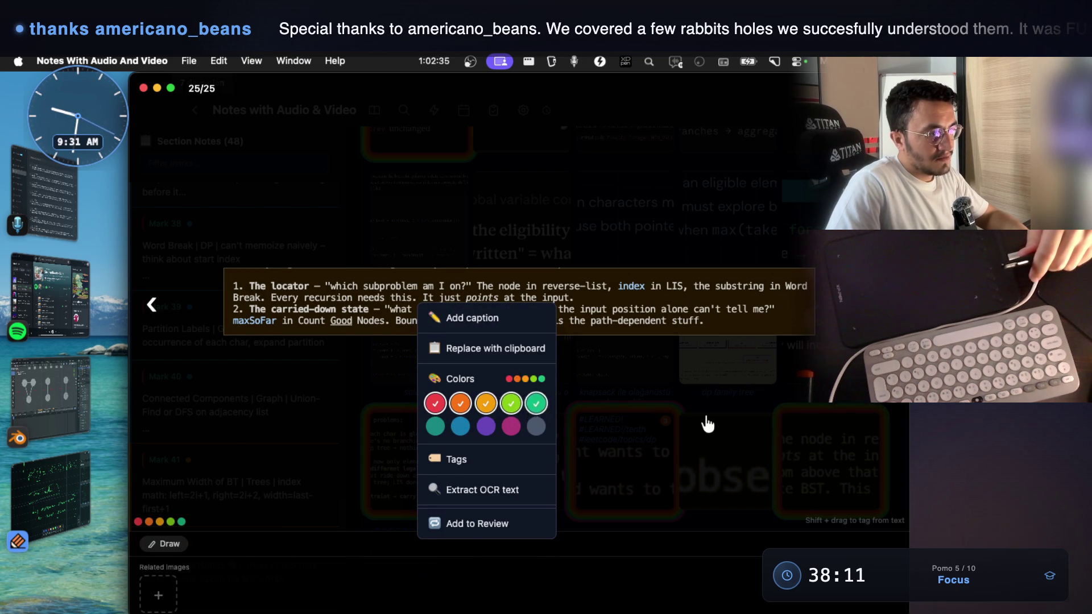
left_click(682, 427)
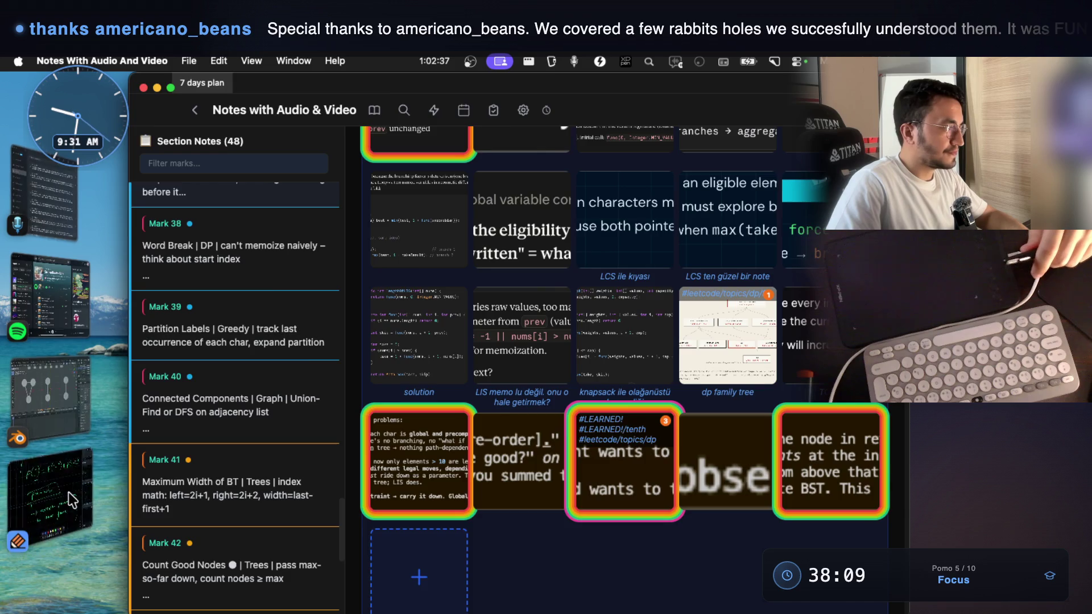
left_click(67, 486)
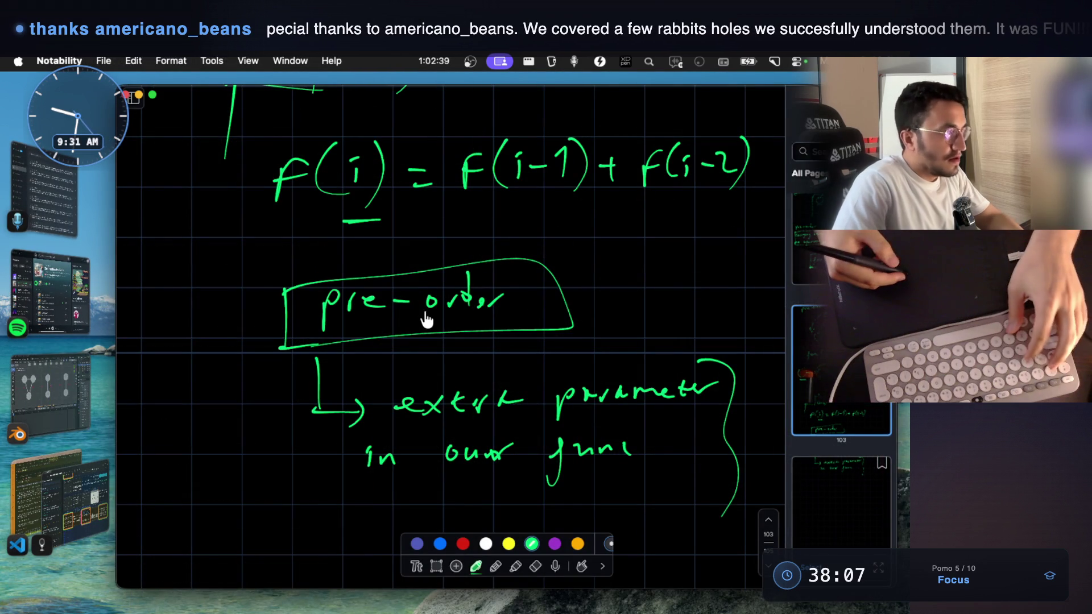
key("super+Tab")
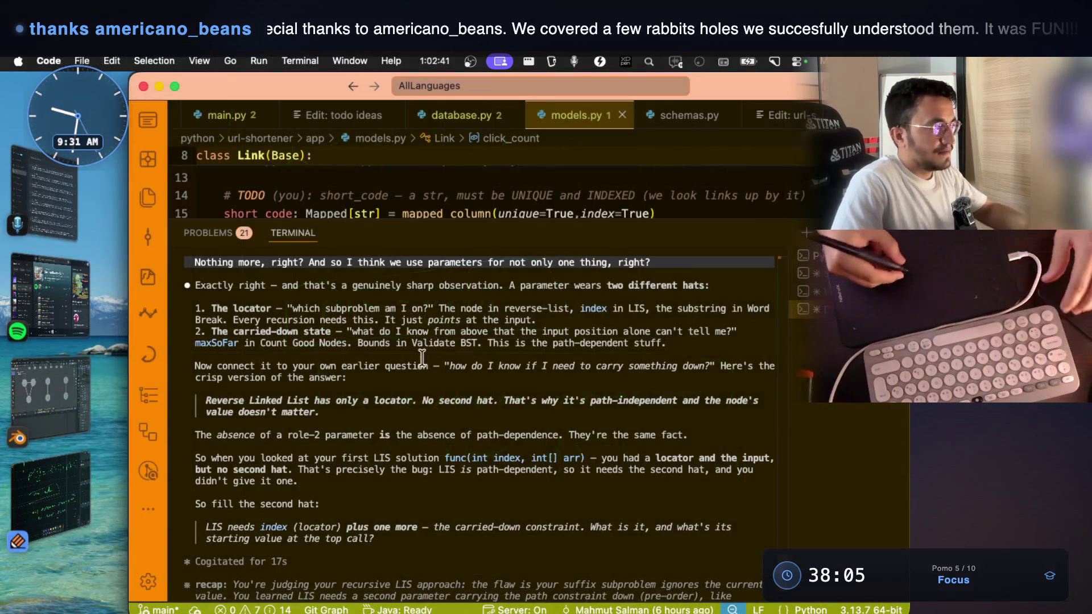
left_click_drag(216, 354, 709, 357)
left_click(562, 369)
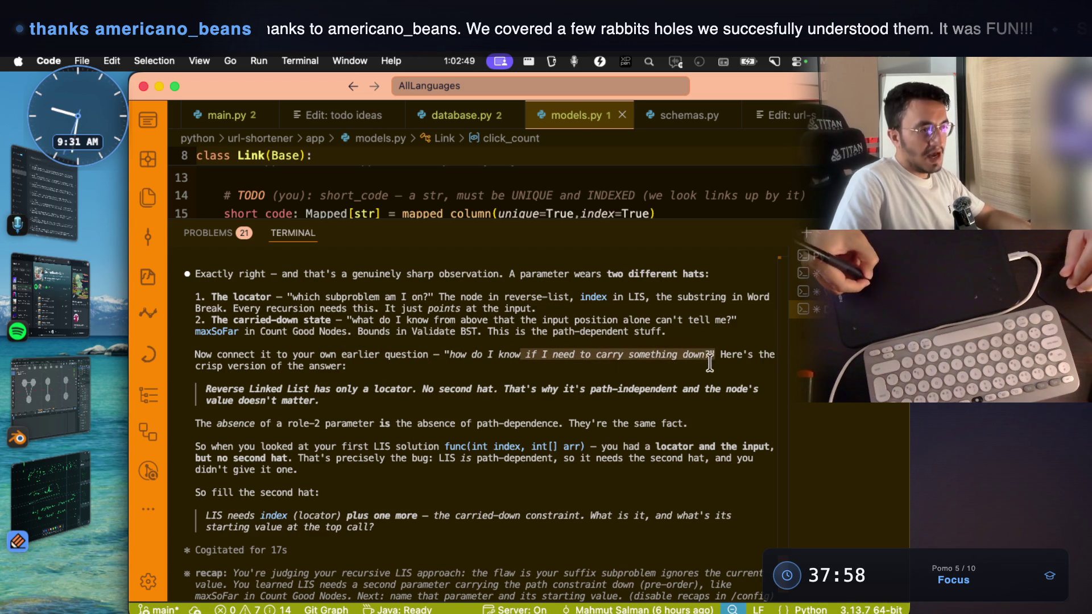
left_click(298, 369)
left_click_drag(228, 366, 331, 380)
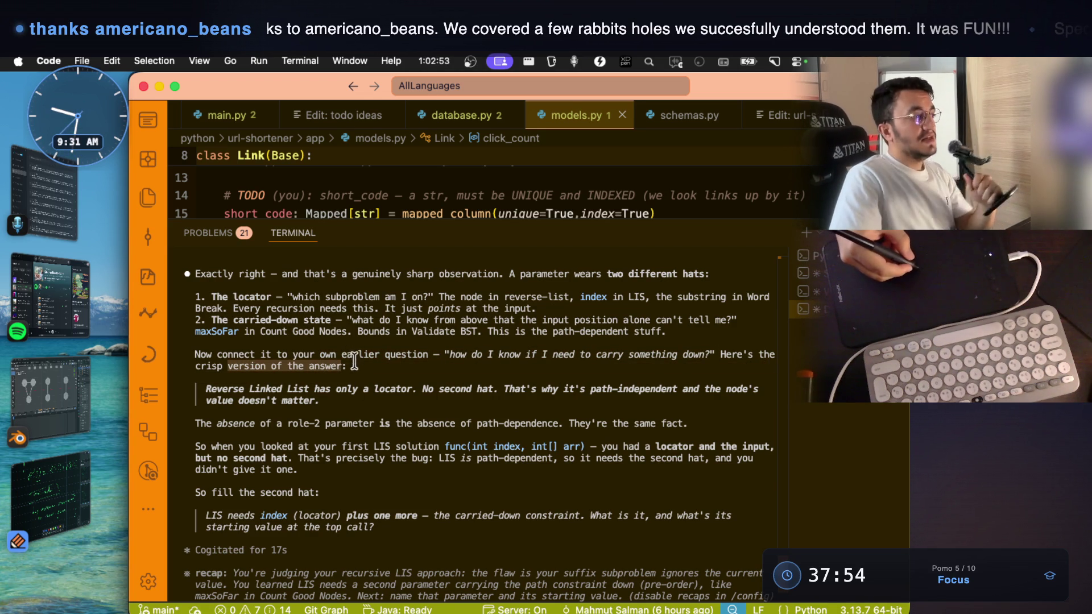
left_click_drag(336, 389, 677, 389)
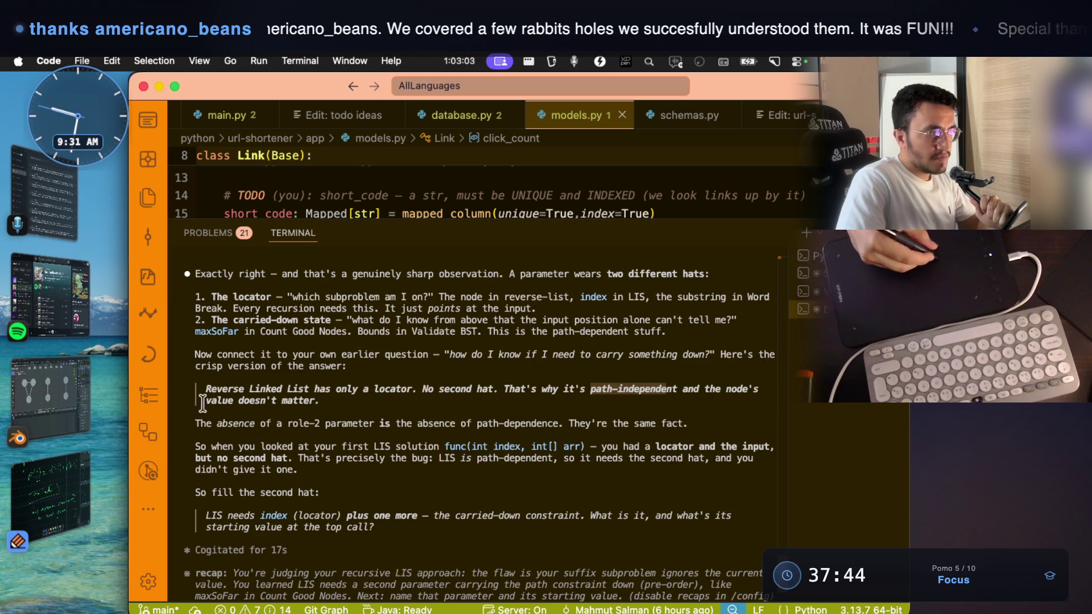
left_click_drag(204, 401, 287, 401)
left_click_drag(591, 389, 677, 391)
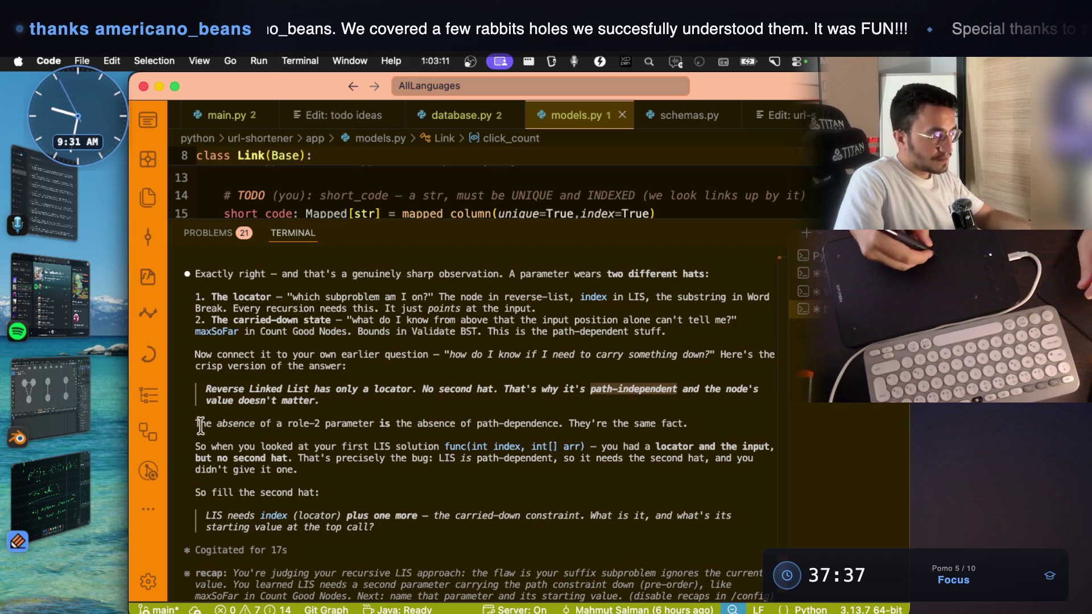
left_click_drag(194, 424, 292, 423)
left_click_drag(379, 424, 568, 423)
left_click_drag(568, 424, 476, 424)
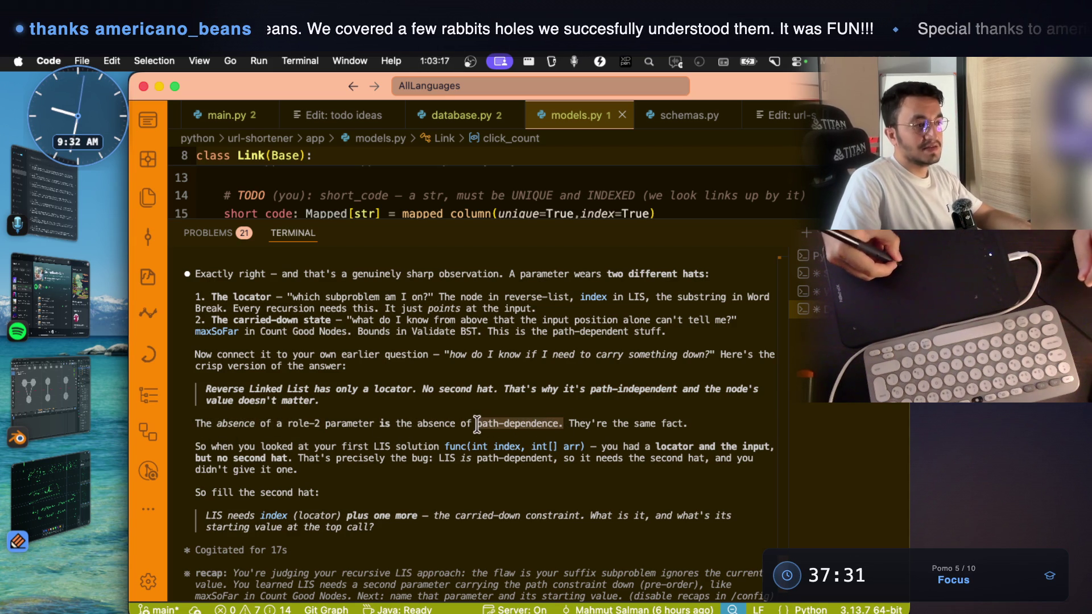
left_click_drag(590, 390, 677, 391)
left_click_drag(477, 424, 546, 424)
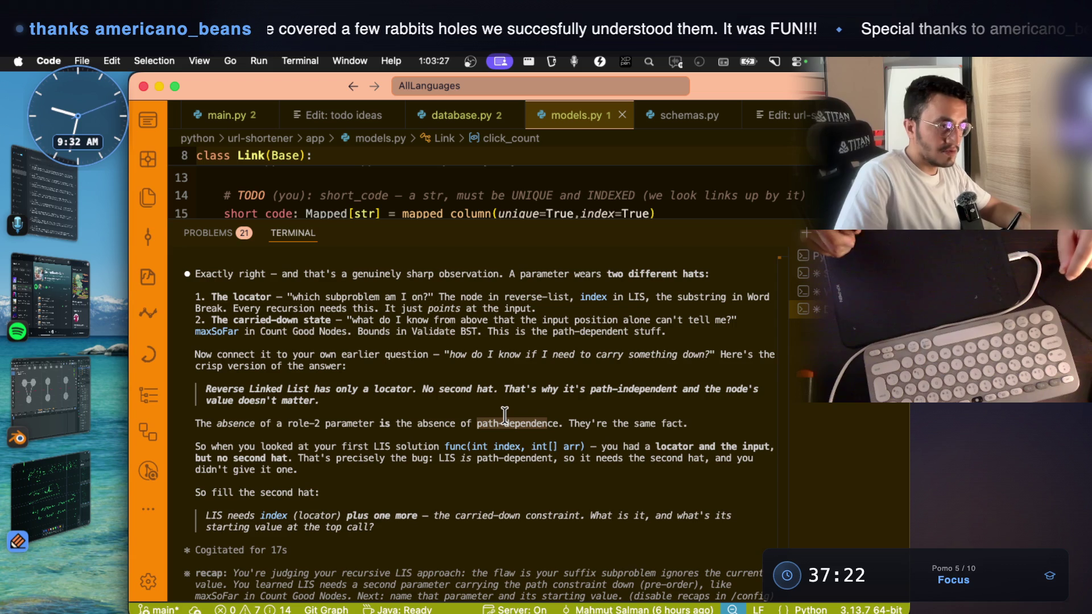
left_click(484, 390)
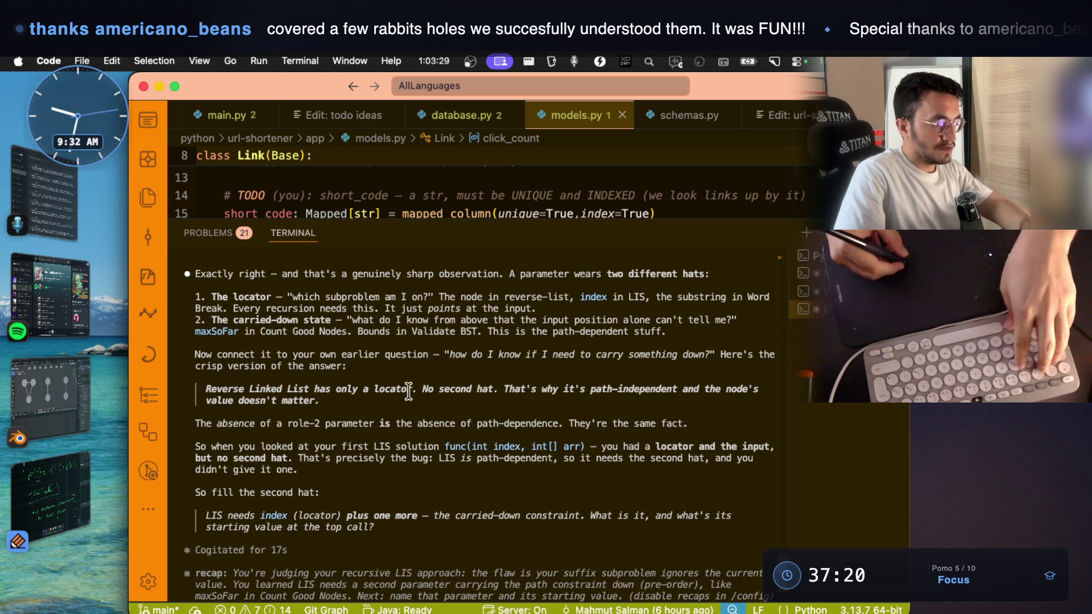
left_click_drag(188, 372, 801, 449)
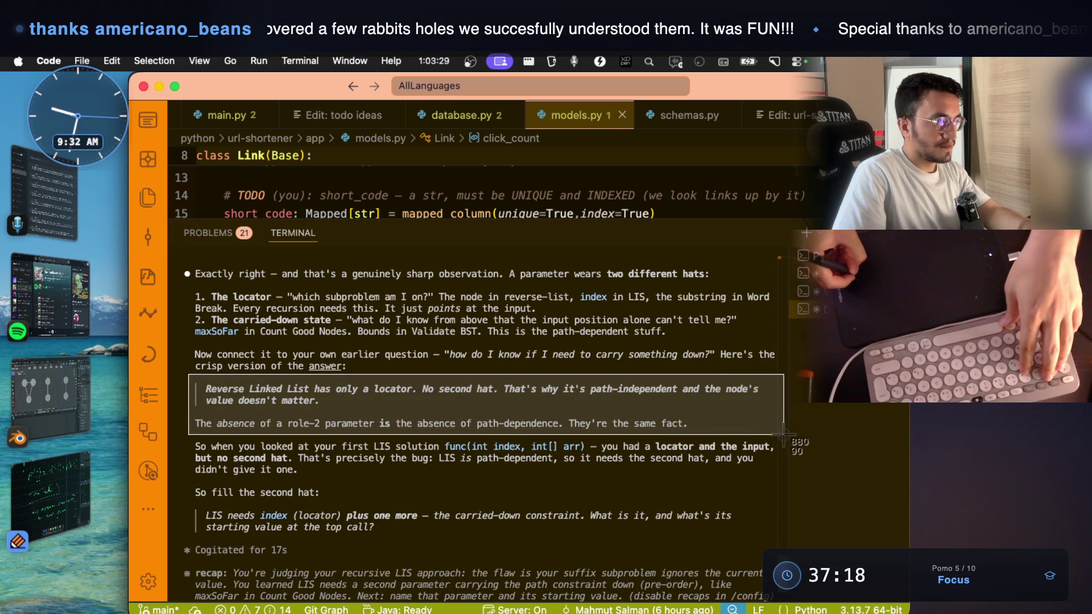
left_click(790, 444)
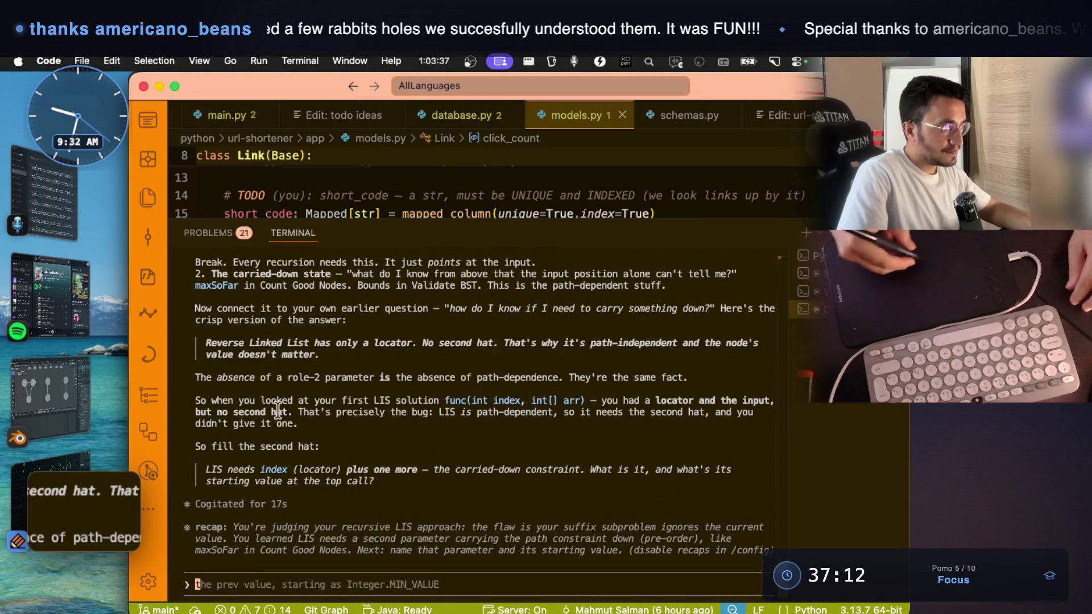
- Highlight the first-LIS-solution sentence, the func(int index, int[] arr) signature and the second-hat lines
left_click_drag(196, 401, 378, 401)
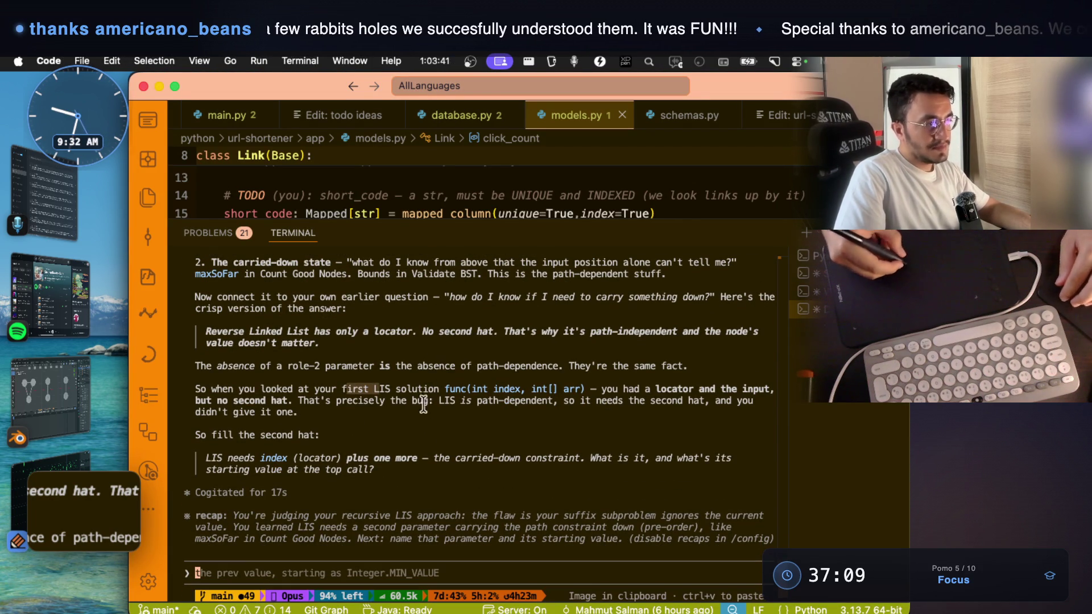
left_click_drag(445, 389, 568, 393)
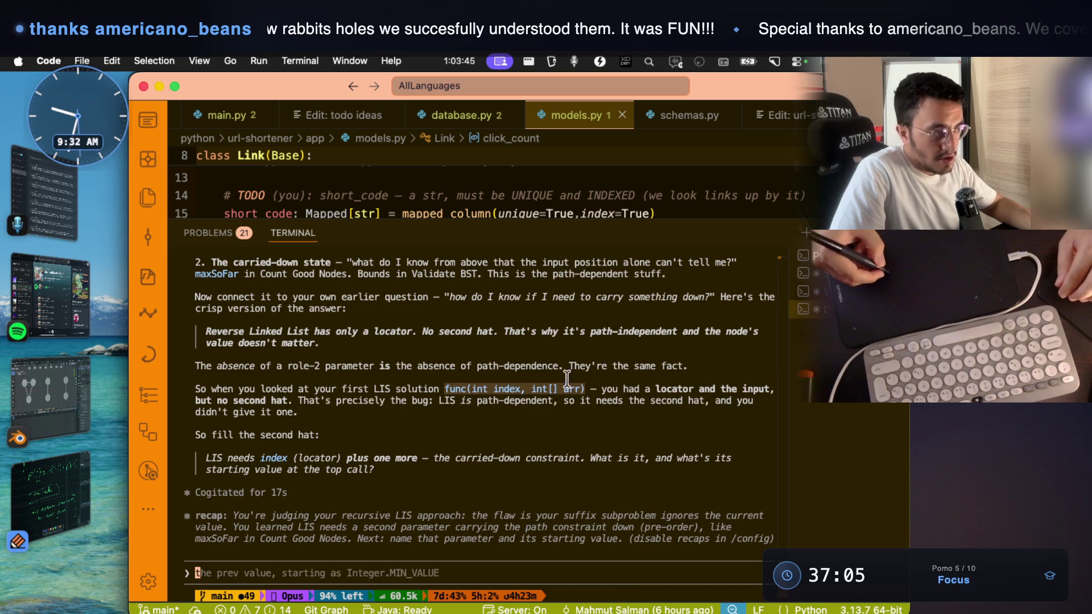
left_click_drag(590, 390, 690, 390)
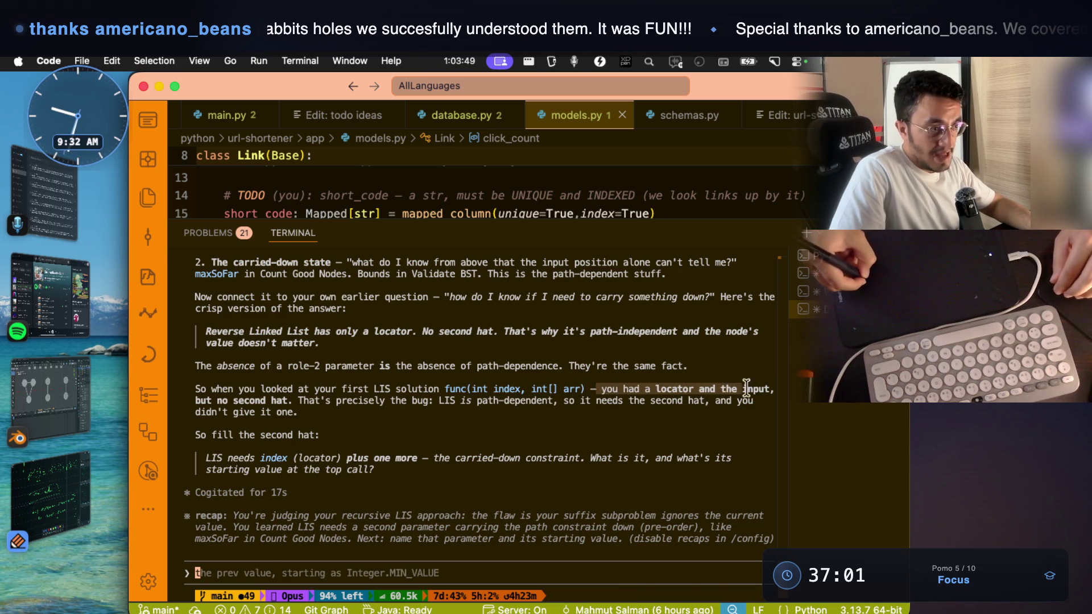
left_click(742, 392)
left_click_drag(603, 390, 774, 391)
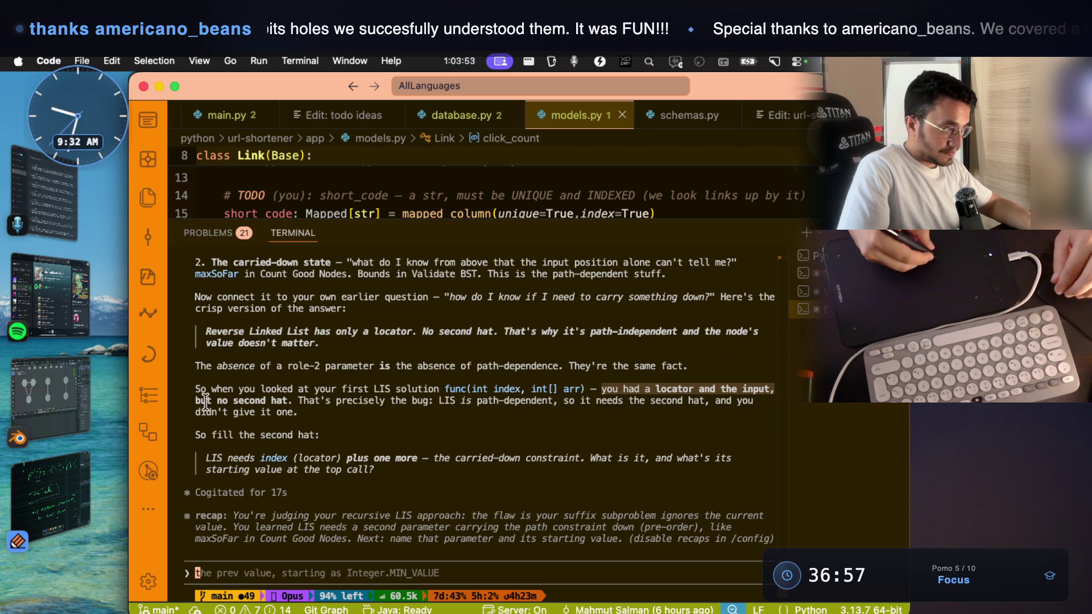
left_click_drag(193, 401, 710, 402)
left_click(455, 396)
left_click(575, 402)
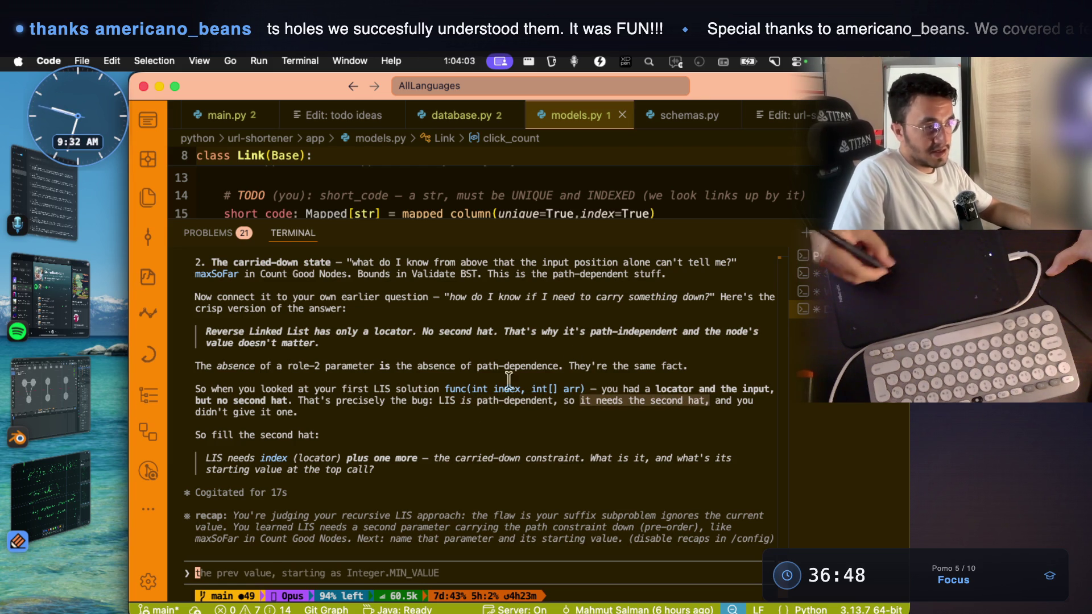
left_click_drag(195, 413, 293, 414)
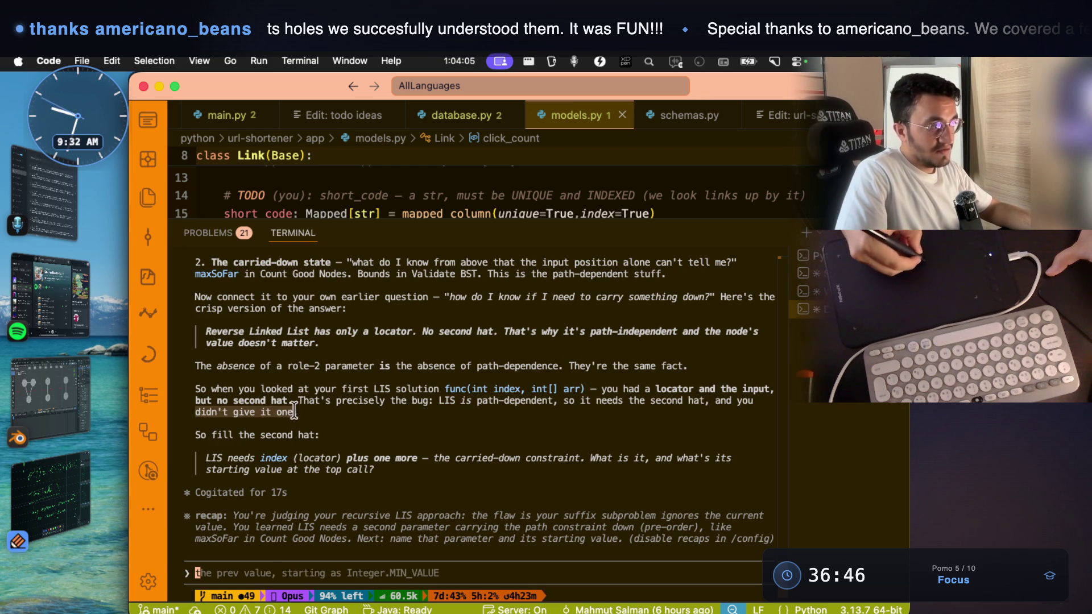
mouse_move(196, 434)
left_mouse_down()
mouse_move(308, 435)
mouse_move(262, 458)
mouse_move(273, 459)
mouse_move(571, 458)
mouse_move(539, 477)
left_mouse_up()
left_click(208, 458)
- Screenshot the second-hat lines and drop the capture into the notes app
key("super+shift+4")
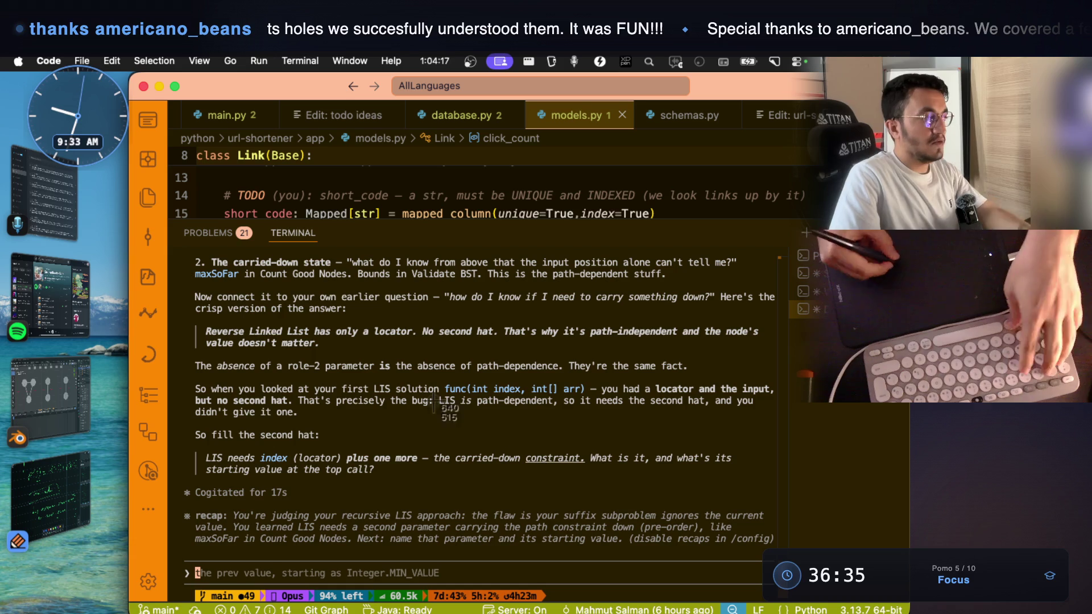
mouse_move(185, 316)
left_mouse_down()
mouse_move(629, 466)
mouse_move(756, 476)
mouse_move(796, 496)
left_mouse_up()
mouse_move(115, 477)
mouse_move(115, 477)
left_mouse_down()
mouse_move(364, 353)
mouse_move(544, 435)
mouse_move(580, 500)
mouse_move(556, 561)
left_mouse_up()
key("super+Tab")
key("super+Tab")
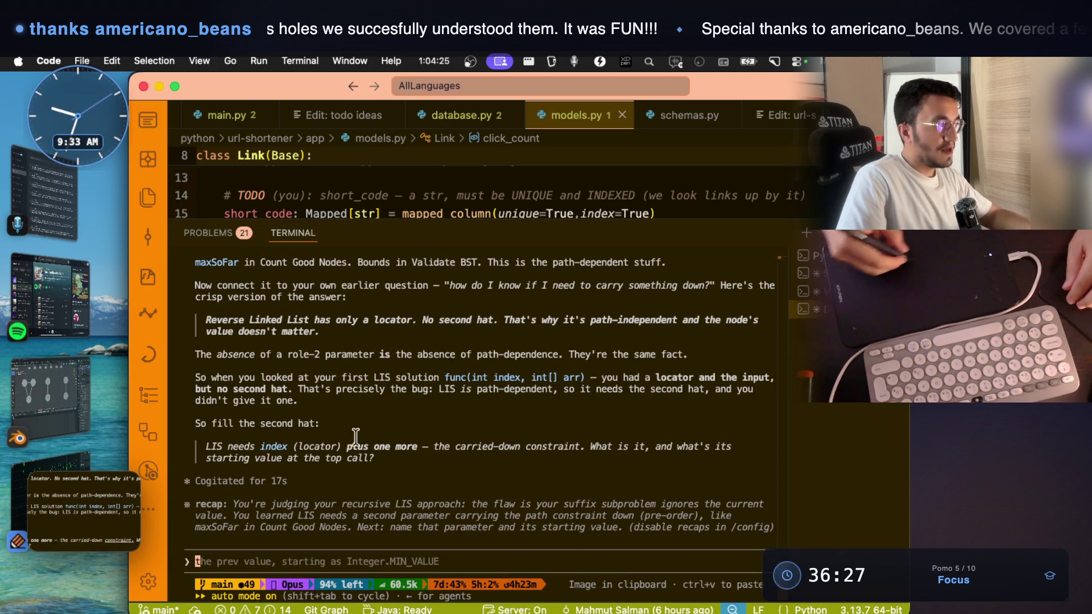
- Highlight 'fill the second hat' and the 'What is it' question, then switch to Notability
left_click_drag(211, 425, 265, 426)
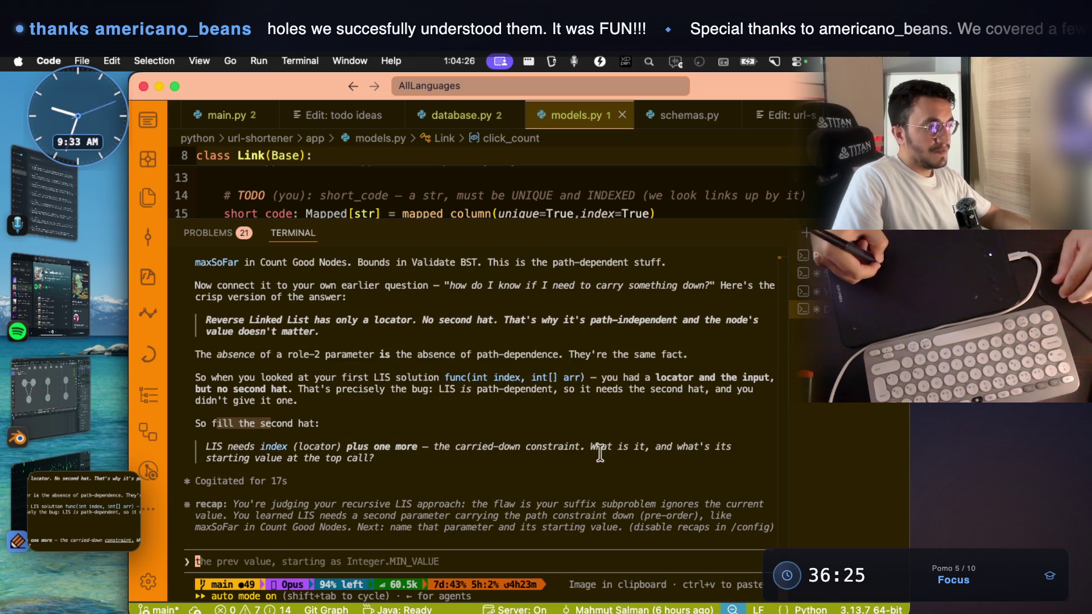
left_click_drag(590, 446, 661, 445)
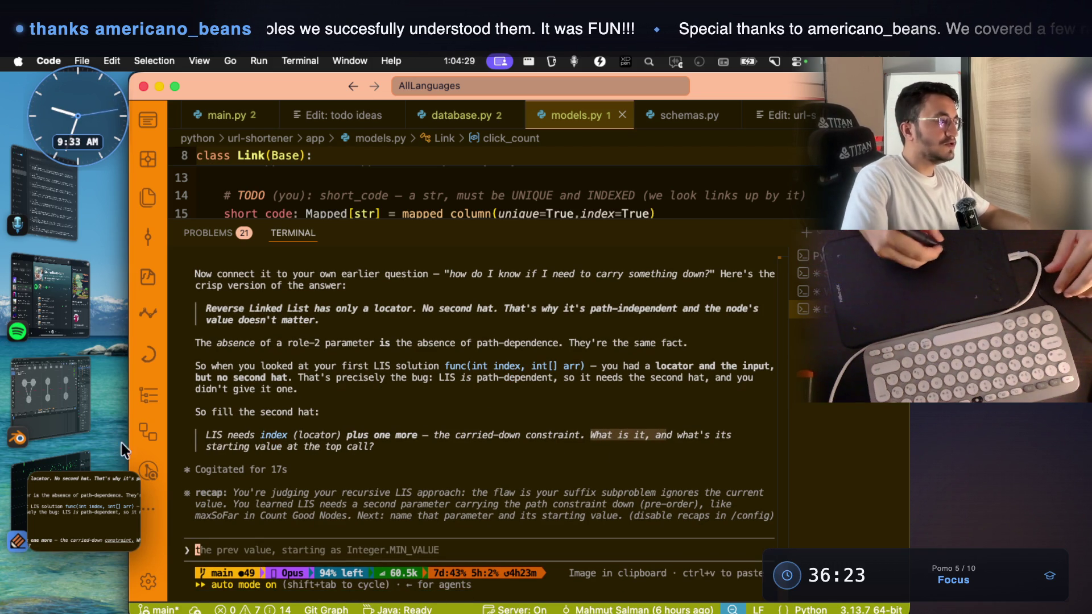
key("super+Tab")
scroll(490, 364, "down", 5)
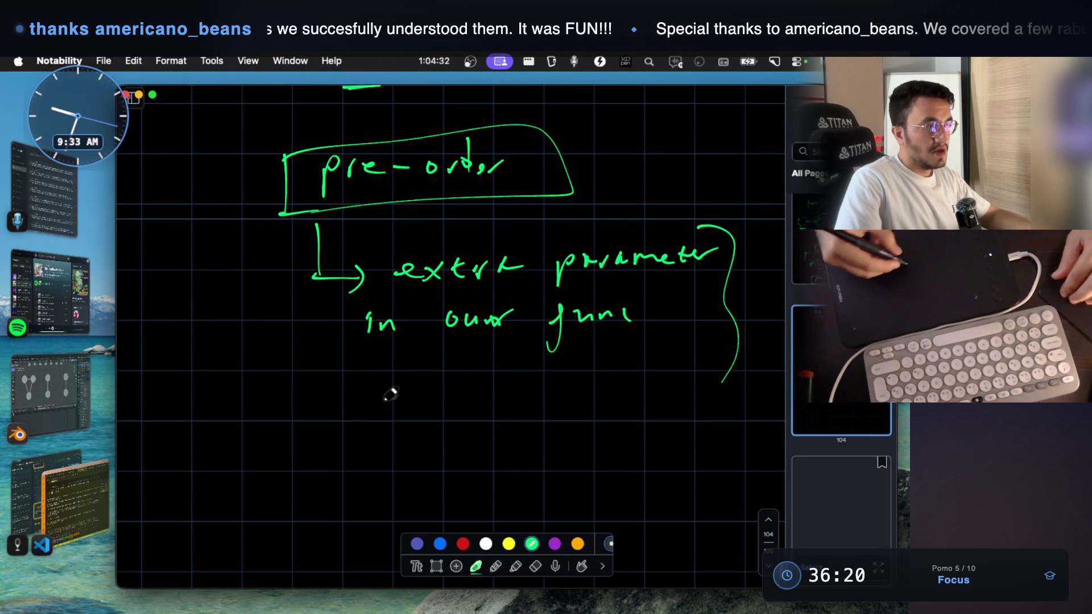
- Handwrite the signature func(int index, int[] arr) below the extra-parameter note
mouse_move(178, 402)
left_mouse_down()
mouse_move(171, 432)
mouse_move(210, 415)
mouse_move(239, 420)
mouse_move(244, 433)
left_mouse_up()
mouse_move(261, 391)
left_mouse_down()
mouse_move(270, 447)
mouse_move(283, 430)
left_mouse_up()
left_click_drag(295, 430, 396, 423)
mouse_move(405, 412)
left_mouse_down()
mouse_move(404, 422)
mouse_move(434, 421)
left_mouse_up()
left_click_drag(434, 411, 445, 422)
left_click_drag(445, 410, 442, 420)
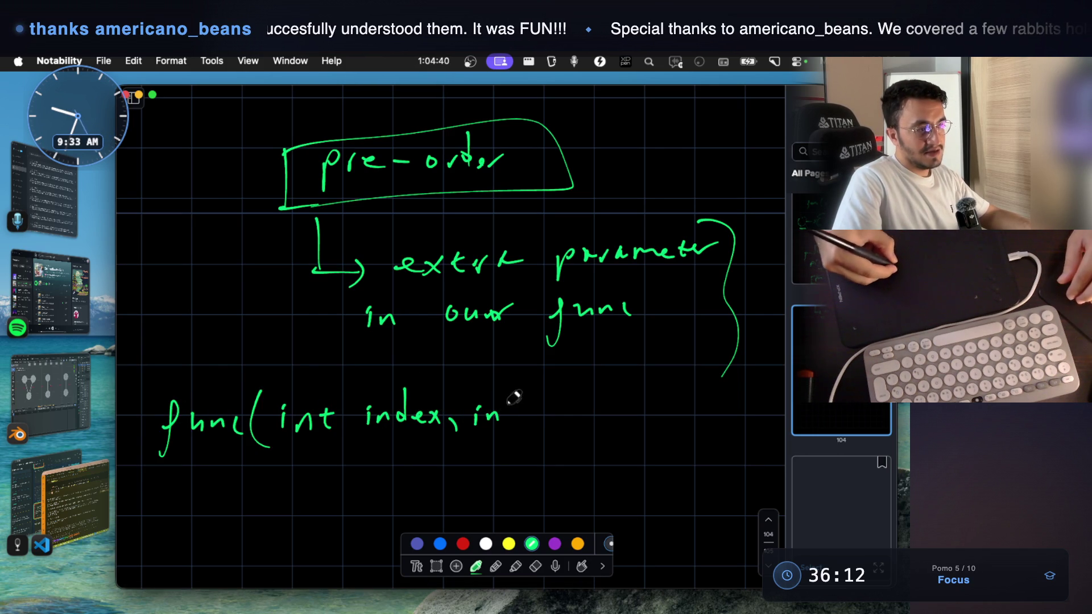
mouse_move(547, 399)
left_mouse_down()
mouse_move(551, 424)
mouse_move(594, 423)
left_mouse_up()
left_click_drag(601, 423, 621, 412)
mouse_move(643, 376)
left_mouse_down()
mouse_move(667, 398)
mouse_move(648, 444)
left_mouse_up()
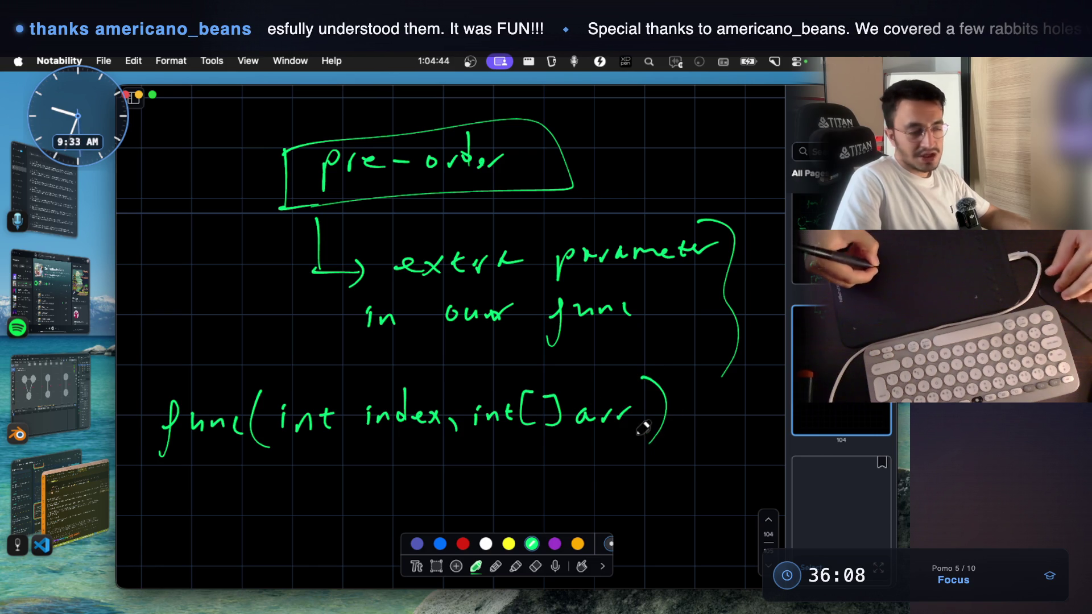
- Add the function body's curly braces and sketch a first circle inside
scroll(642, 432, "down", 2)
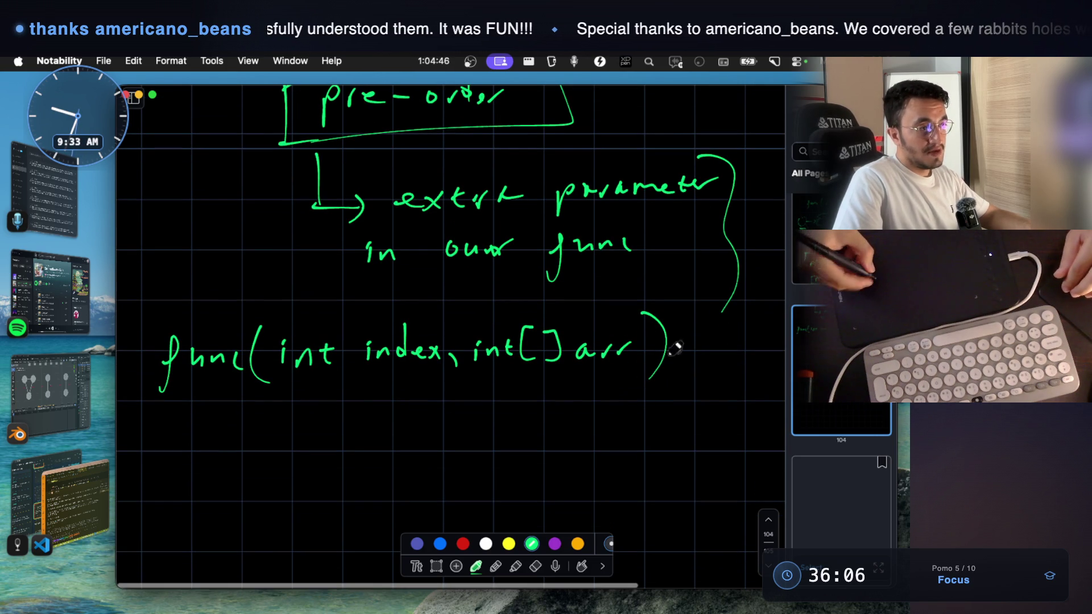
left_click_drag(688, 309, 693, 365)
scroll(695, 367, "down", 2)
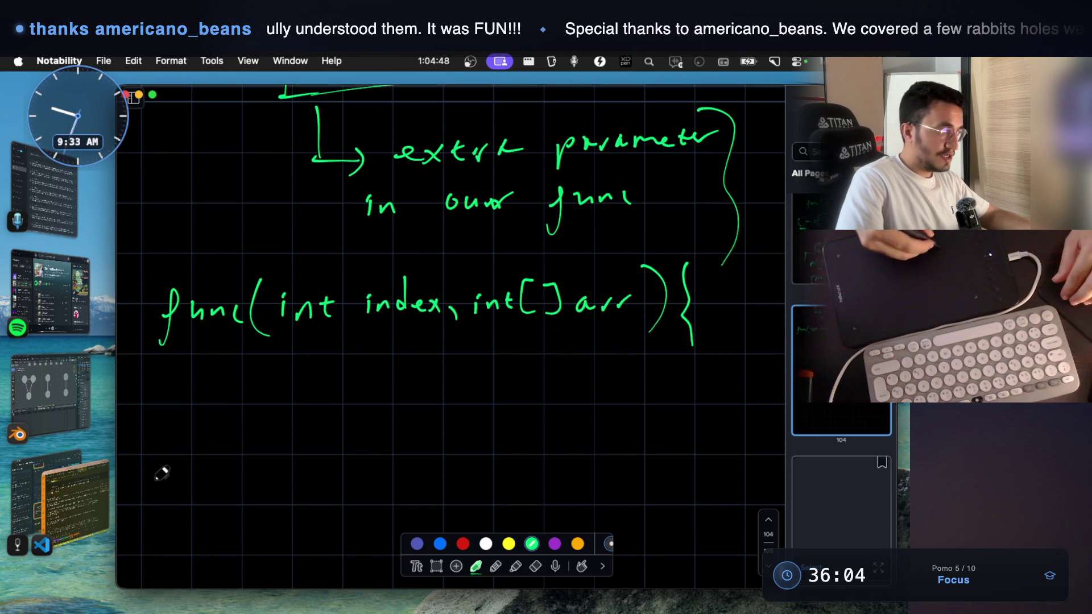
left_click_drag(150, 494, 166, 518)
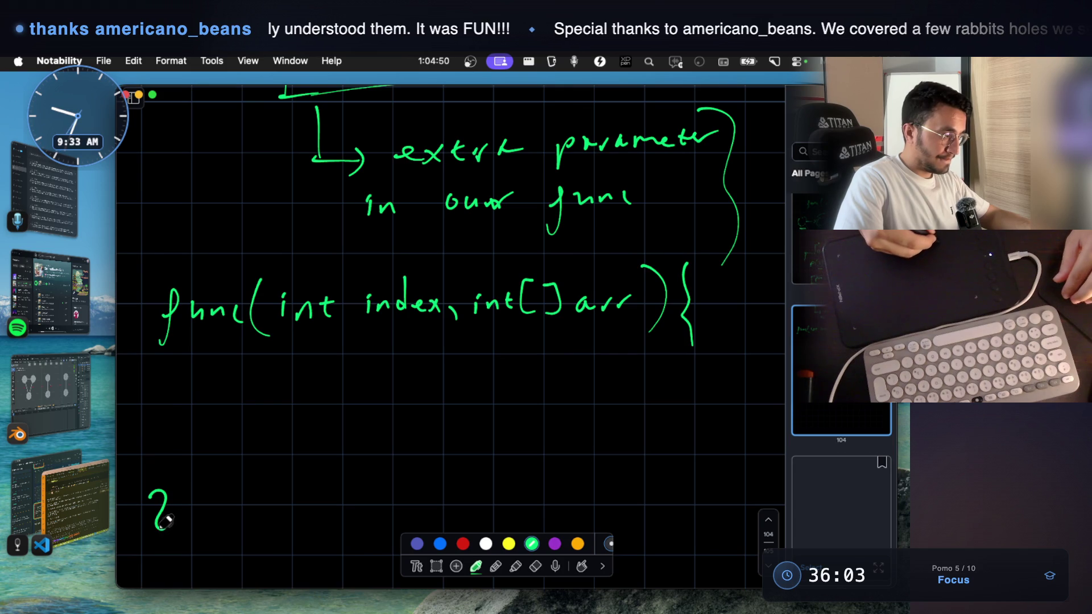
left_click_drag(152, 559, 149, 562)
left_click_drag(689, 263, 695, 292)
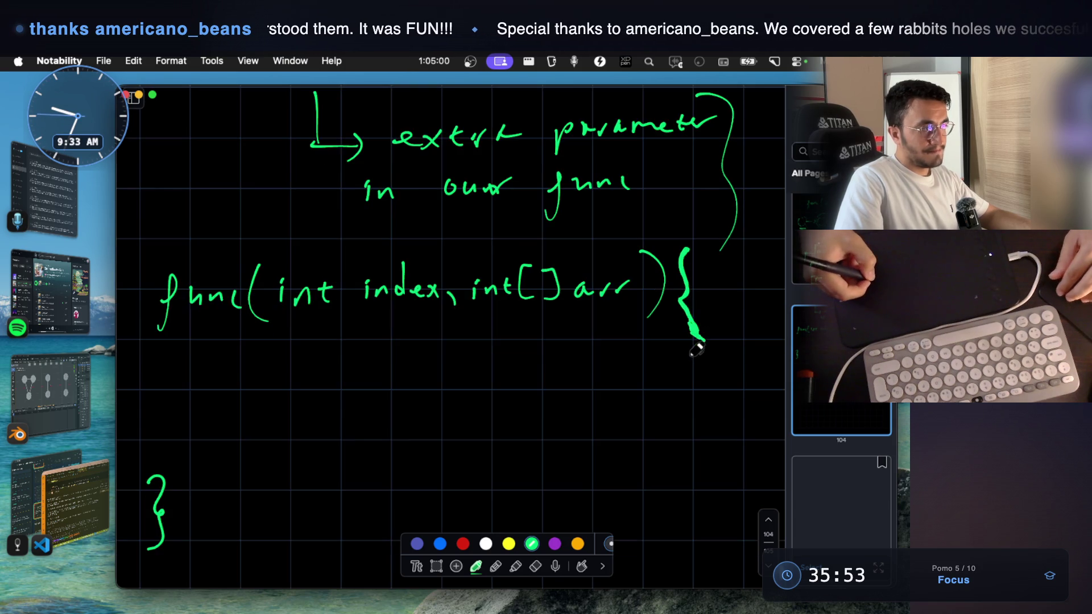
scroll(563, 348, "down", 4)
mouse_move(453, 339)
left_mouse_down()
mouse_move(491, 363)
mouse_move(454, 329)
mouse_move(378, 440)
mouse_move(409, 406)
left_mouse_up()
scroll(466, 341, "down", 1)
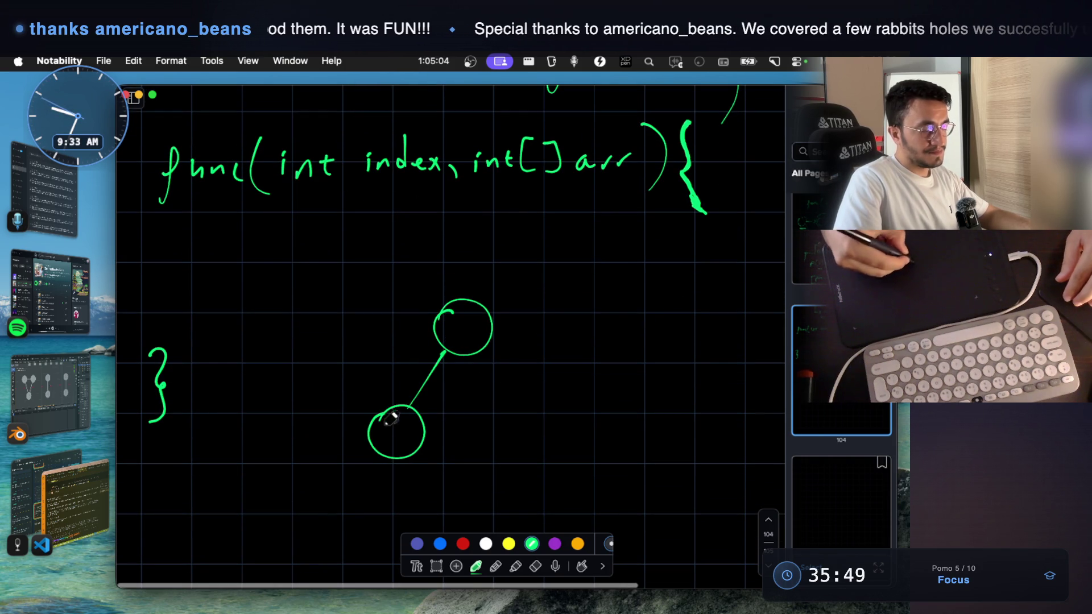
- Draw two child circles linked to the top circle and label the tree 'decision' with an underline
mouse_move(484, 356)
left_mouse_down()
mouse_move(543, 430)
mouse_move(544, 449)
mouse_move(563, 415)
mouse_move(530, 427)
left_mouse_up()
mouse_move(585, 250)
left_mouse_down()
mouse_move(578, 262)
mouse_move(681, 257)
left_mouse_up()
left_click_drag(585, 286, 685, 275)
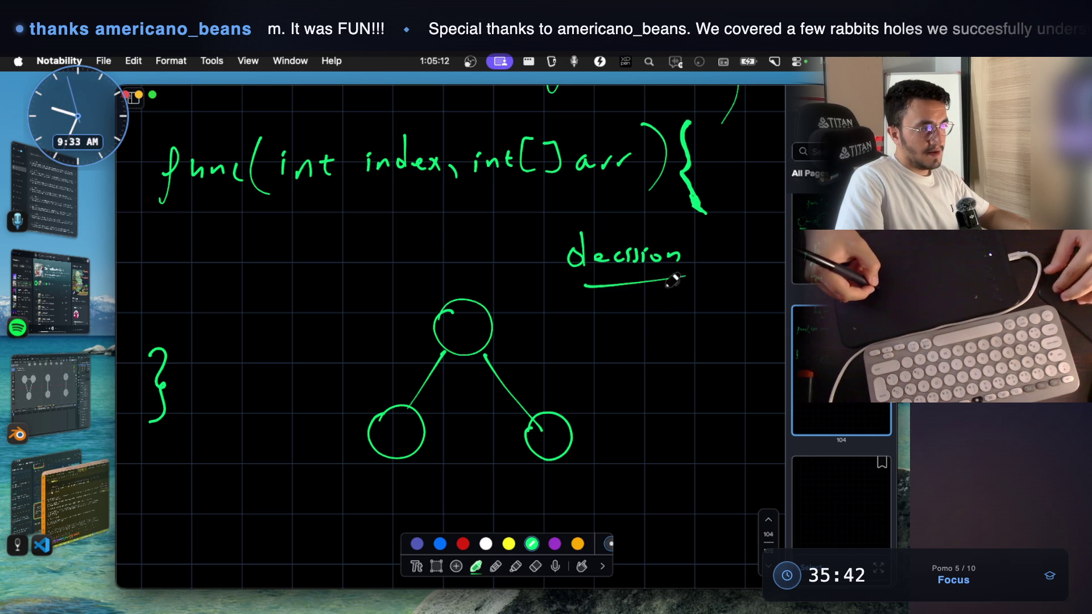
- Write the sample sequence 10, 9, 2, 5 below the tree, undoing a misplaced 2
scroll(674, 281, "down", 2)
scroll(471, 293, "down", 5)
mouse_move(253, 407)
left_mouse_down()
mouse_move(262, 432)
mouse_move(296, 413)
mouse_move(332, 439)
mouse_move(386, 433)
mouse_move(390, 398)
mouse_move(378, 439)
left_mouse_up()
key("super+z")
key("super+z")
left_click_drag(403, 427, 406, 446)
mouse_move(447, 402)
left_mouse_down()
mouse_move(460, 391)
mouse_move(472, 432)
left_mouse_up()
left_click_drag(492, 422, 502, 437)
mouse_move(538, 400)
left_mouse_down()
mouse_move(543, 432)
mouse_move(567, 394)
left_mouse_up()
scroll(560, 372, "down", 1)
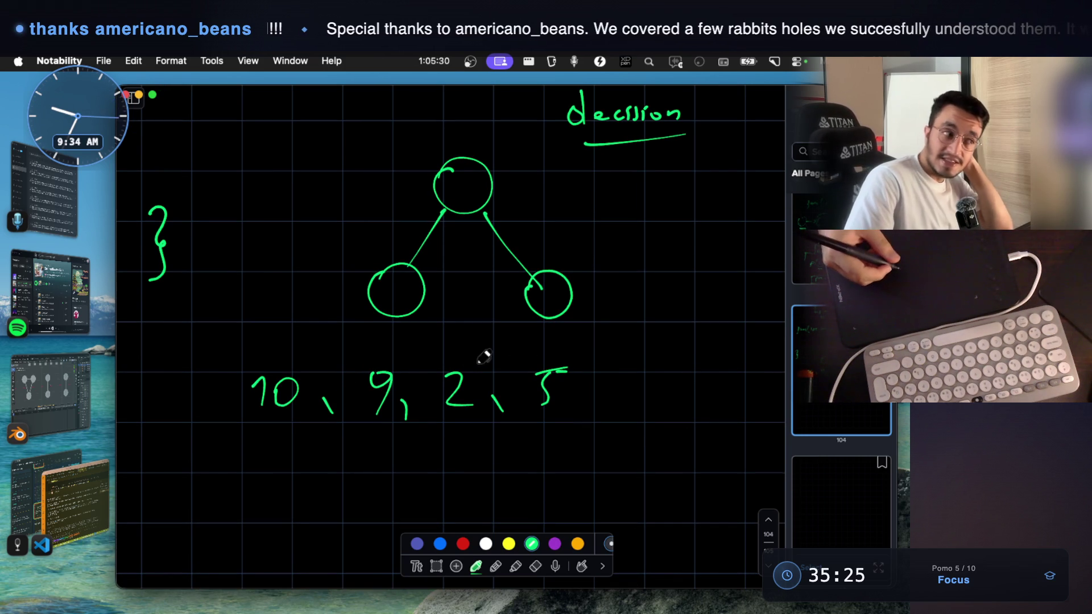
- Box the 10 and loop around the remaining numbers 9, 2, 5
left_click_drag(240, 370, 239, 421)
mouse_move(260, 367)
left_mouse_down()
mouse_move(311, 372)
mouse_move(308, 441)
mouse_move(281, 431)
left_mouse_up()
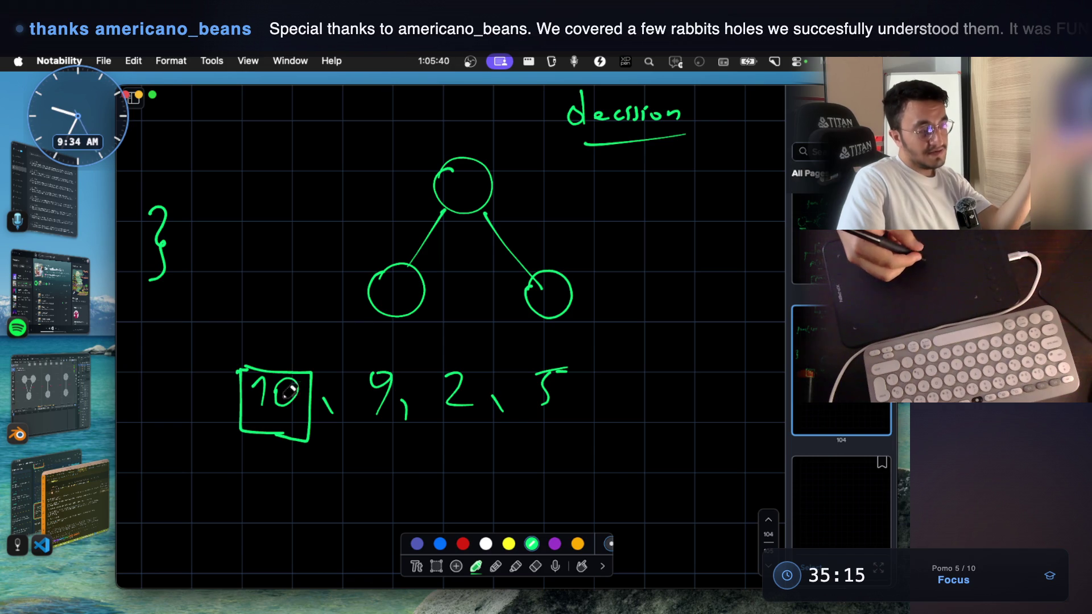
mouse_move(409, 354)
left_mouse_down()
mouse_move(363, 351)
mouse_move(423, 432)
mouse_move(575, 421)
mouse_move(571, 362)
mouse_move(399, 353)
left_mouse_up()
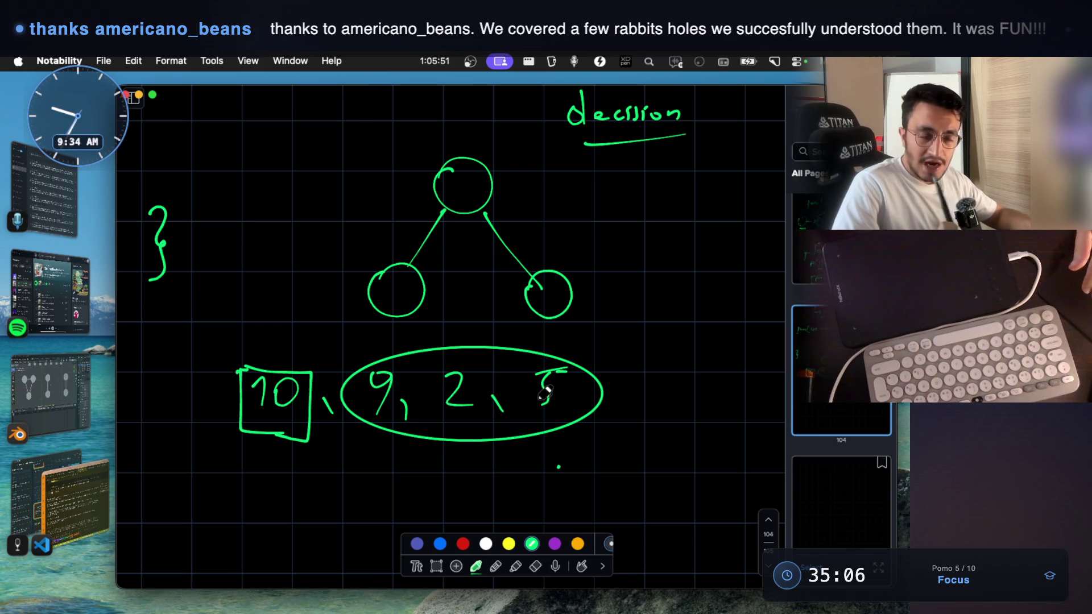
scroll(545, 393, "down", 3)
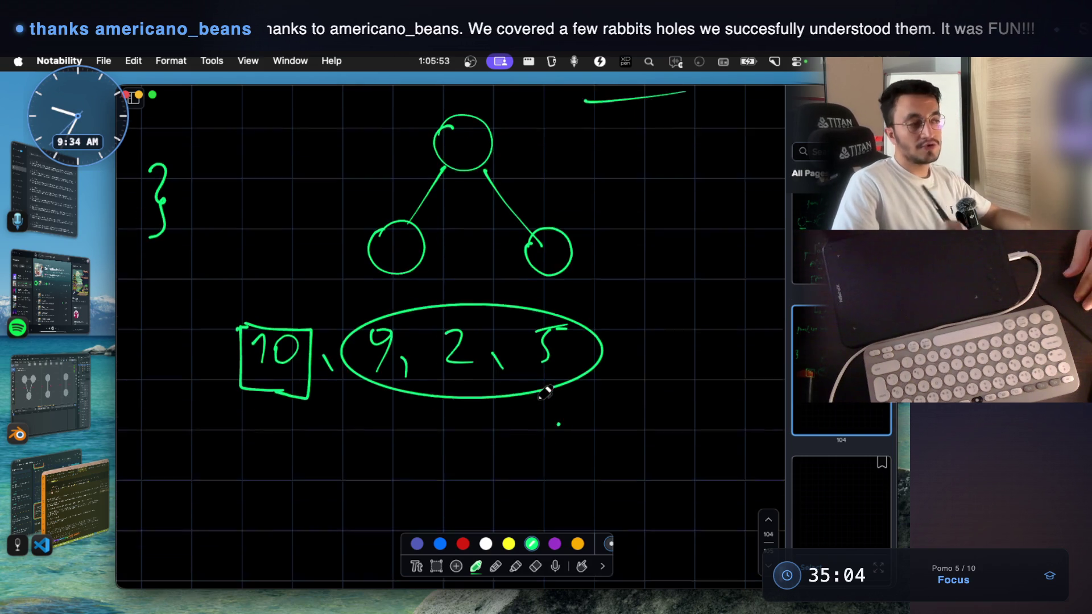
- Undo the arrow, second outline and loop, then start writing 'Constraint' below the boxed 10
mouse_move(478, 380)
left_mouse_down()
mouse_move(493, 417)
mouse_move(365, 409)
mouse_move(375, 413)
left_mouse_up()
mouse_move(231, 286)
left_mouse_down()
mouse_move(215, 375)
mouse_move(321, 401)
mouse_move(267, 276)
mouse_move(224, 312)
left_mouse_up()
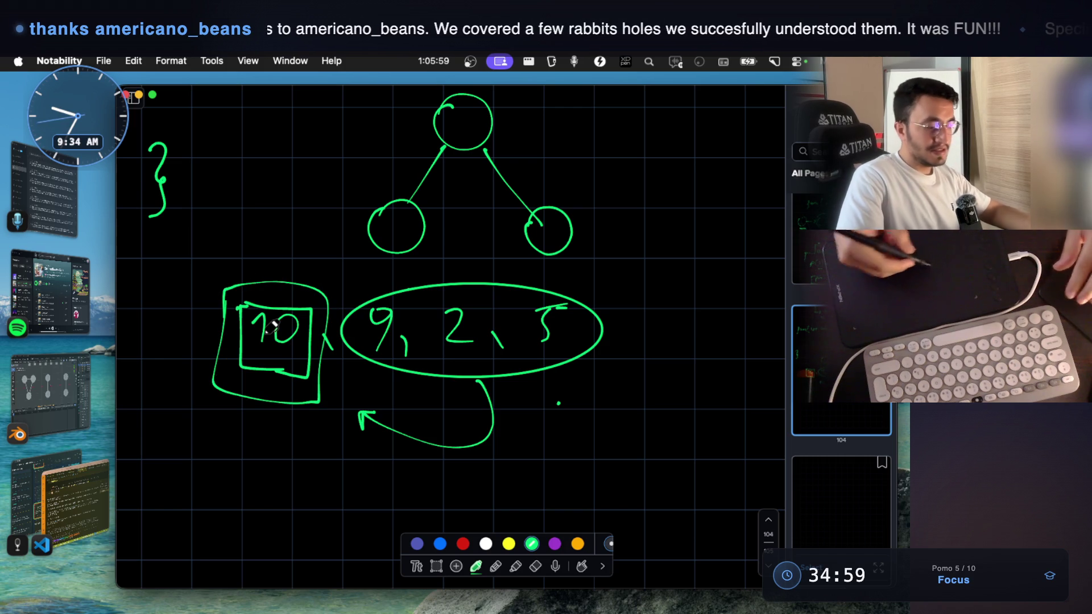
key("super+z")
key("super+z")
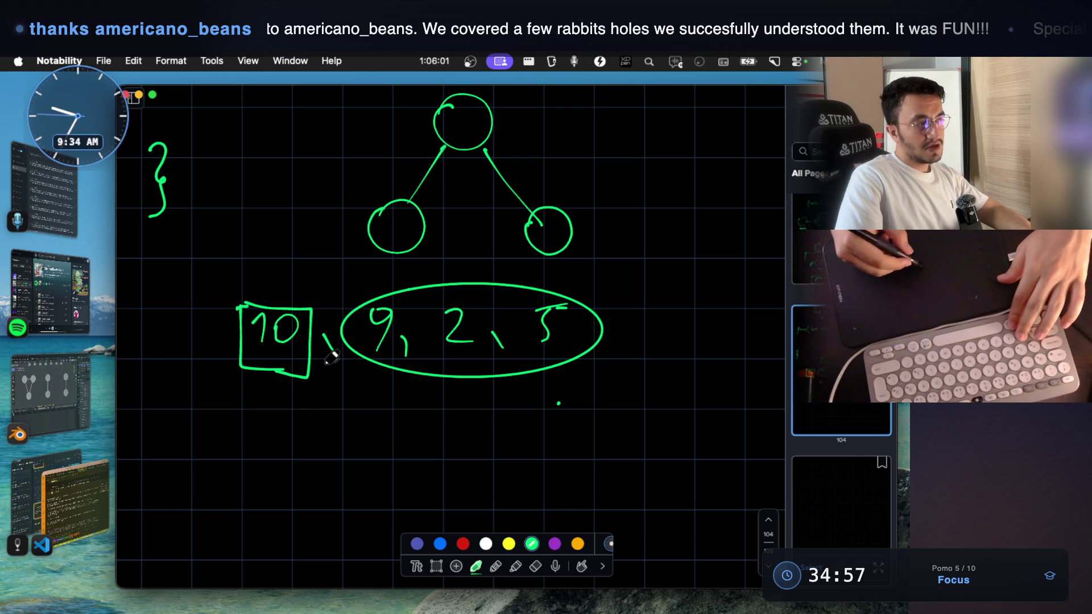
key("super+z")
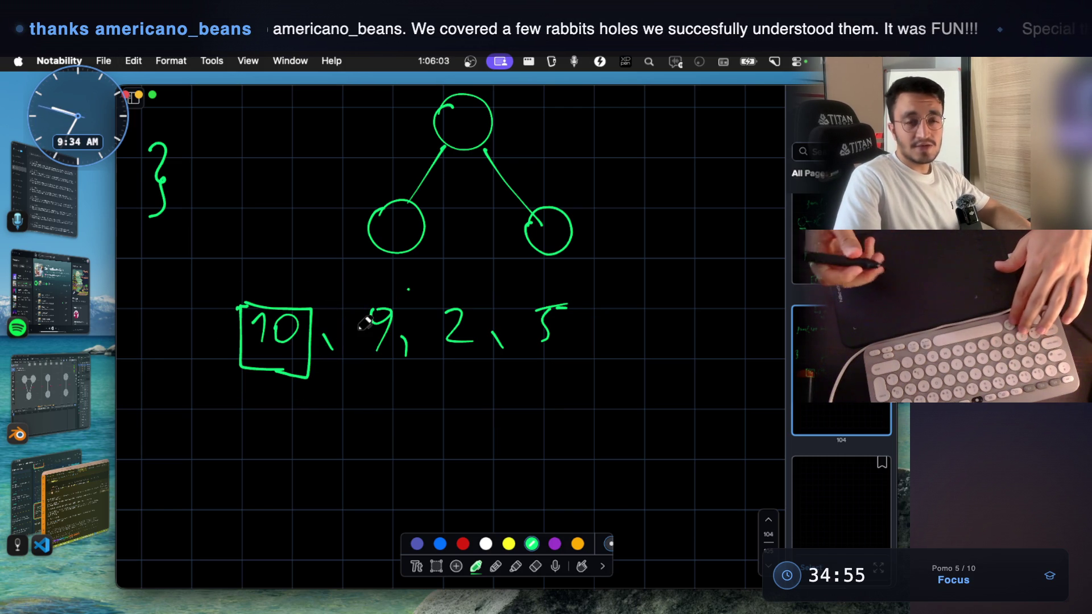
scroll(364, 323, "down", 3)
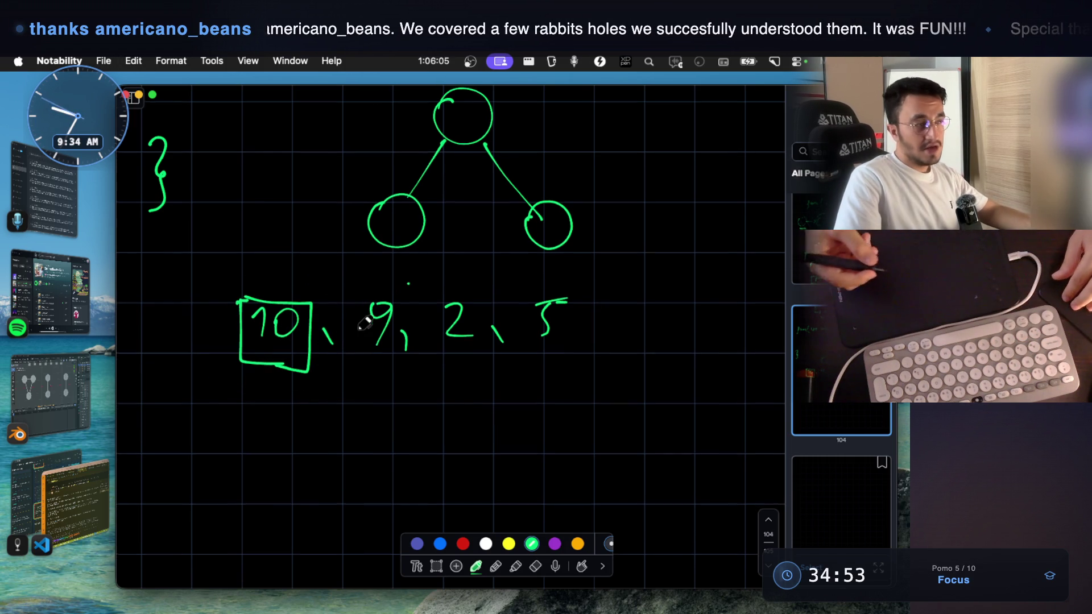
mouse_move(288, 396)
left_mouse_down()
mouse_move(288, 417)
mouse_move(303, 404)
mouse_move(337, 406)
mouse_move(344, 419)
mouse_move(405, 408)
mouse_move(444, 417)
left_mouse_up()
- Finish and underline "Constraint", box it, and draw an arrow pointing at the box
left_click_drag(438, 402, 452, 397)
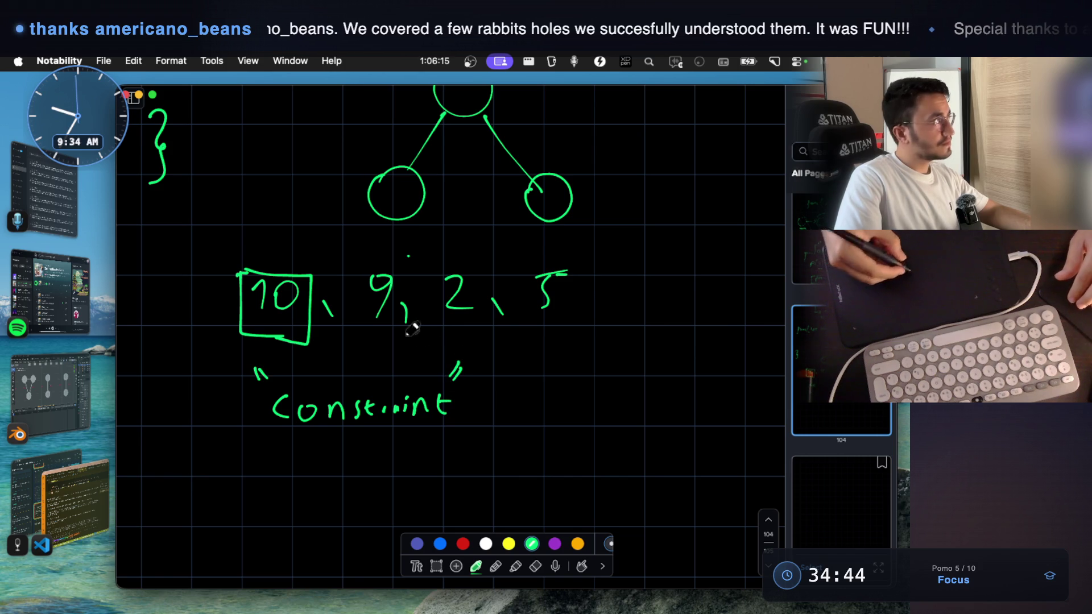
left_click_drag(267, 439, 430, 447)
left_click_drag(246, 364, 237, 451)
mouse_move(254, 358)
left_mouse_down()
mouse_move(458, 351)
mouse_move(480, 392)
mouse_move(476, 461)
left_mouse_up()
left_click_drag(424, 449, 494, 447)
mouse_move(248, 441)
left_mouse_down()
mouse_move(278, 442)
mouse_move(233, 452)
mouse_move(276, 443)
left_mouse_up()
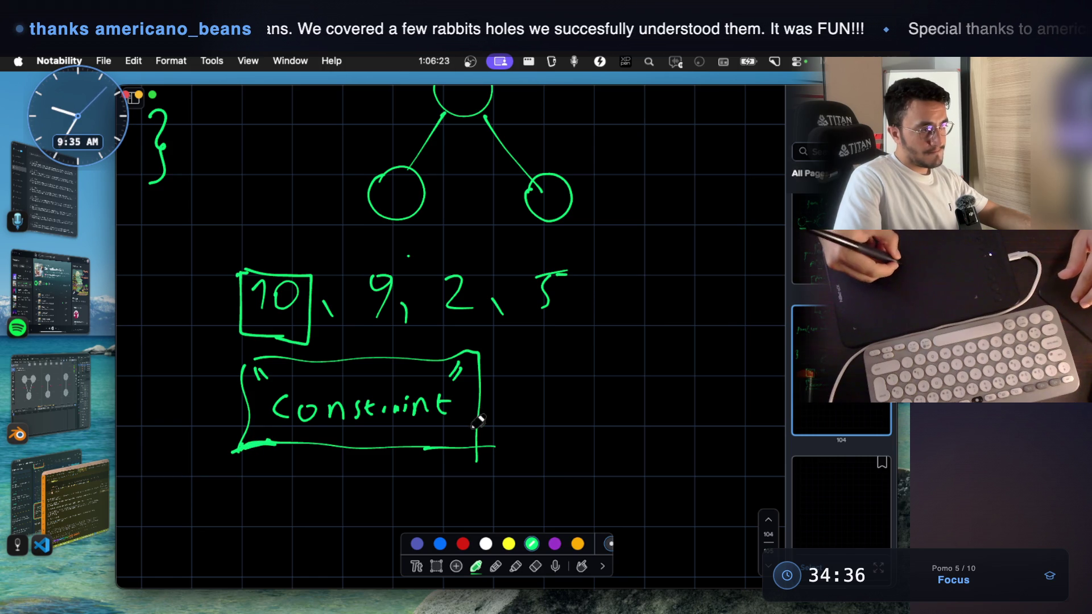
mouse_move(537, 349)
left_mouse_down()
mouse_move(510, 378)
mouse_move(517, 405)
left_mouse_up()
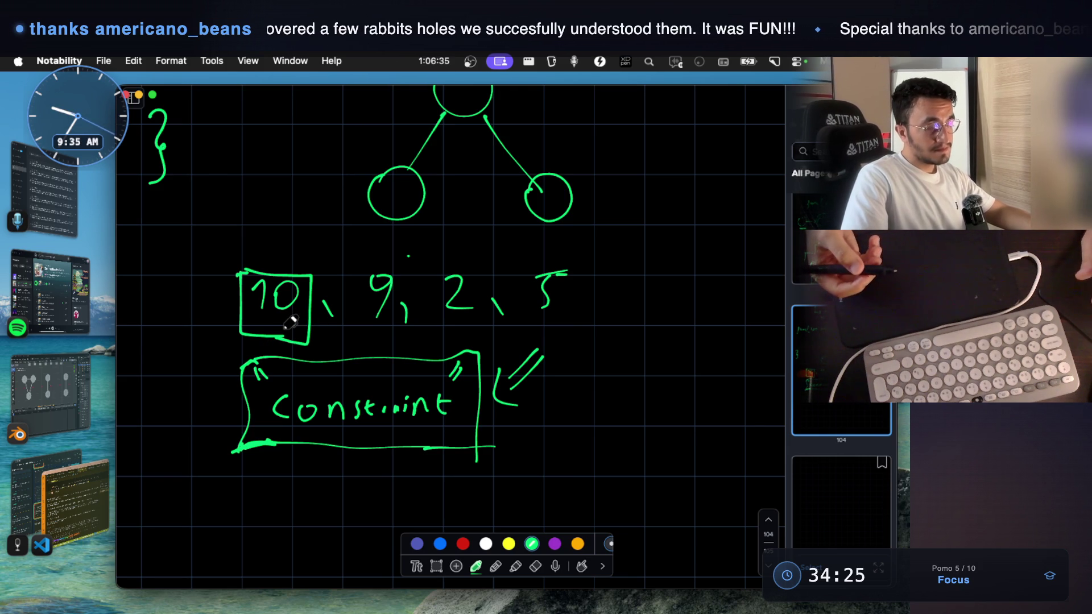
- Write "expand" and "start graph" underneath, then return to the VS Code AI chat
scroll(352, 375, "down", 5)
mouse_move(390, 428)
left_mouse_down()
mouse_move(405, 418)
mouse_move(414, 437)
mouse_move(453, 439)
mouse_move(472, 419)
mouse_move(516, 431)
left_mouse_up()
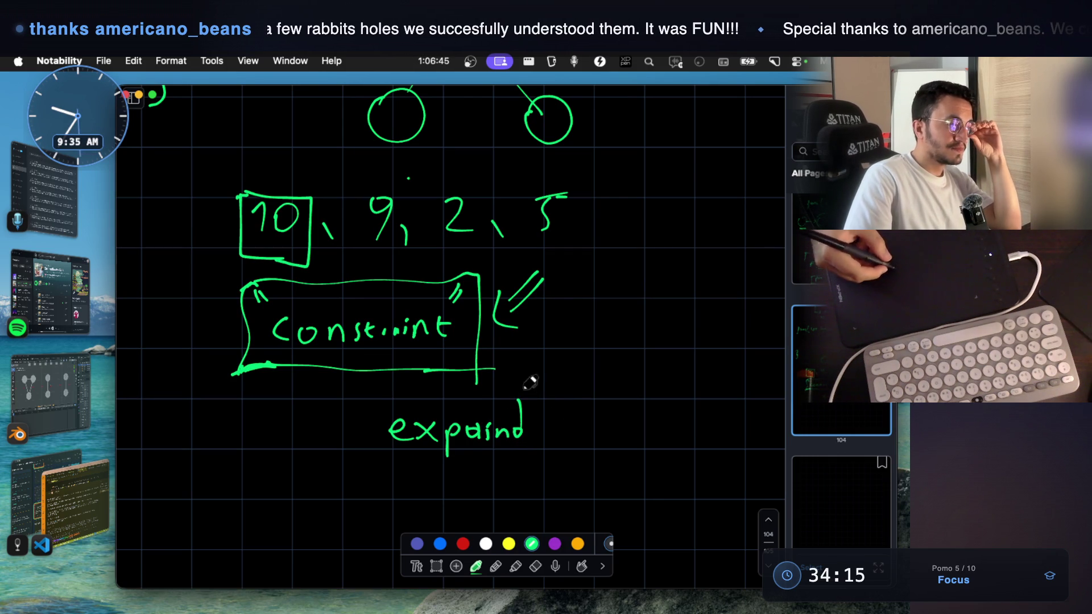
left_click_drag(416, 472, 424, 492)
left_click_drag(409, 483, 427, 480)
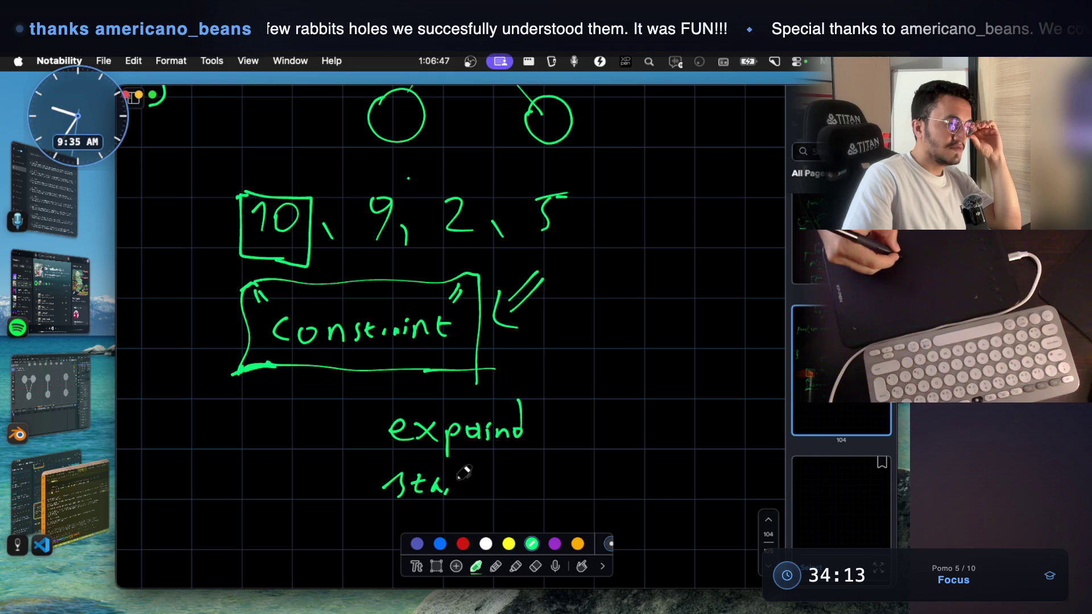
left_click_drag(500, 475, 540, 479)
left_click_drag(550, 453, 556, 495)
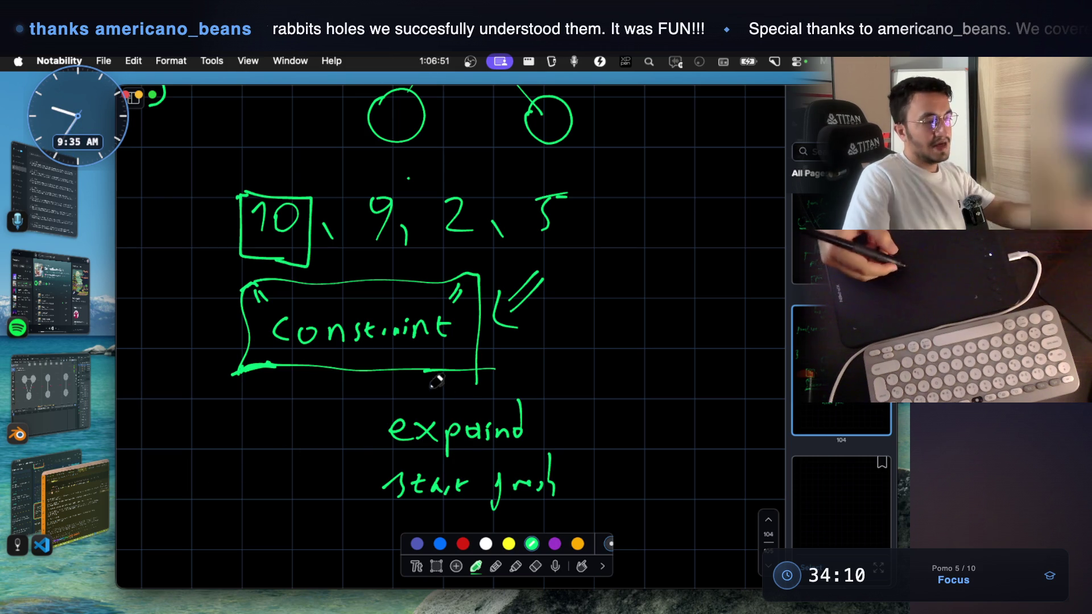
left_click(95, 486)
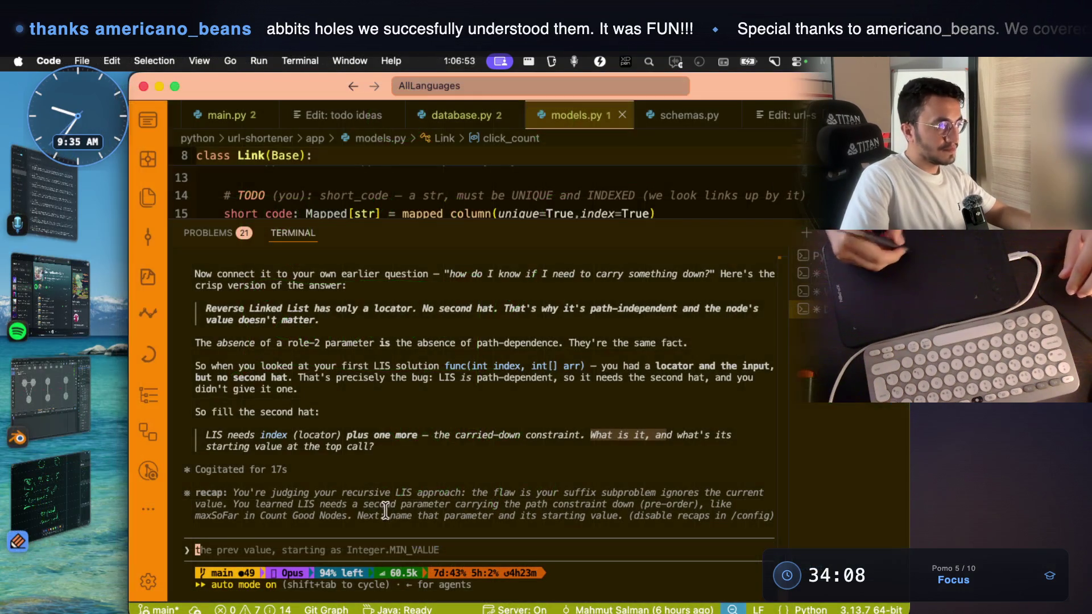
- Dictate a reply in the VS Code terminal, select 'locator' in the answer, then return to Notability
type(".")
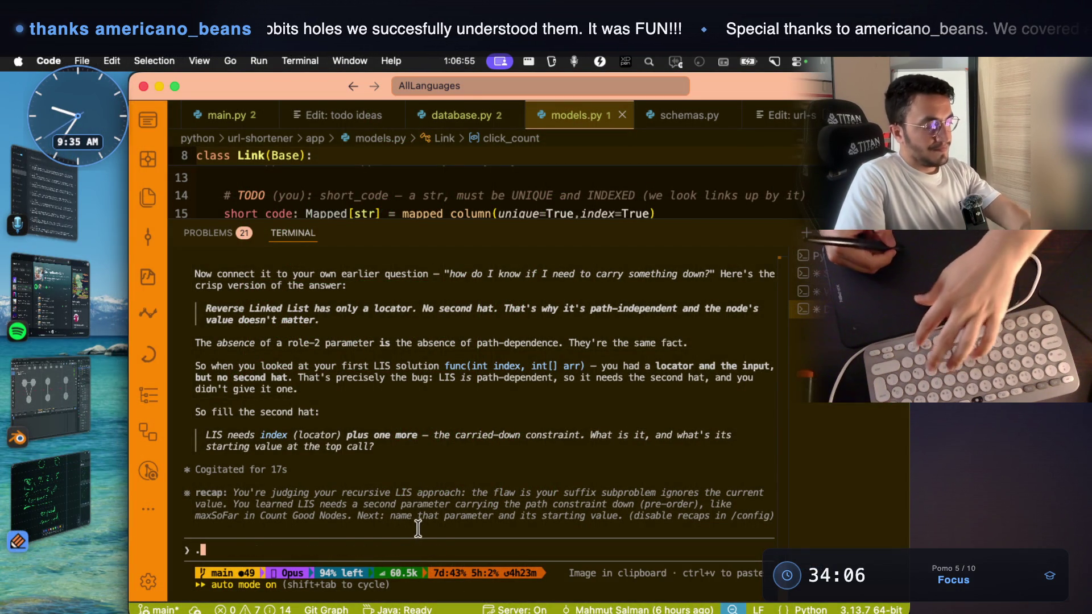
key("fn")
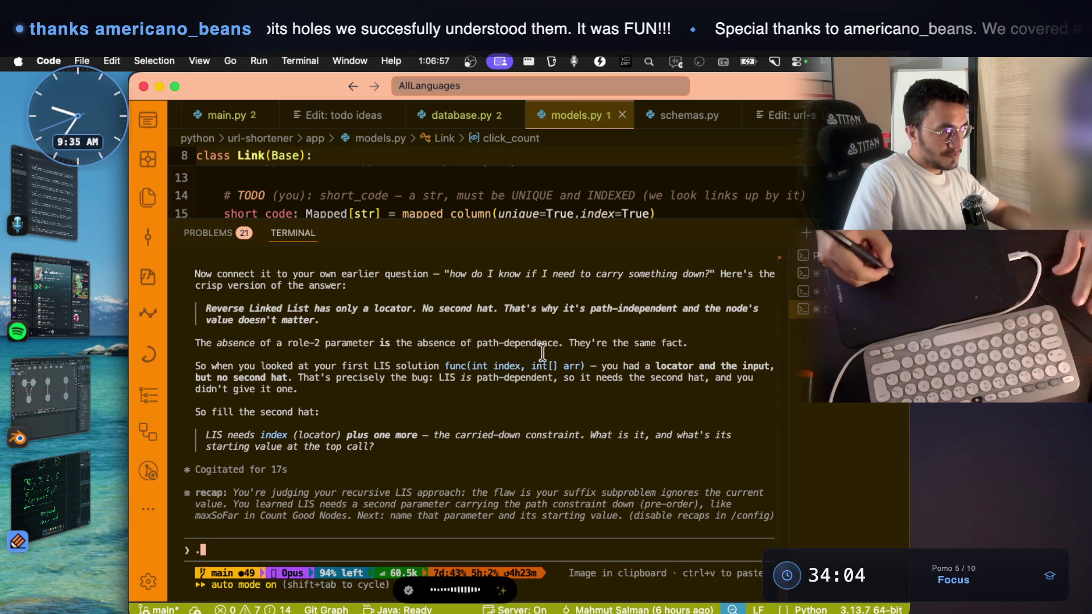
scroll(544, 375, "up", 1)
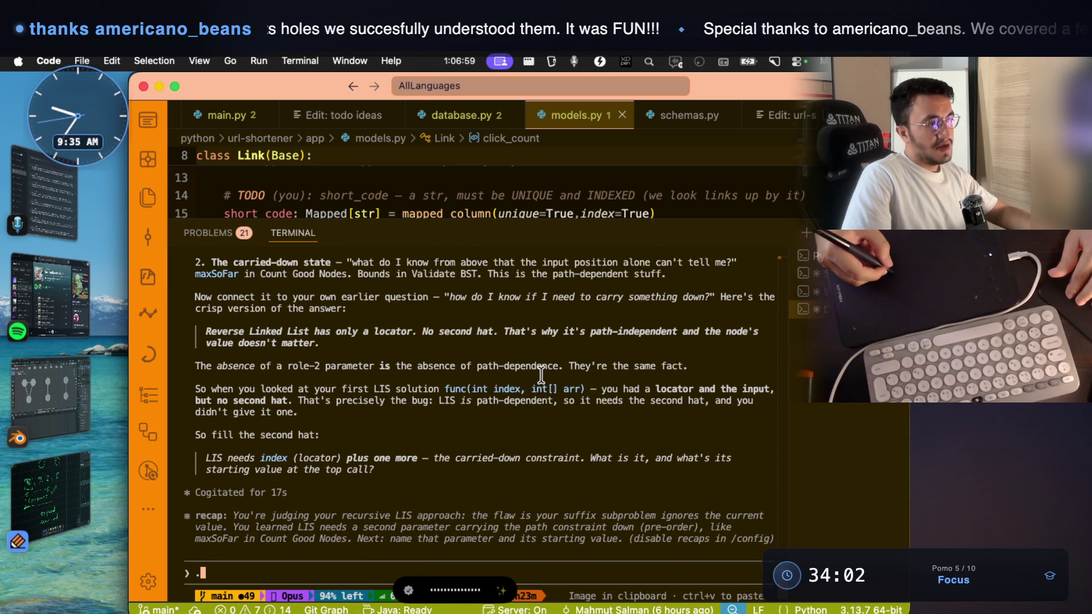
scroll(541, 375, "up", 1)
left_click_drag(373, 354, 412, 350)
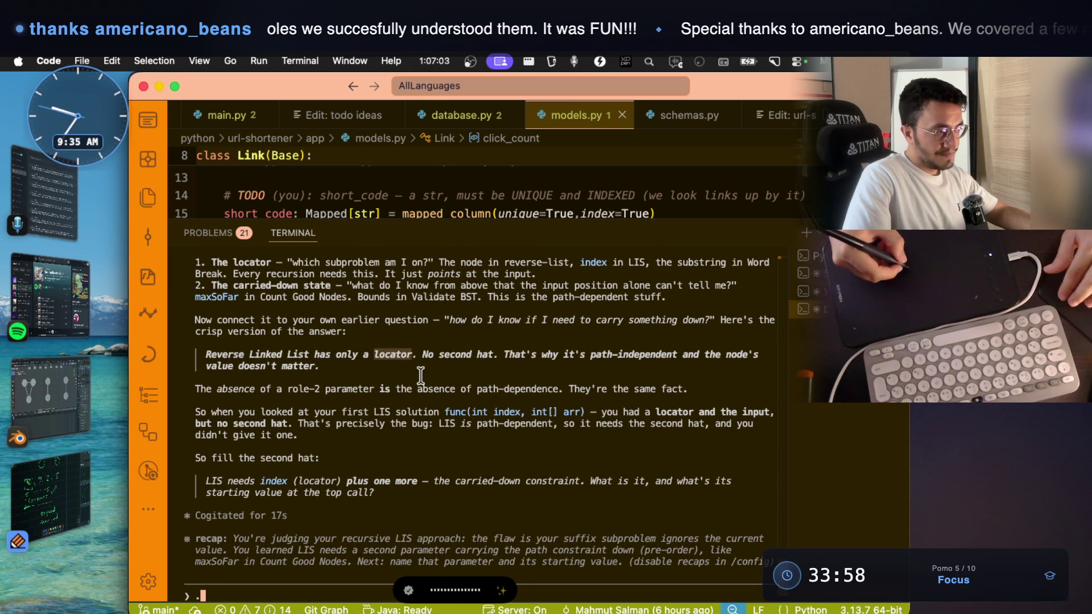
scroll(421, 375, "down", 4)
left_click(88, 491)
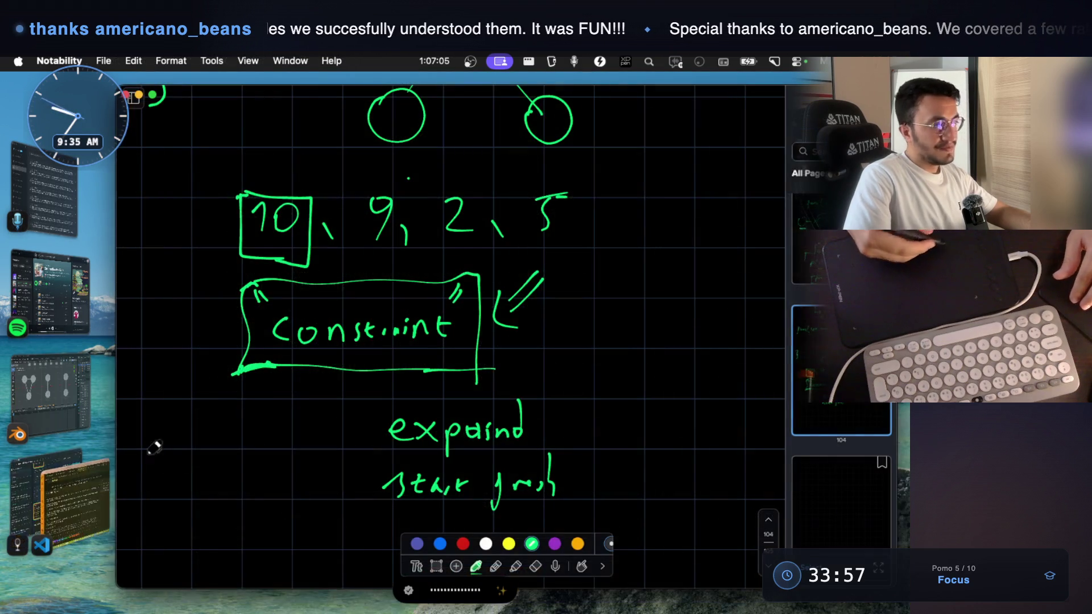
- Circle 9, 2, 5 and label it "sub problem" with a thick underline
scroll(465, 318, "up", 2)
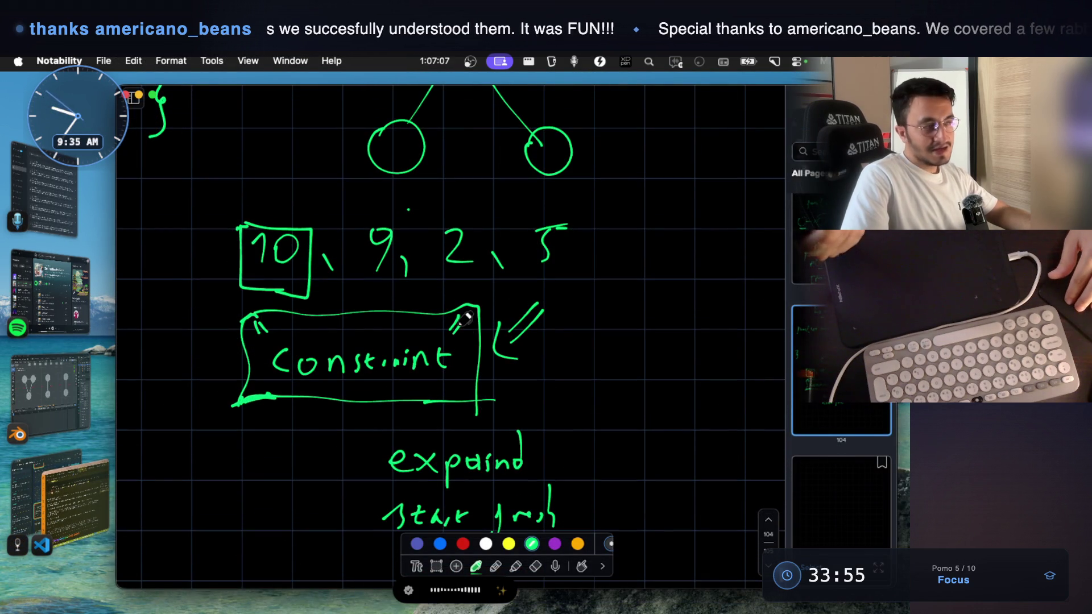
scroll(465, 319, "up", 2)
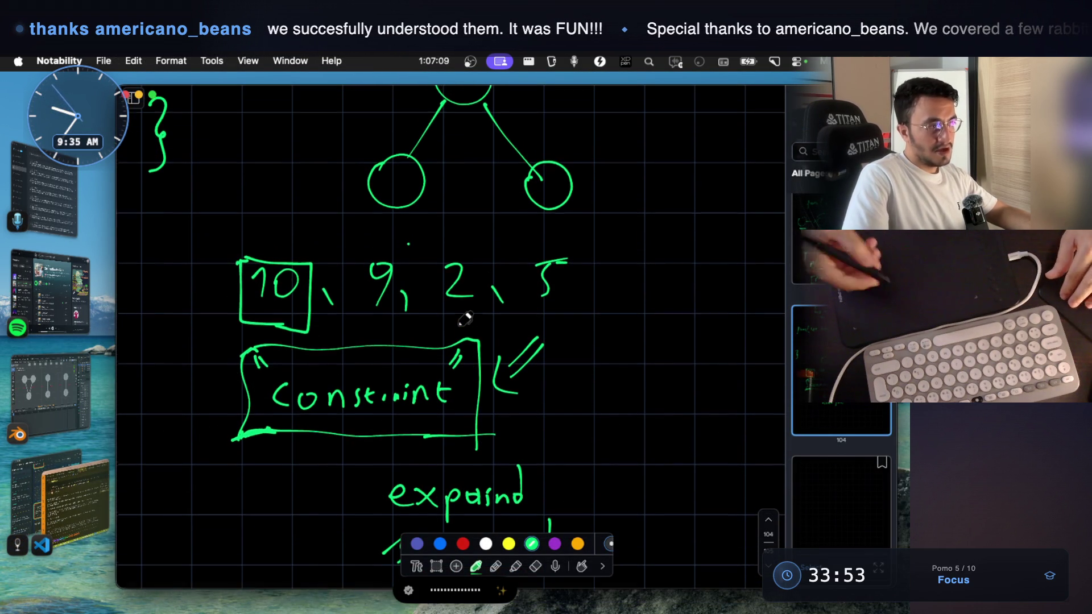
mouse_move(382, 243)
left_mouse_down()
mouse_move(357, 303)
mouse_move(488, 318)
mouse_move(567, 310)
mouse_move(585, 232)
mouse_move(410, 243)
left_mouse_up()
left_click_drag(605, 231, 638, 244)
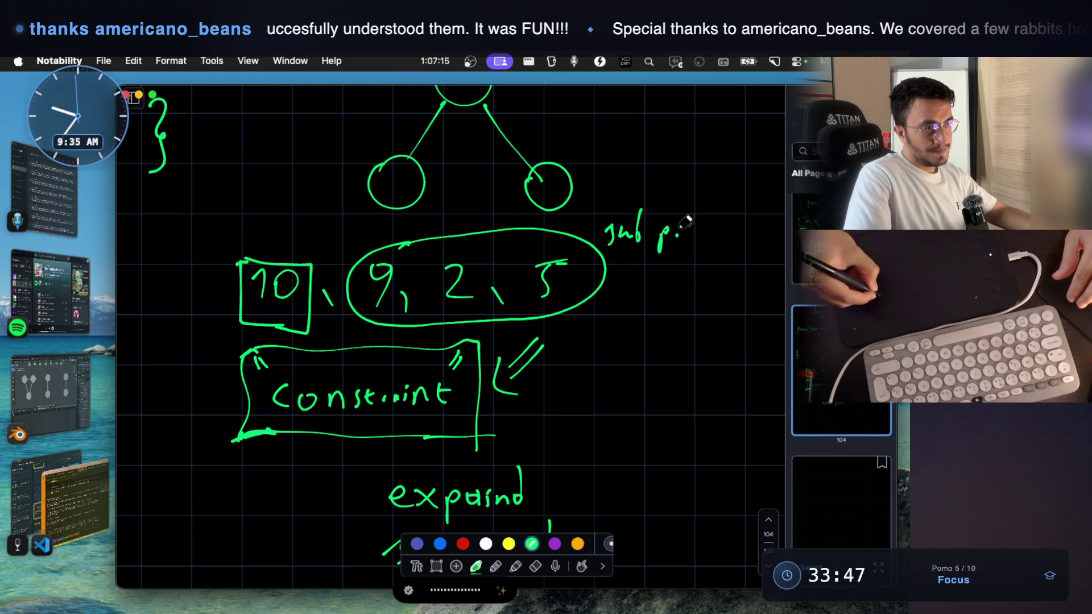
left_click_drag(701, 223, 762, 236)
left_click_drag(624, 256, 739, 261)
scroll(631, 169, "up", 2)
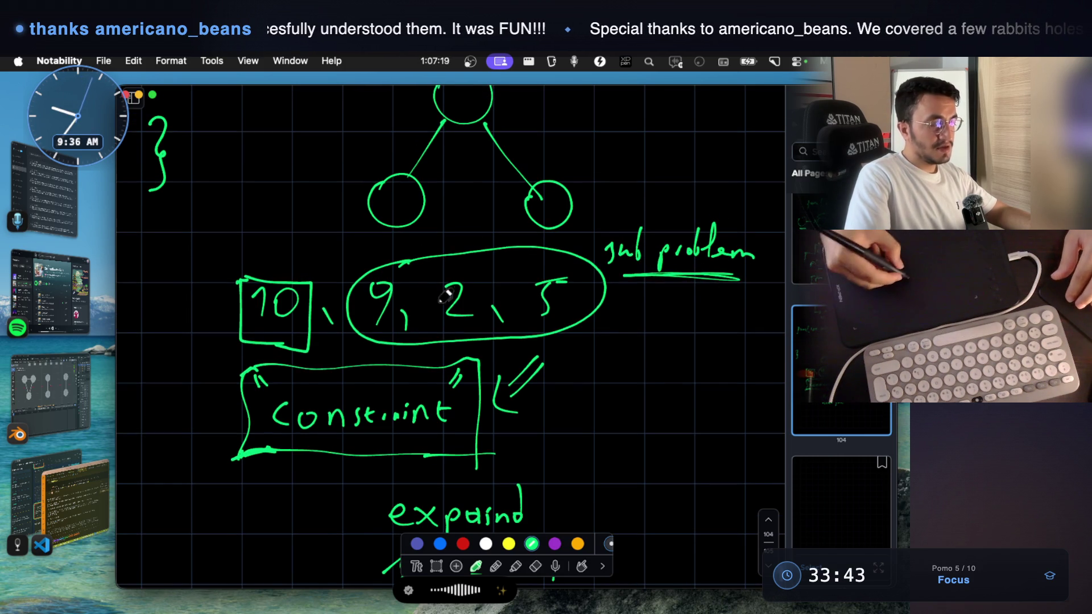
left_click_drag(622, 277, 743, 273)
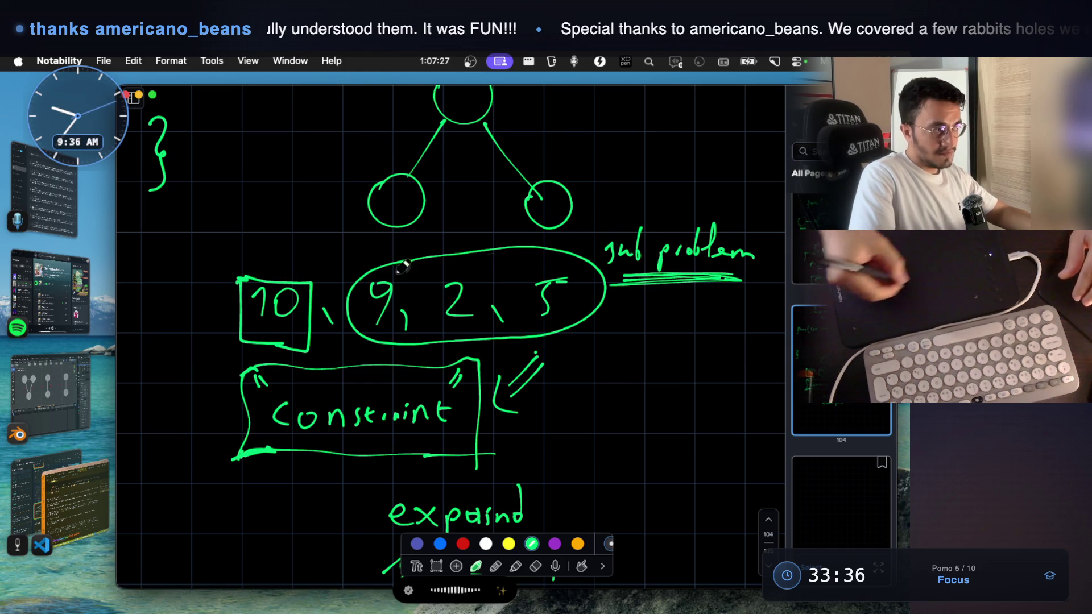
- Draw a double-stroke down arrow marking the boxed 10
left_click_drag(262, 241, 262, 259)
left_click_drag(270, 239, 270, 254)
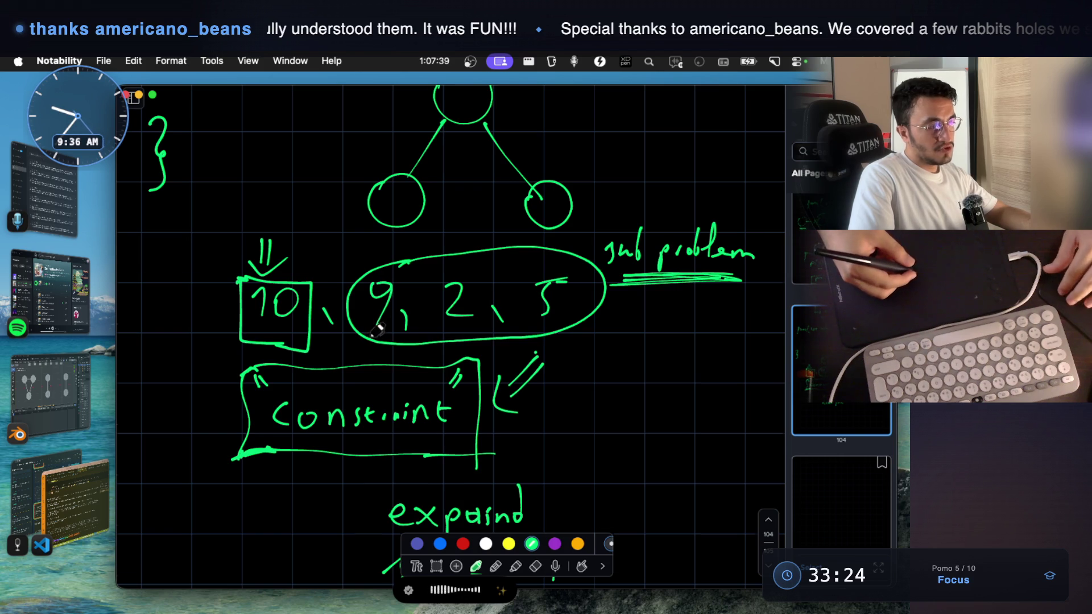
scroll(378, 325, "down", 3)
scroll(355, 302, "down", 3)
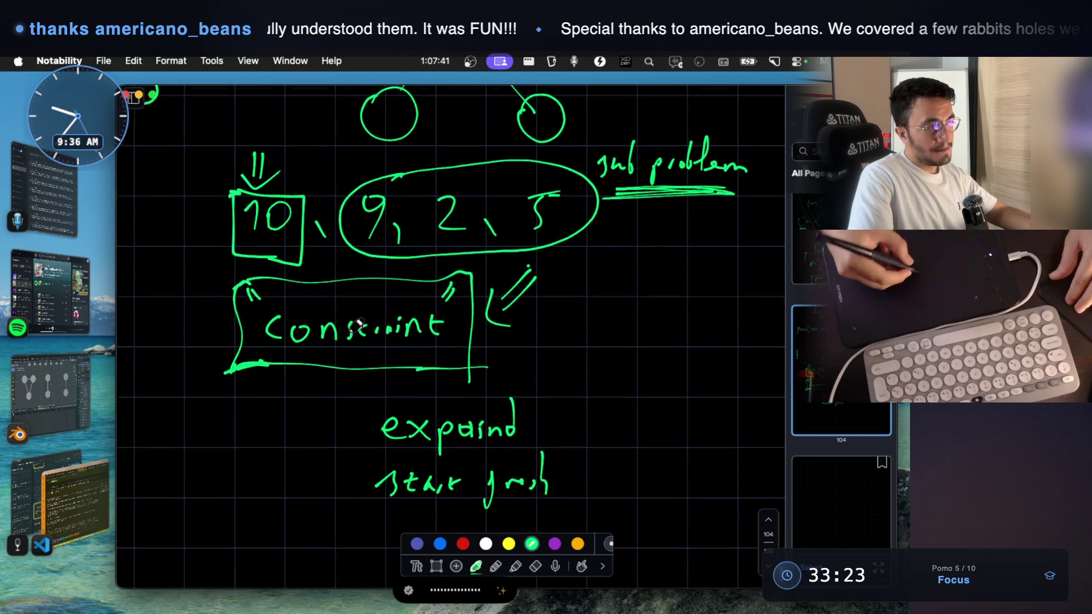